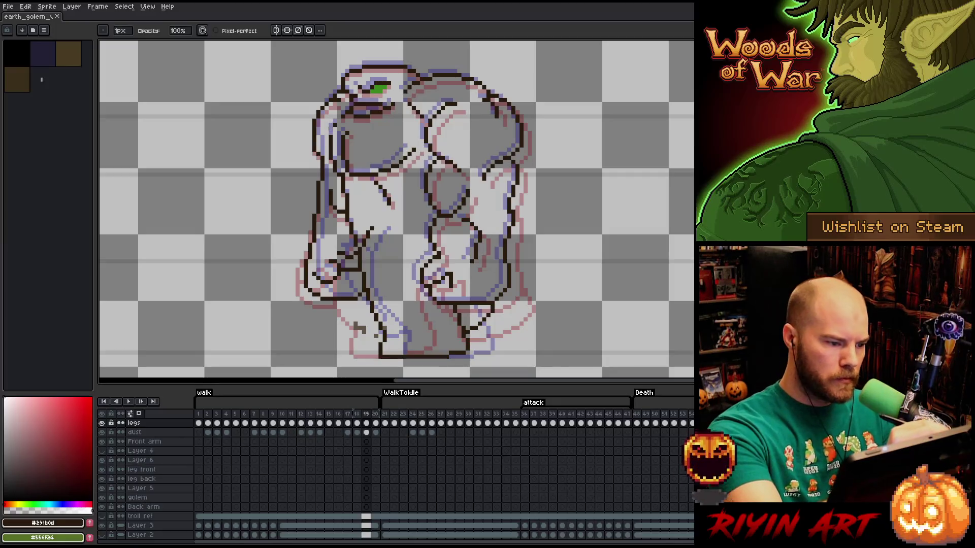
Select a section of the left shoulder outline across walk frames, then drop the selection and resume drawing.
key("comma")
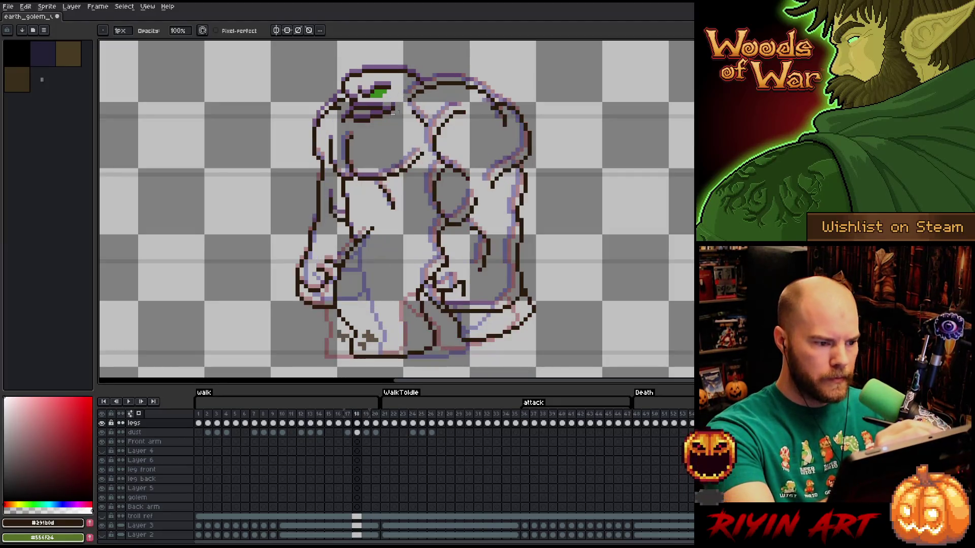
key("m")
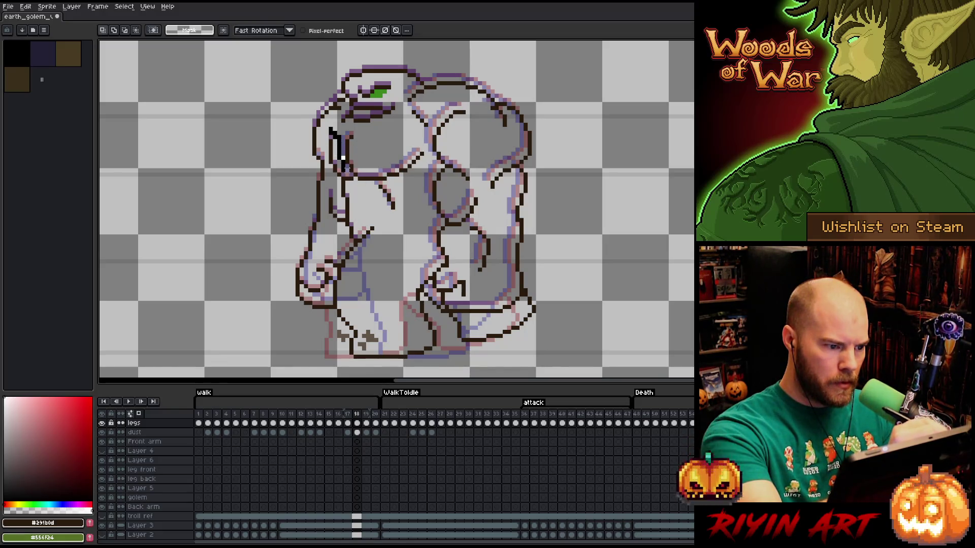
left_click_drag(321, 124, 355, 181)
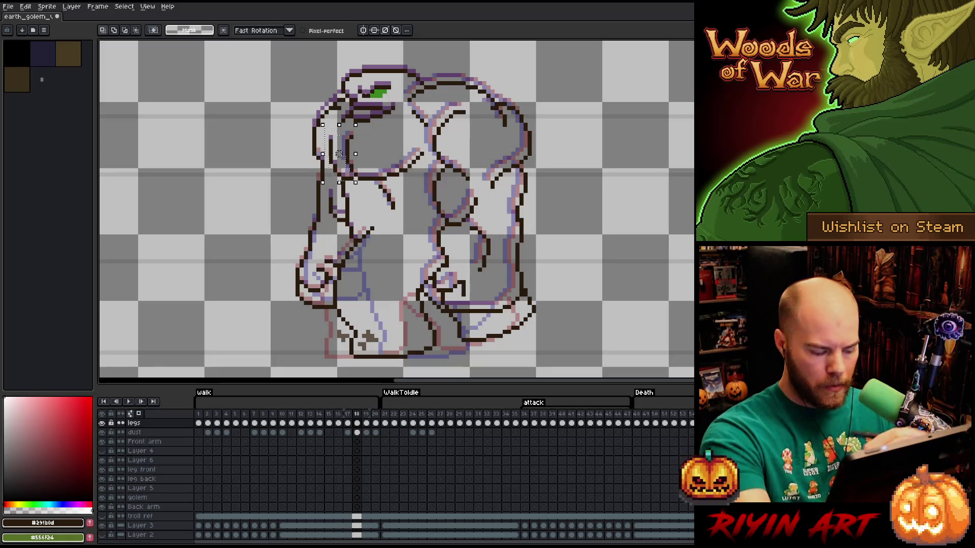
key("period")
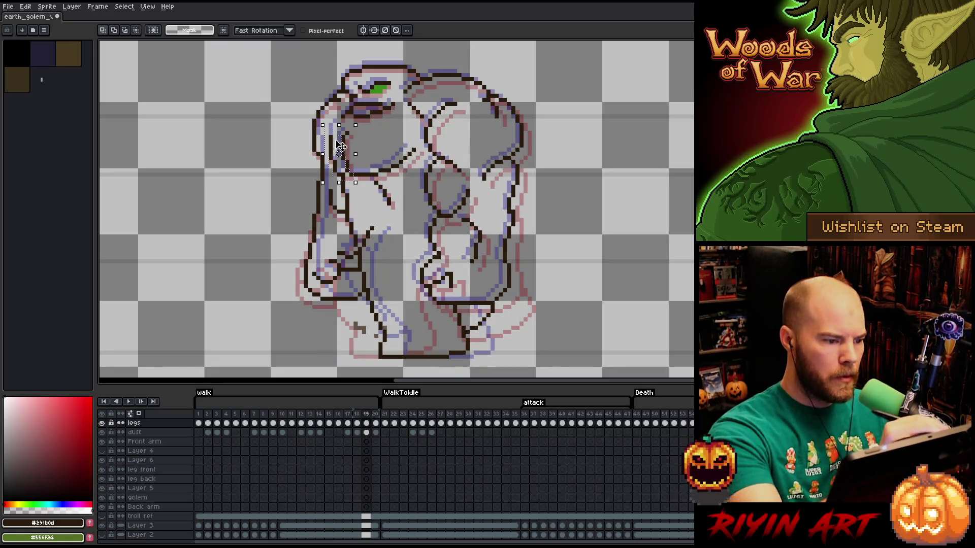
key("ctrl+d")
key("b")
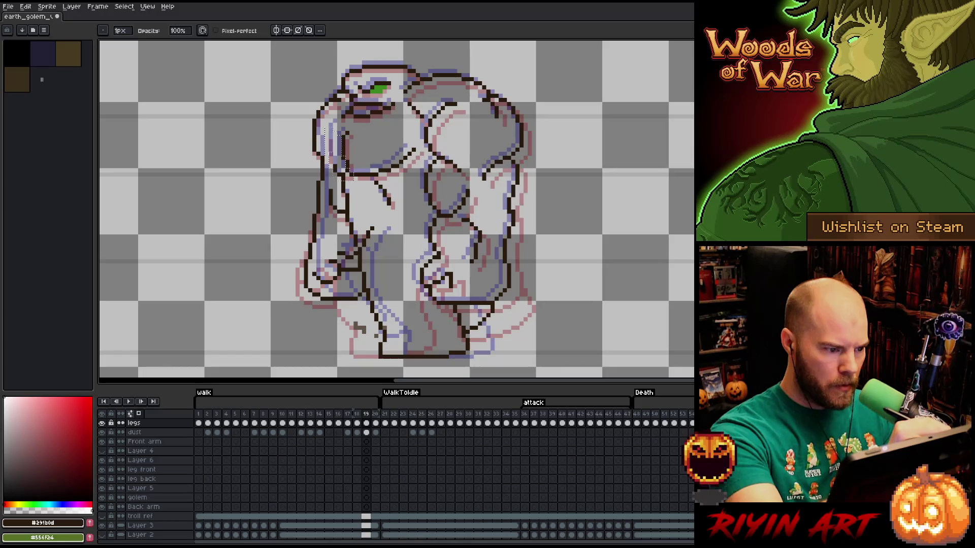
key("ctrl+shift+d")
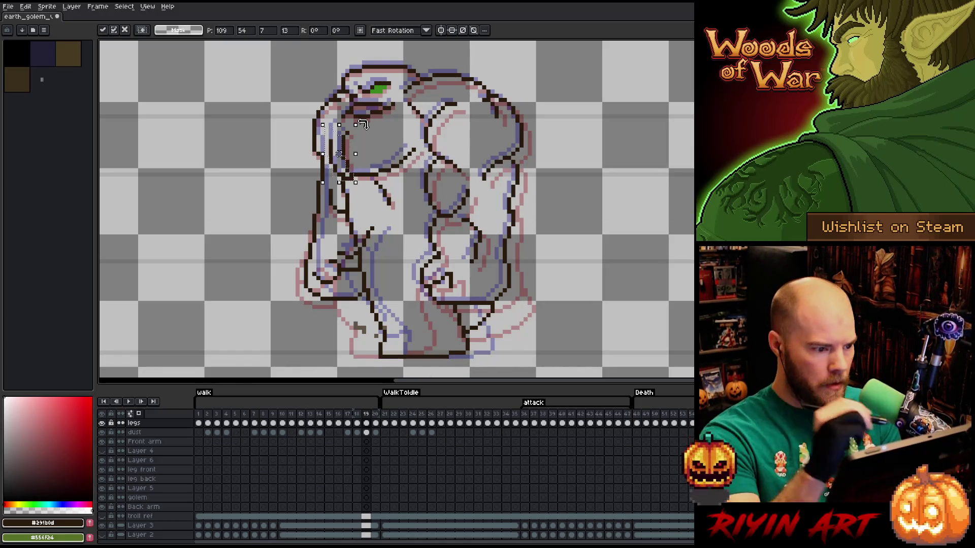
key("ctrl+d")
key("b")
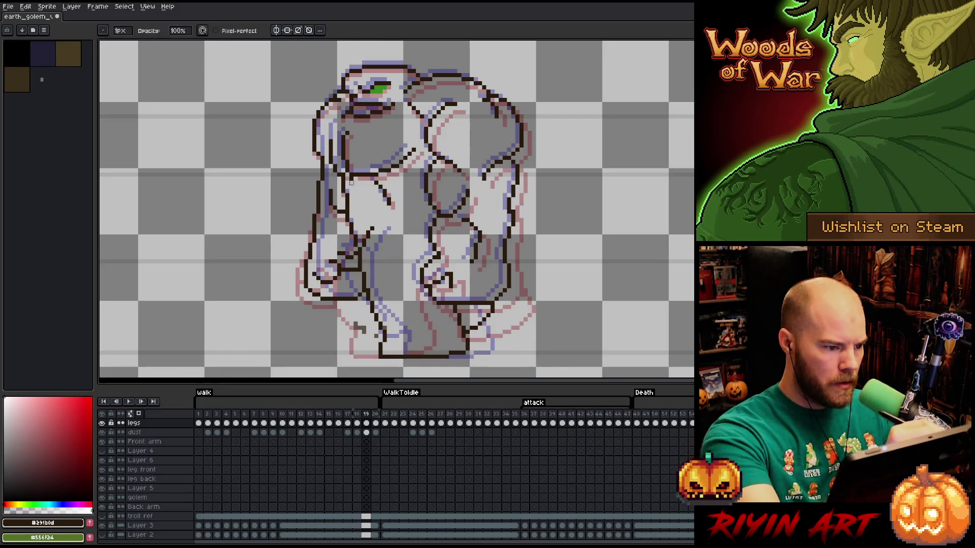
Touch up the shoulder outline with pencil and eraser while flipping between neighbouring frames.
key("Right")
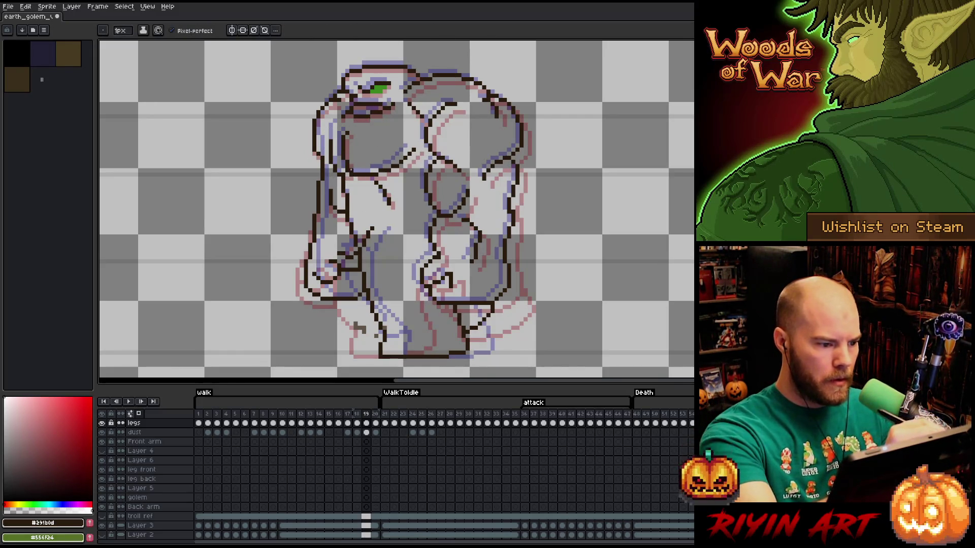
key("Left")
key("e")
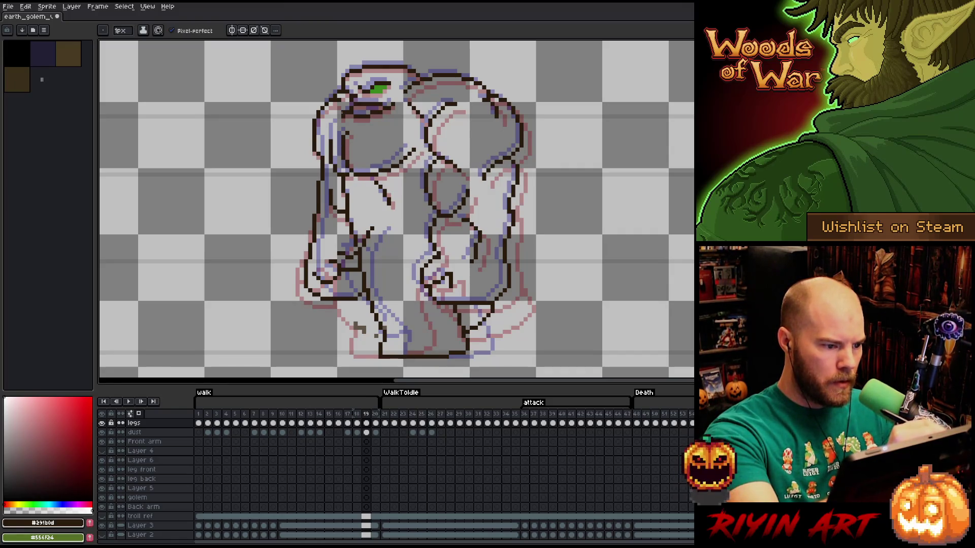
key("Right")
key("Left")
key("Right")
key("Left")
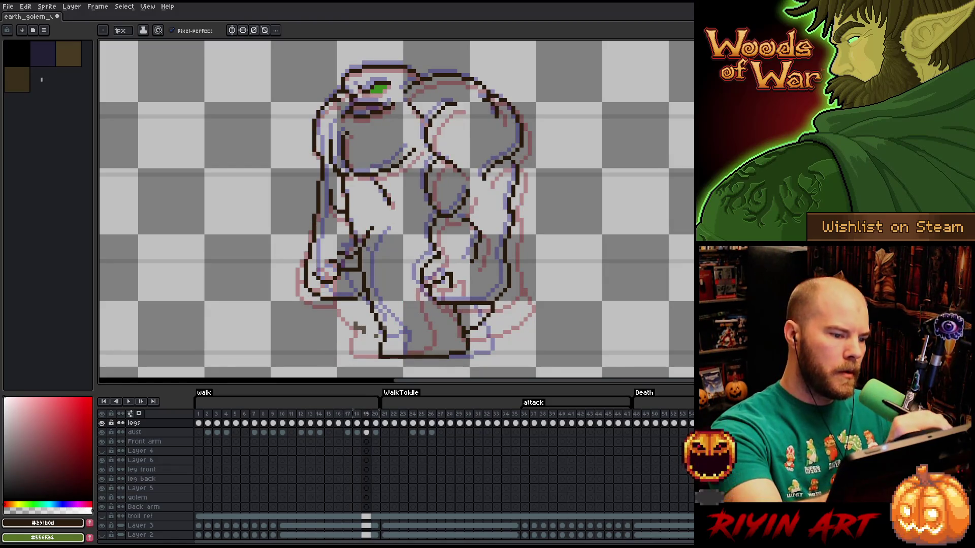
key("b")
key("Right")
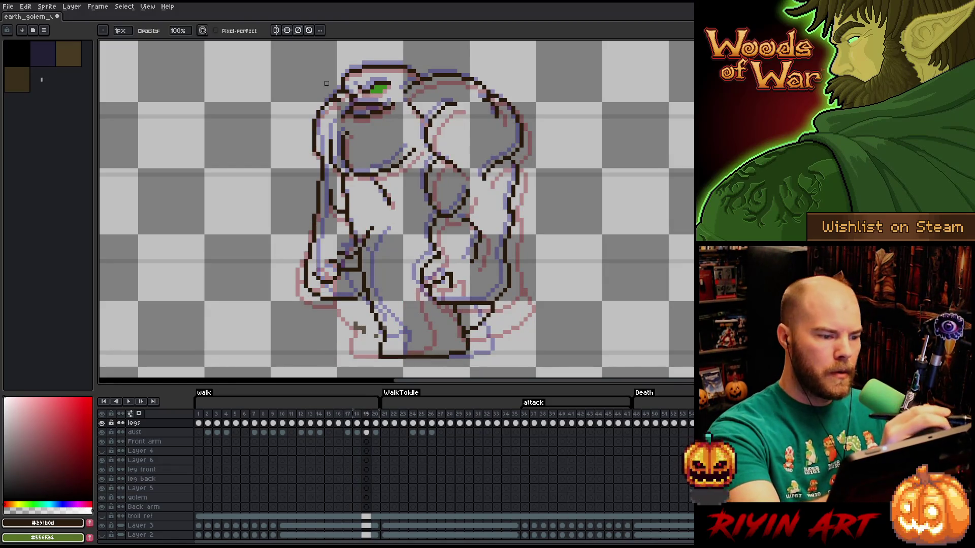
key("Left")
key("Right")
key("Left")
key("Left")
key("Left")
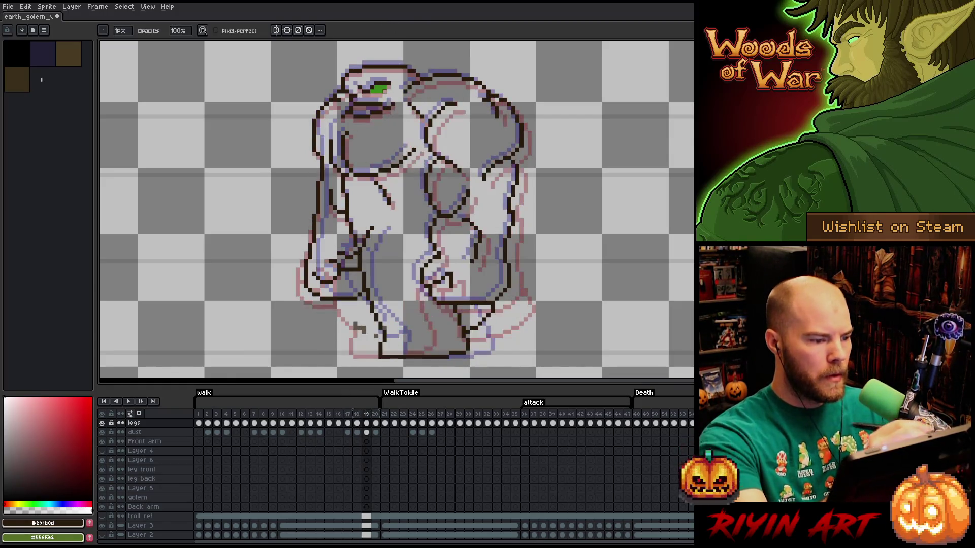
key("Right")
key("Right")
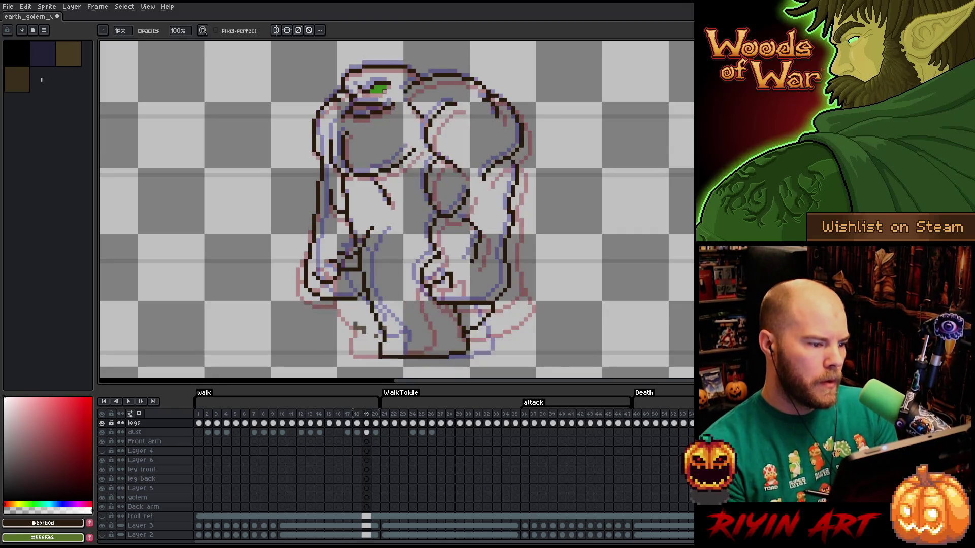
key("e")
key("b")
Flip repeatedly between frames 18 and 19 to compare the head and shoulder outlines.
key("Left")
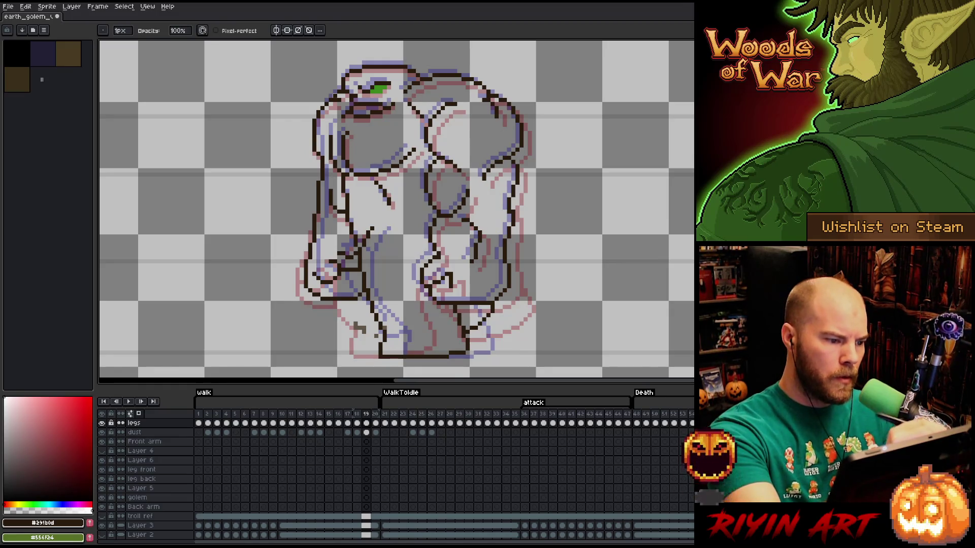
key("Right")
key("Right")
key("Left")
key("Right")
key("Right")
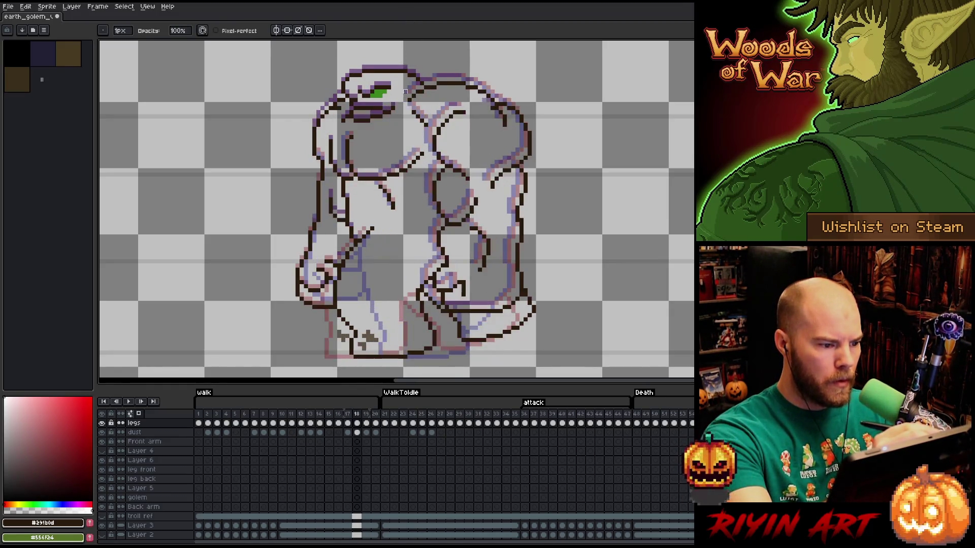
key("Left")
key("Left")
key("Right")
key("Left")
key("Left")
key("Right")
key("Left")
key("Right")
key("Left")
key("Right")
key("Left")
key("Right")
key("Left")
key("Right")
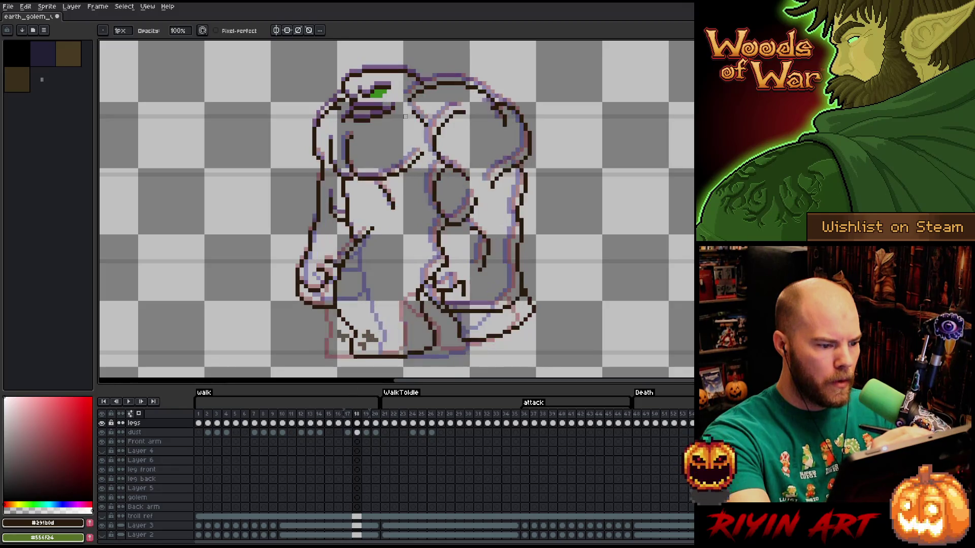
key("Left")
key("Right")
key("Left")
key("Right")
key("Left")
key("Right")
key("Left")
key("Right")
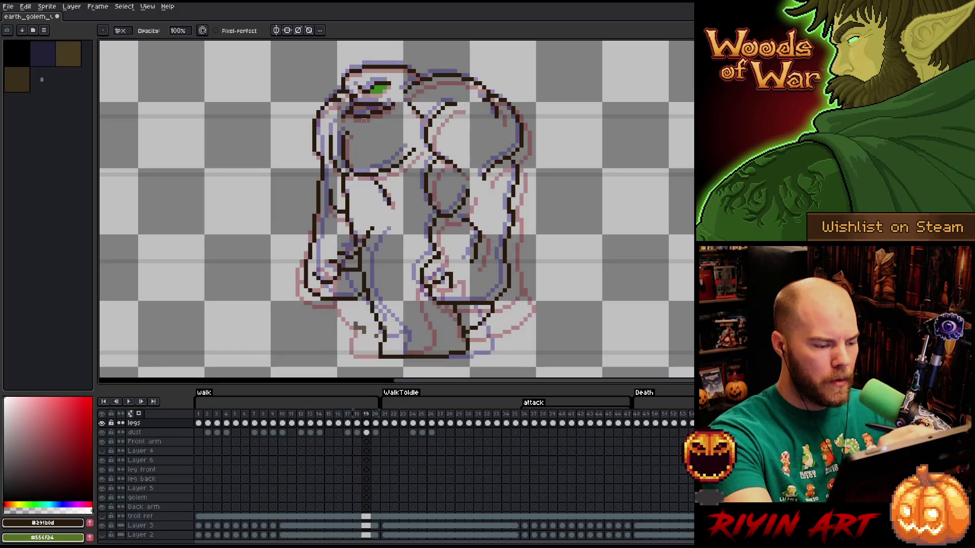
key("Left")
key("Right")
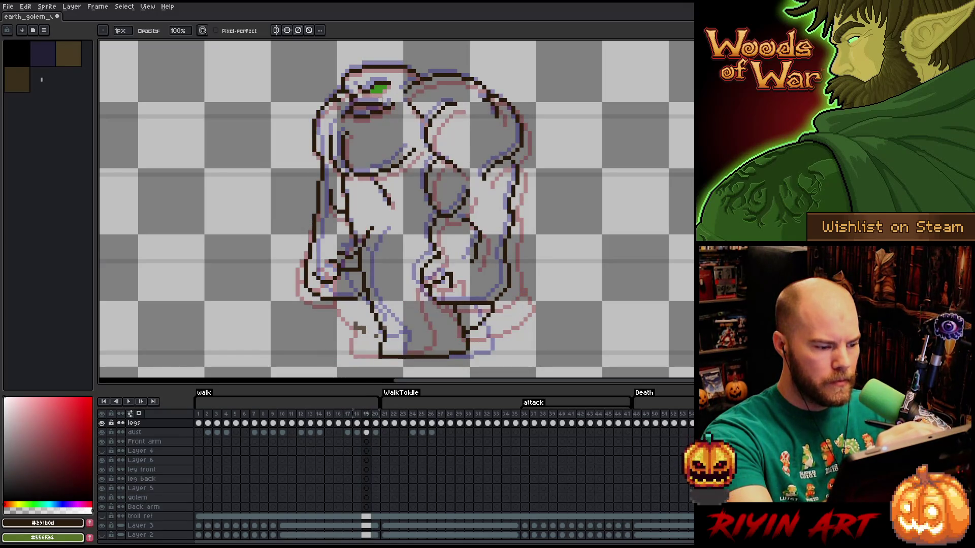
key("Left")
key("Right")
key("Left")
key("Right")
key("Left")
key("Right")
key("Left")
key("Right")
key("Left")
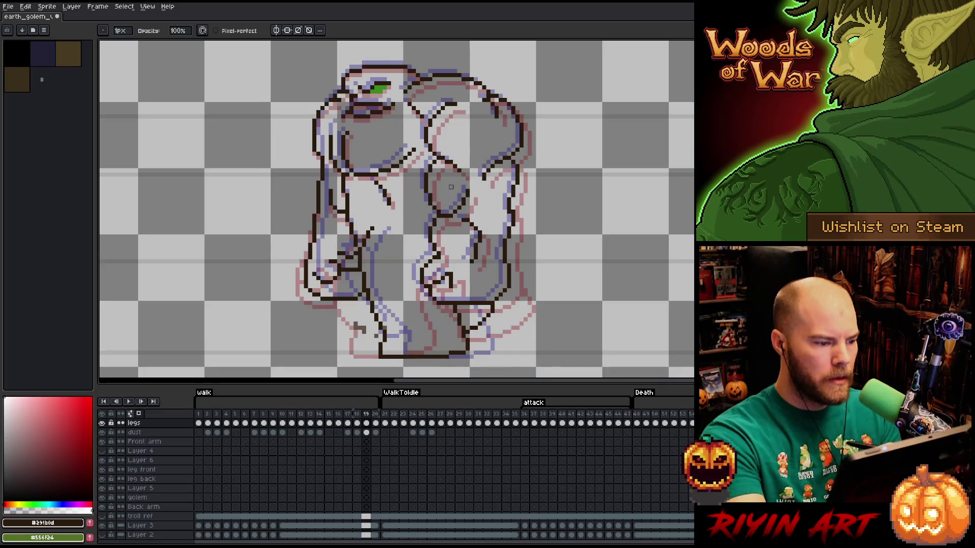
Lasso the back arm, drag it left in frame 20 and commit, leaving a stray black rectangle near the hand.
key("m")
key("Right")
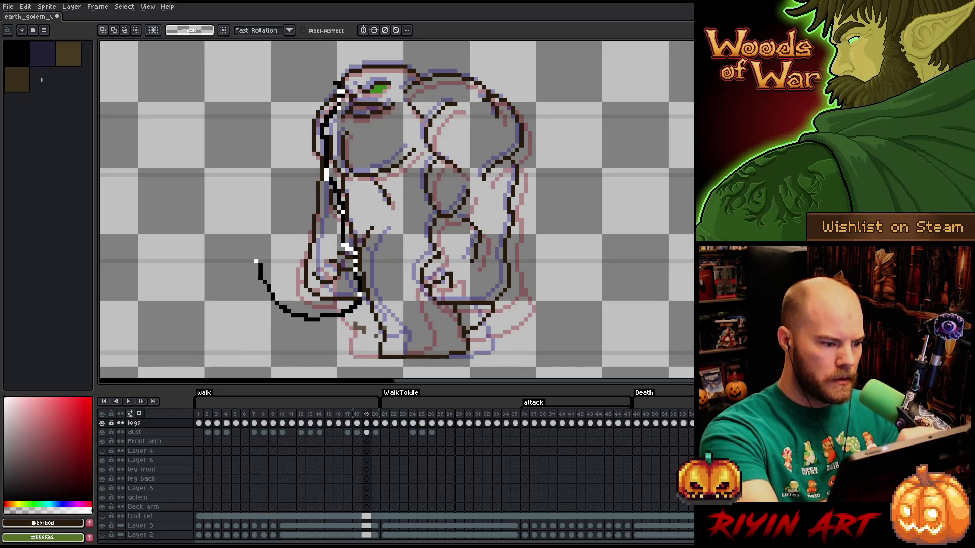
left_click_drag(350, 256, 280, 155)
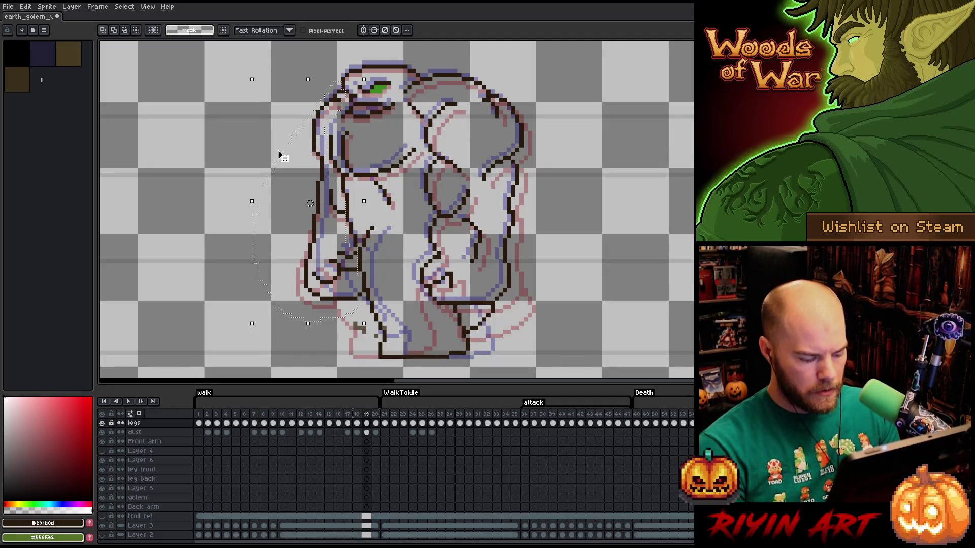
key("period")
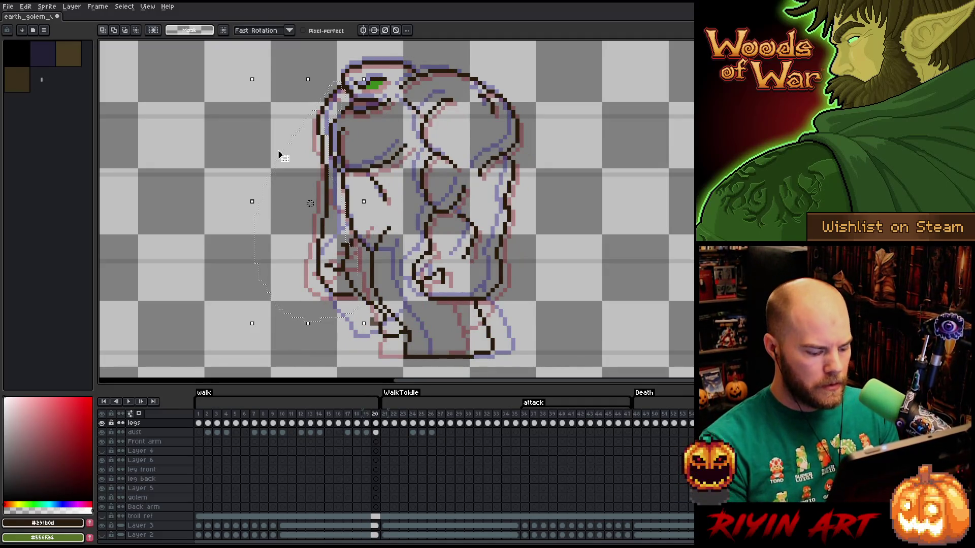
left_click_drag(281, 156, 215, 152)
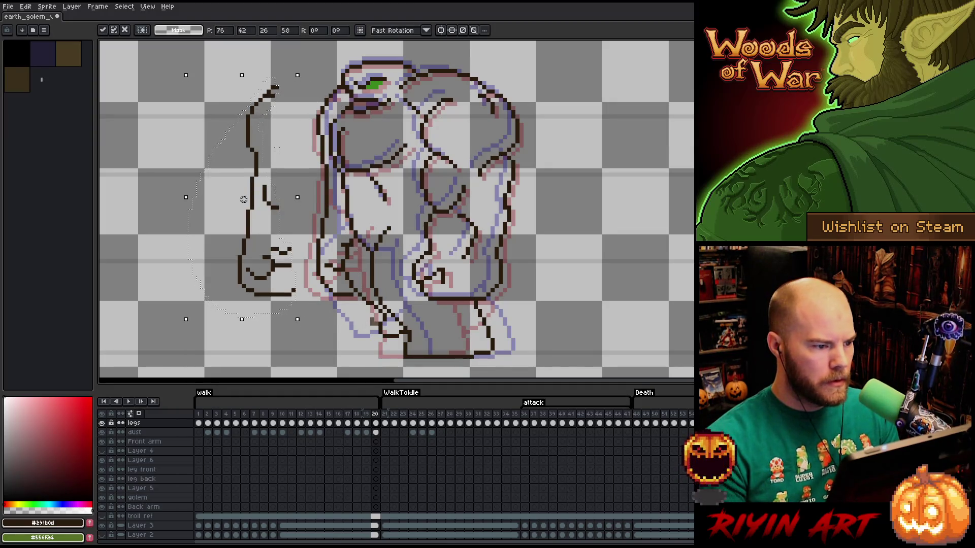
key("comma")
key("period")
key("comma")
key("period")
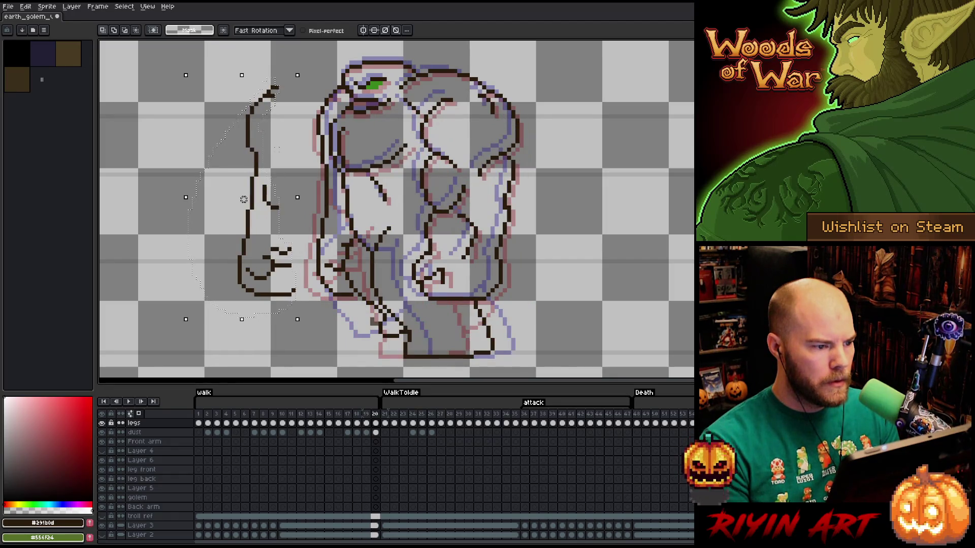
key("comma")
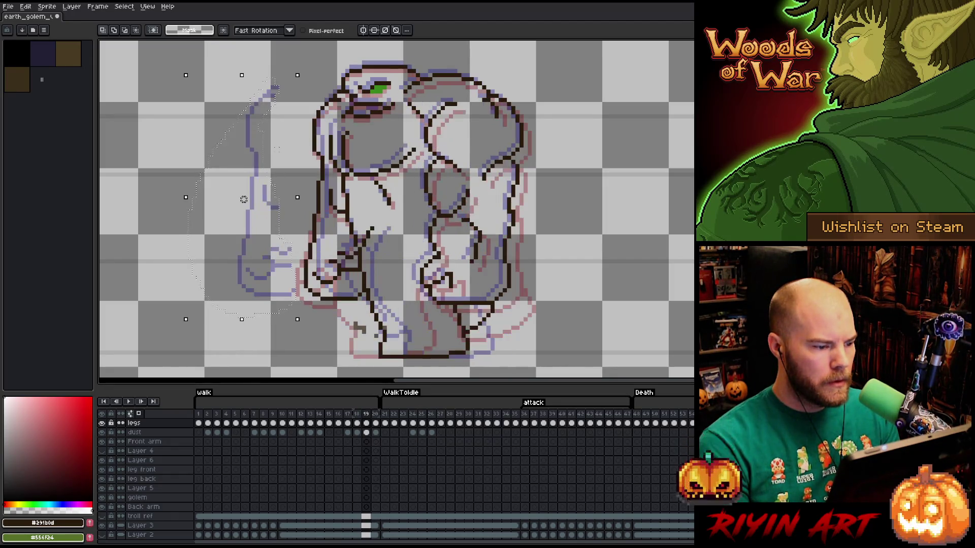
key("period")
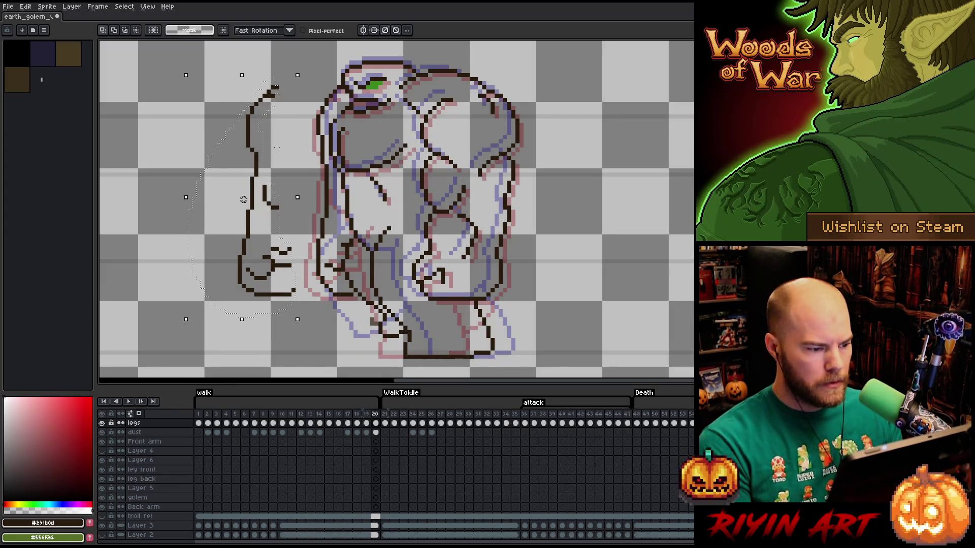
key("ctrl+d")
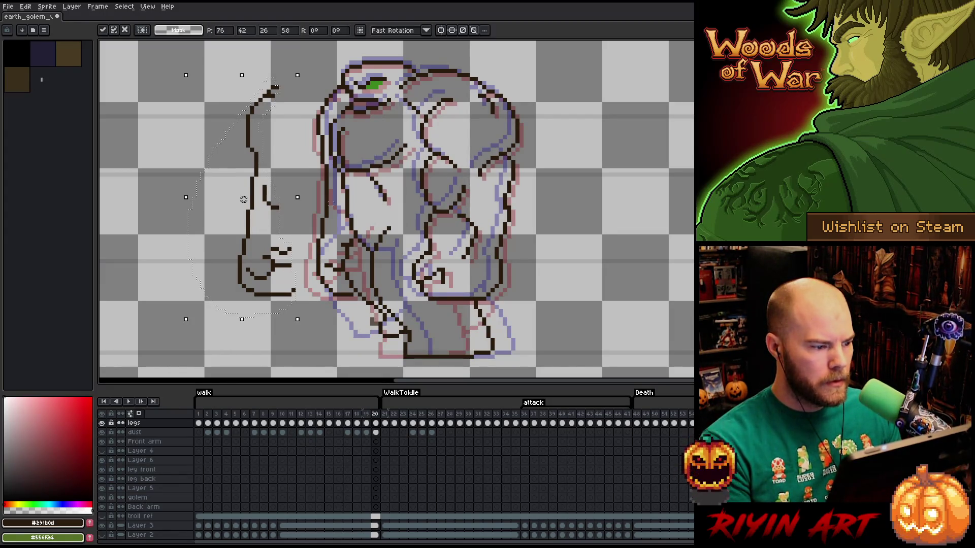
left_click_drag(175, 351, 303, 243)
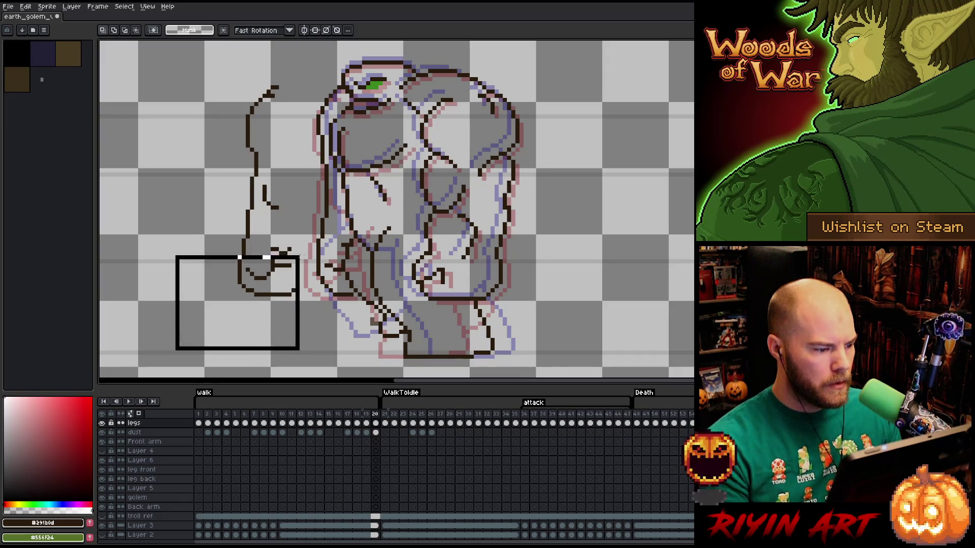
Undo the stray rectangle and try several marquee selections around the back arm before deselecting.
key("ctrl+z")
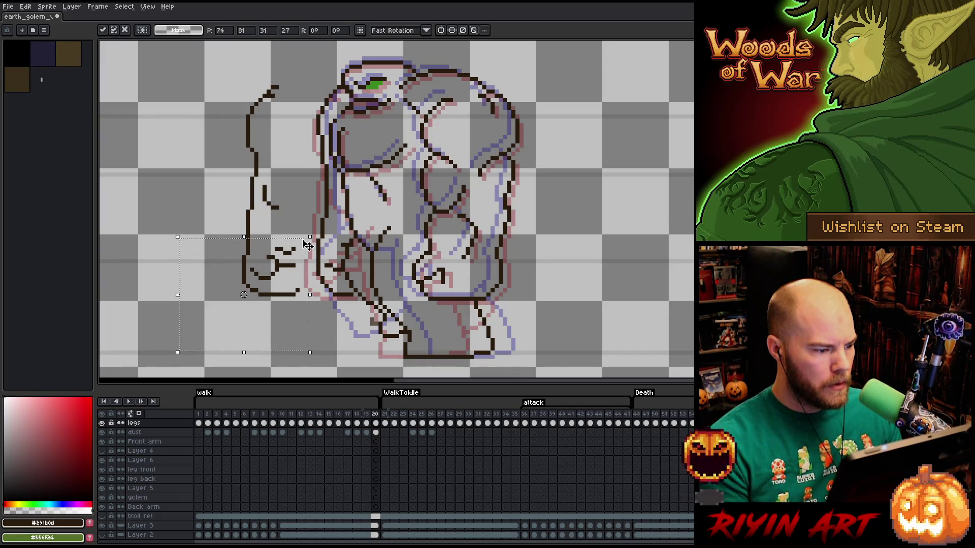
left_click_drag(219, 170, 260, 252)
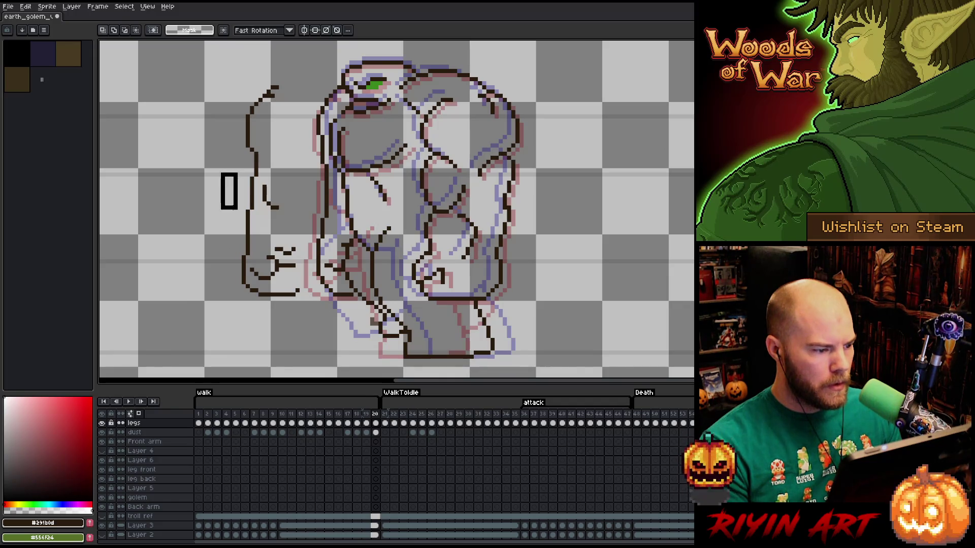
left_click_drag(224, 172, 245, 227)
mouse_move(300, 313)
left_mouse_down()
mouse_move(206, 175)
mouse_move(221, 183)
left_mouse_up()
key("ctrl+d")
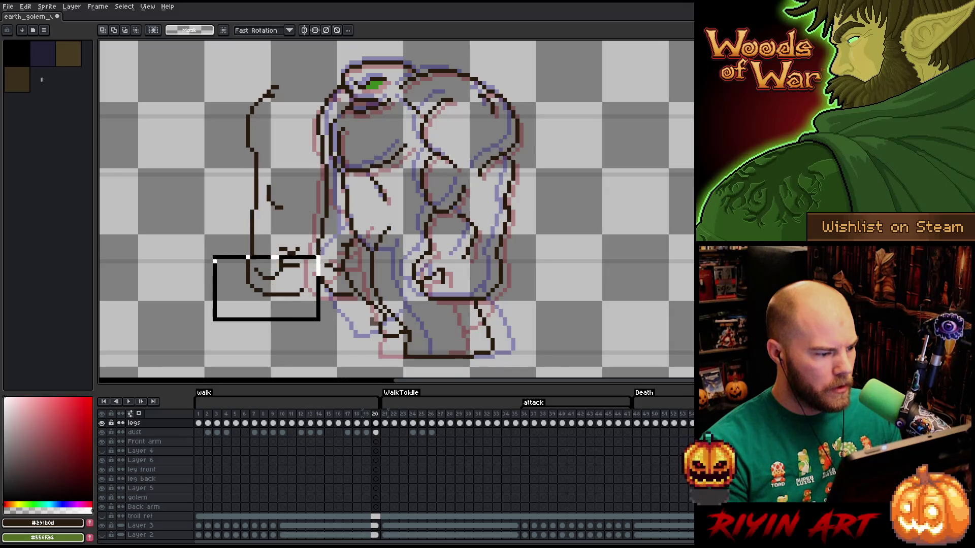
Select the back arm's hand, nudge it right to join the arm outline and commit, then compare with frame 19.
left_click_drag(215, 319, 302, 211)
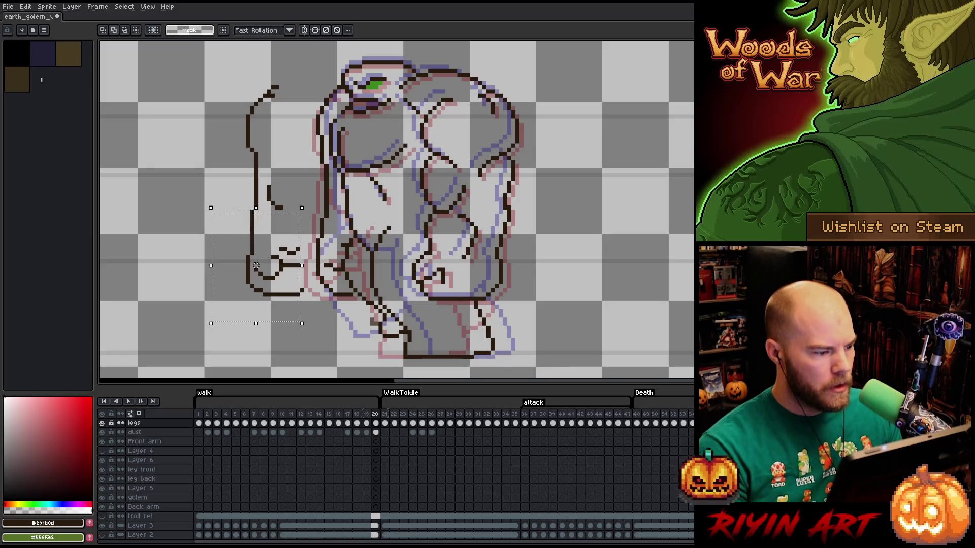
key("Right")
key("Left")
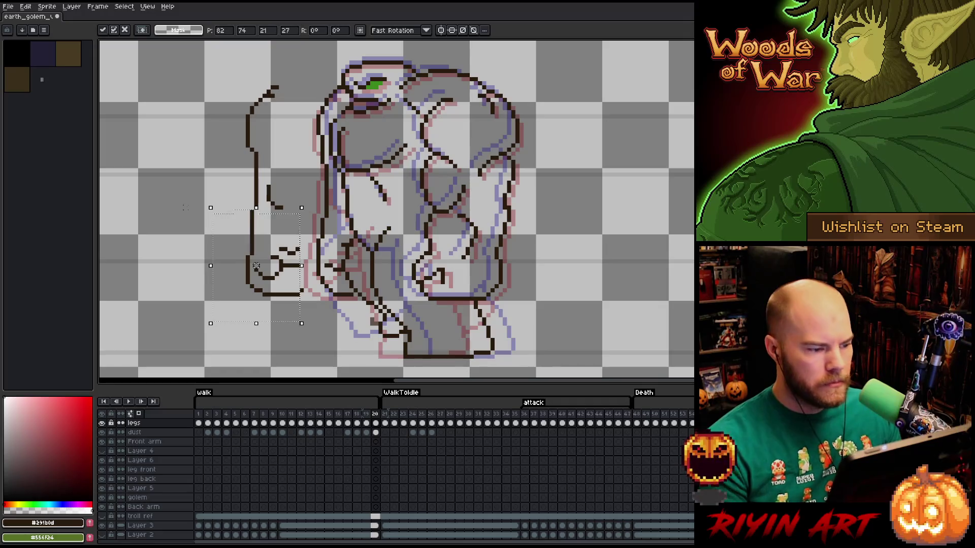
key("Return")
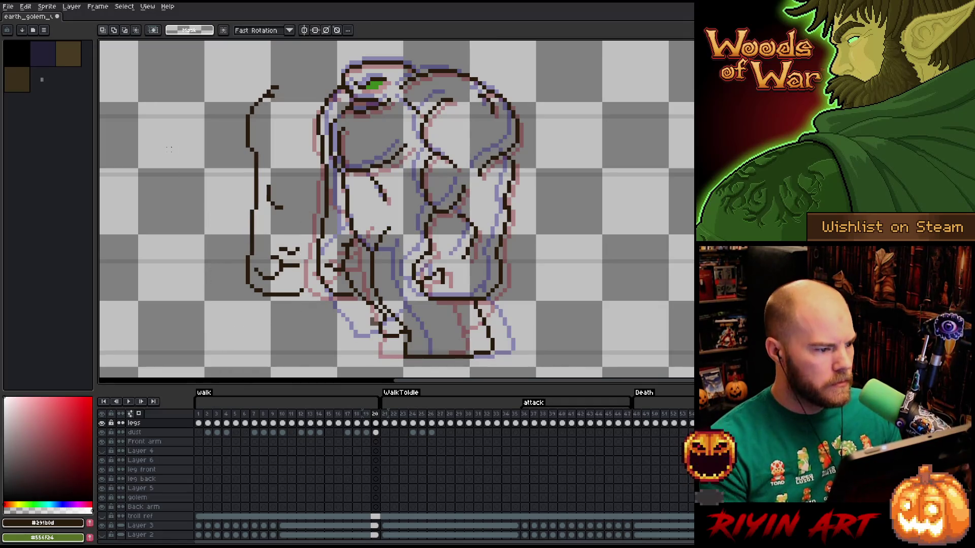
key("b")
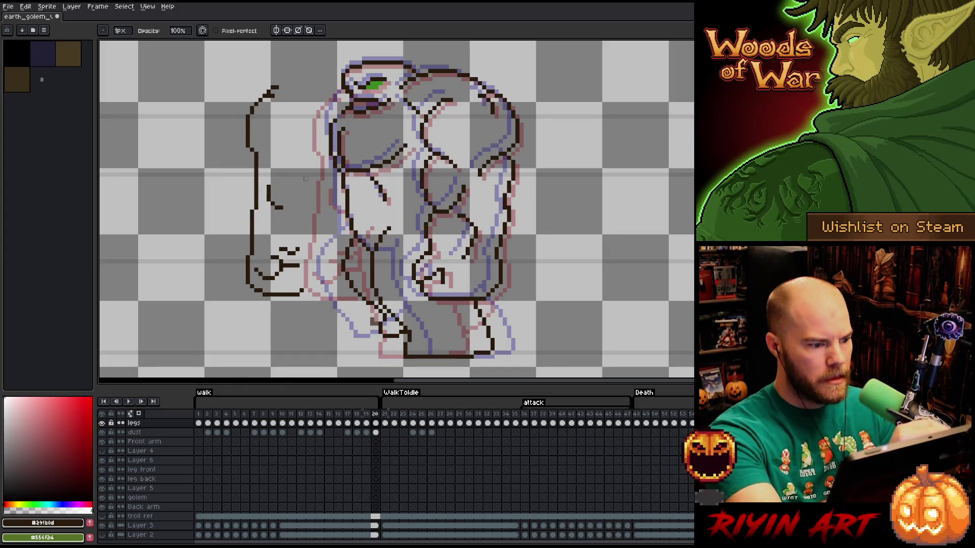
key("Left")
Marquee-select the whole back arm, shift it a few pixels right toward the body and commit.
key("Right")
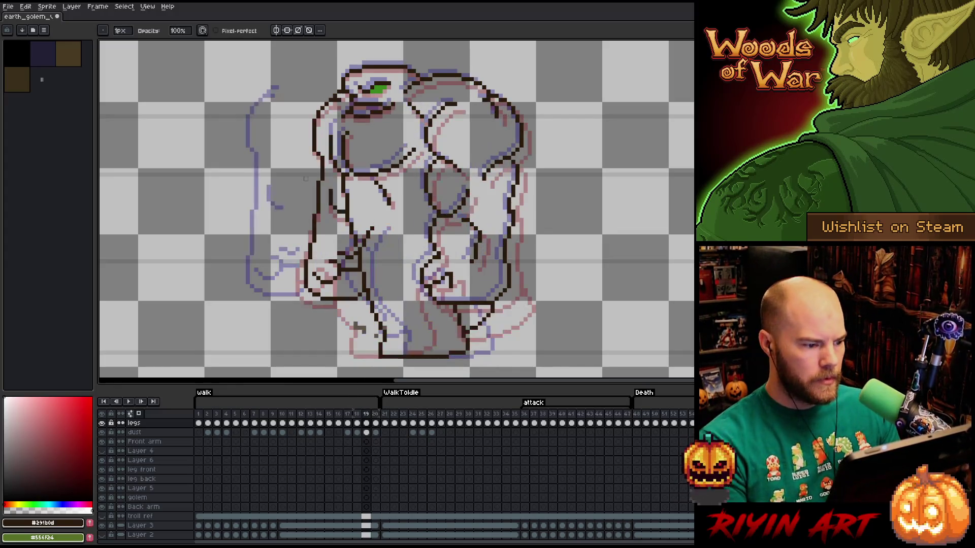
key("m")
left_click_drag(201, 82, 299, 341)
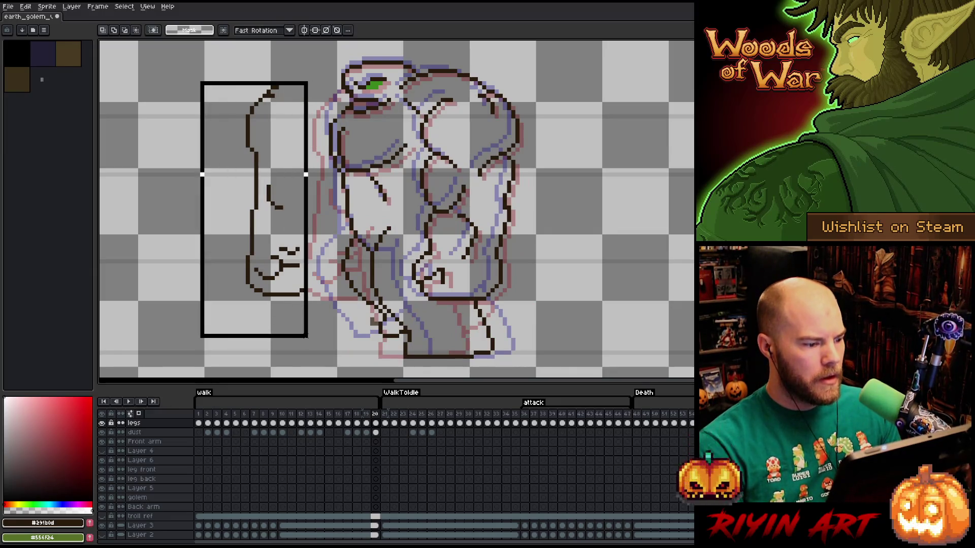
key("Right")
key("Right")
key("Right")
key("Right")
key("Right")
key("Right")
key("Right")
key("Right")
key("Right")
key("Right")
key("Right")
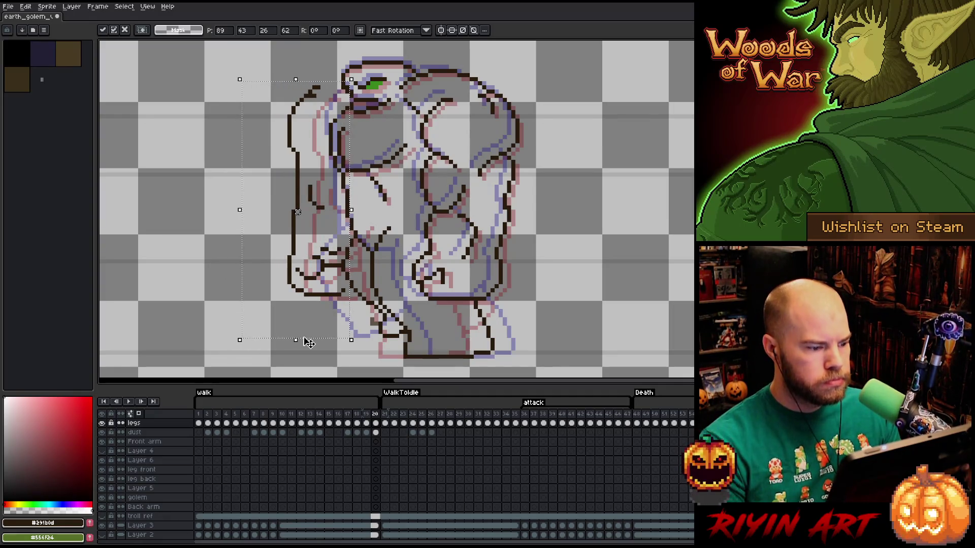
key("Right")
key("Right")
key("Right")
key("Right")
key("Right")
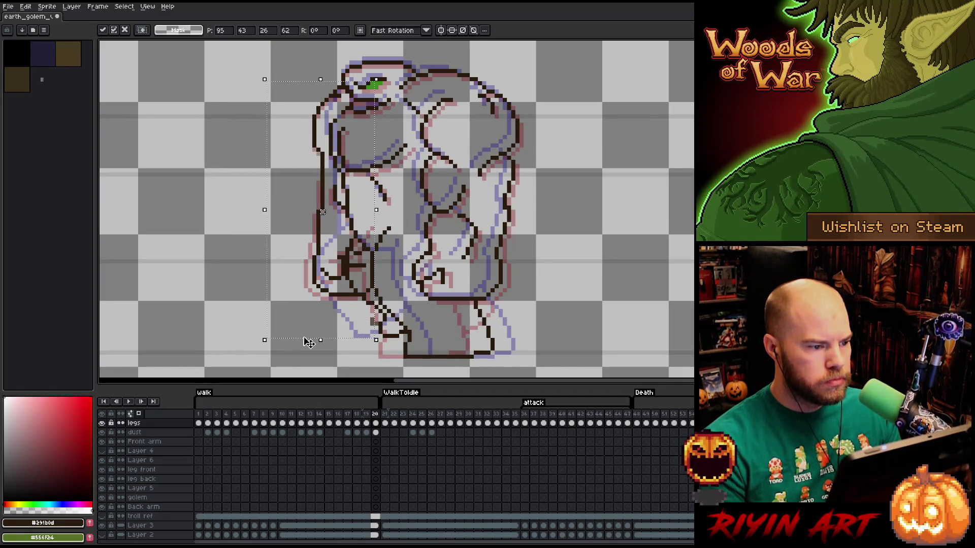
key("Right")
key("Return")
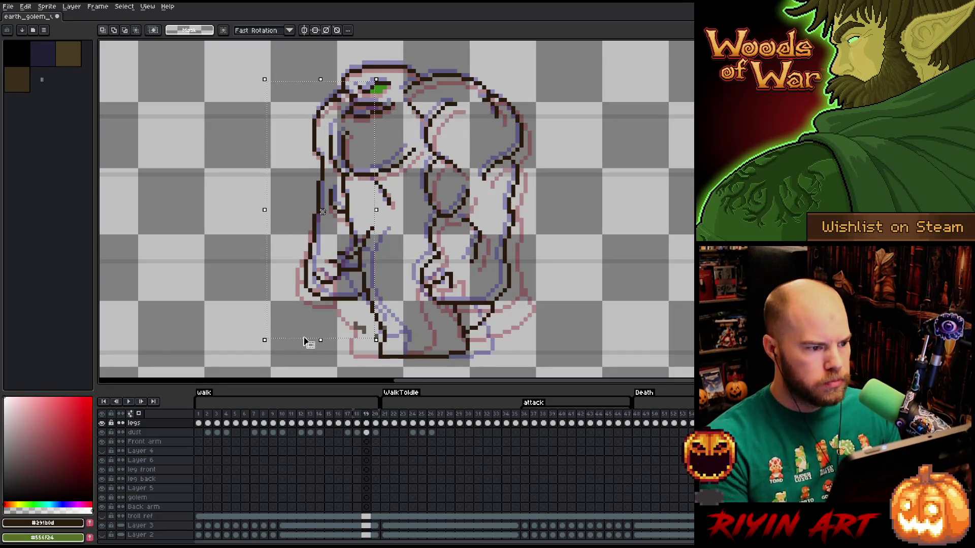
Compare frames 19 and 20, hide the reference and onion-skin ghosts, and clear the selection.
key("comma")
key("period")
key("comma")
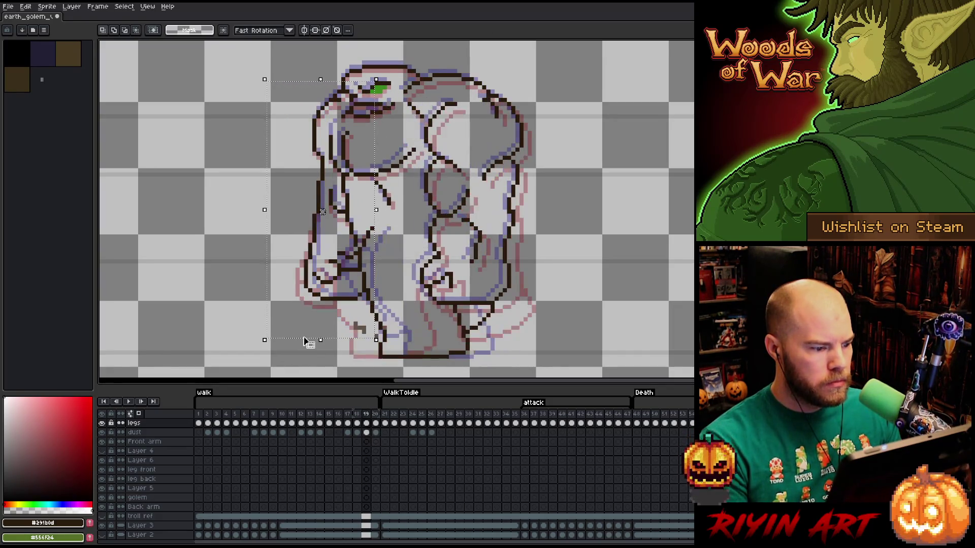
key("period")
key("comma")
key("period")
key("comma")
key("period")
key("comma")
key("period")
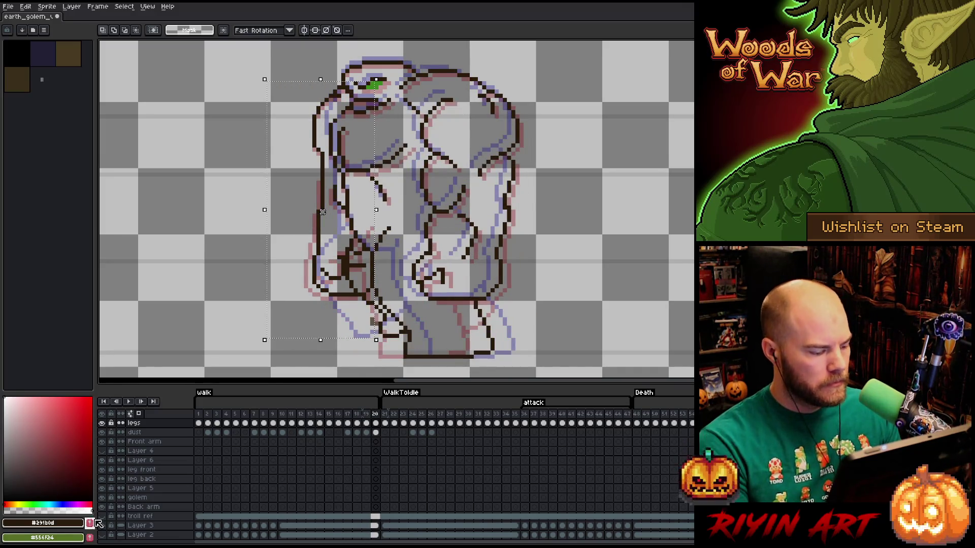
scroll(115, 531, "down", 1)
left_click(108, 533)
scroll(137, 487, "up", 1)
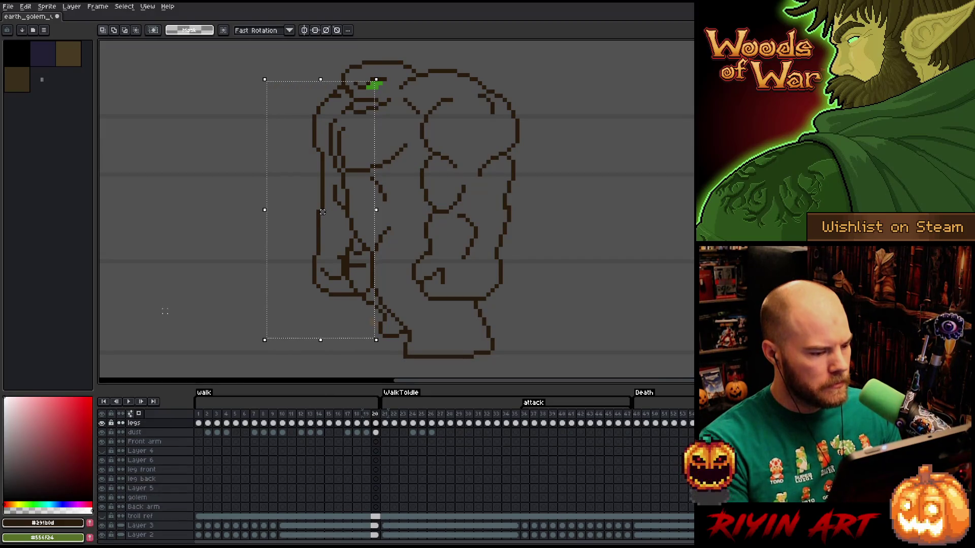
key("ctrl+d")
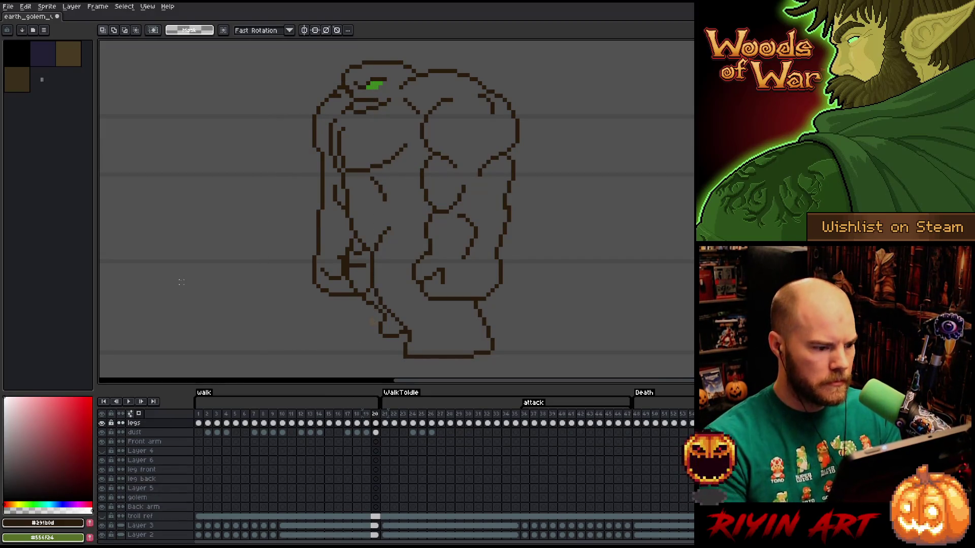
Pencil in the golem's left-shoulder outline on frame 20, checking it against frame 19 and the first walk frame.
key("b")
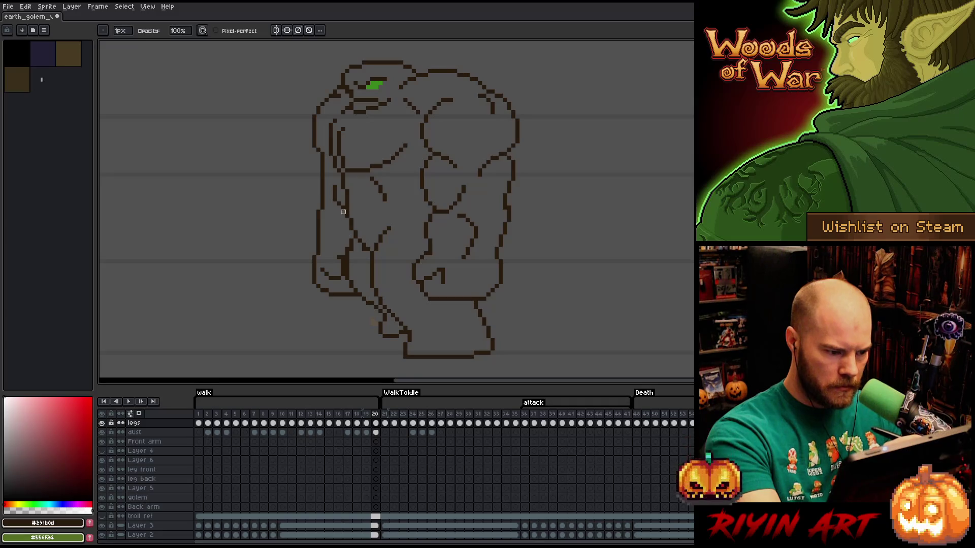
key("Left")
key("Right")
key("Left")
key("Right")
key("Left")
key("Right")
key("Left")
key("Right")
key("Left")
key("Right")
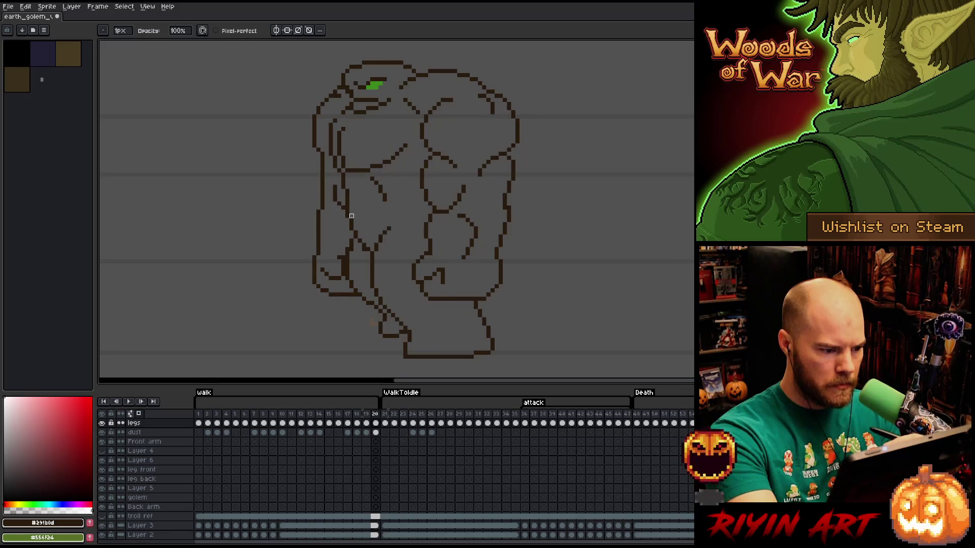
key("Left")
key("Right")
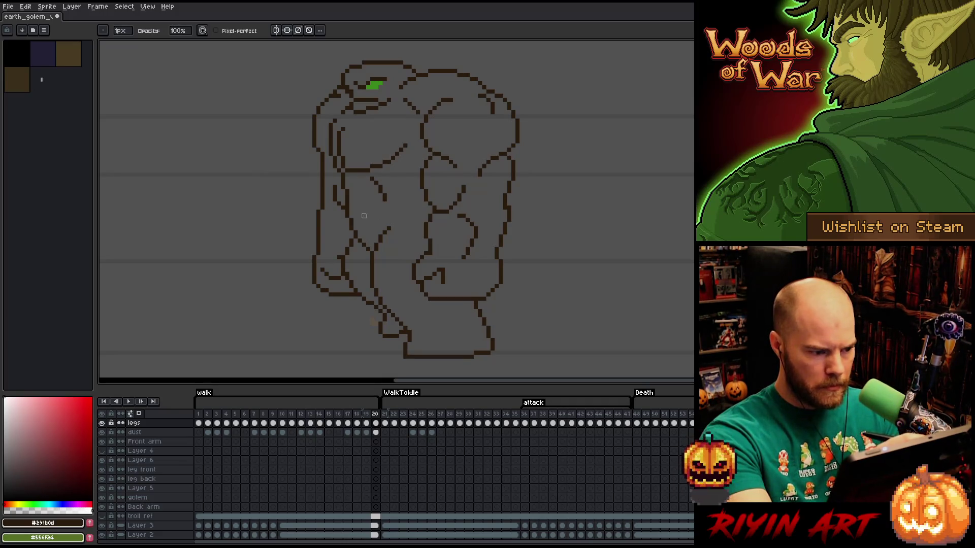
key("Right")
key("Left")
key("Right")
key("Left")
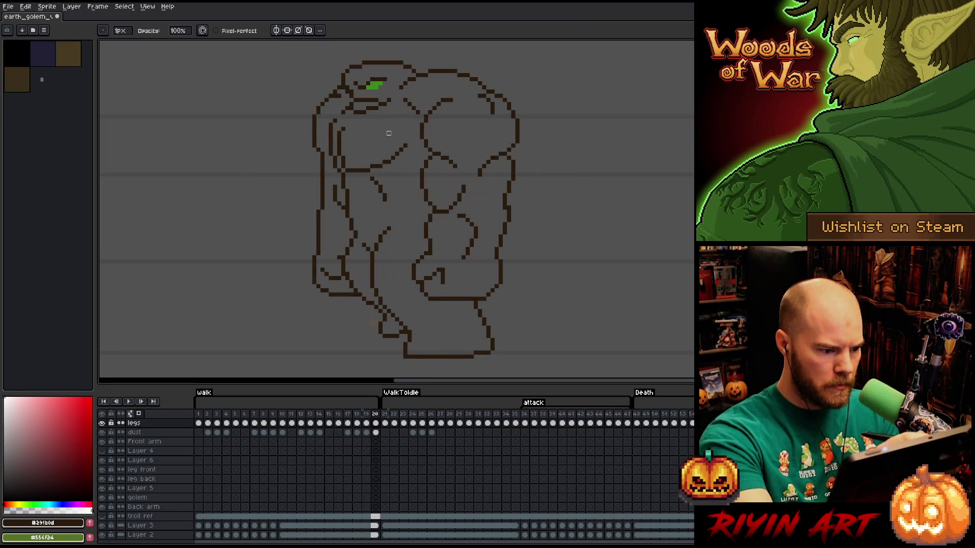
Clean up the torso-edge pixels on frame 20 with alternating eraser and pencil passes, matching frame 19's pose.
key("e")
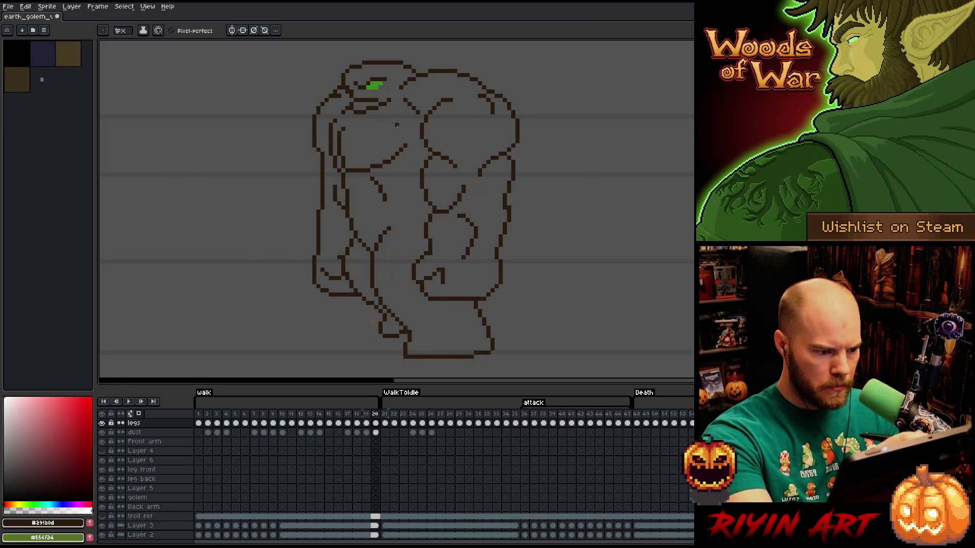
key("Left")
key("Left")
key("Right")
key("Right")
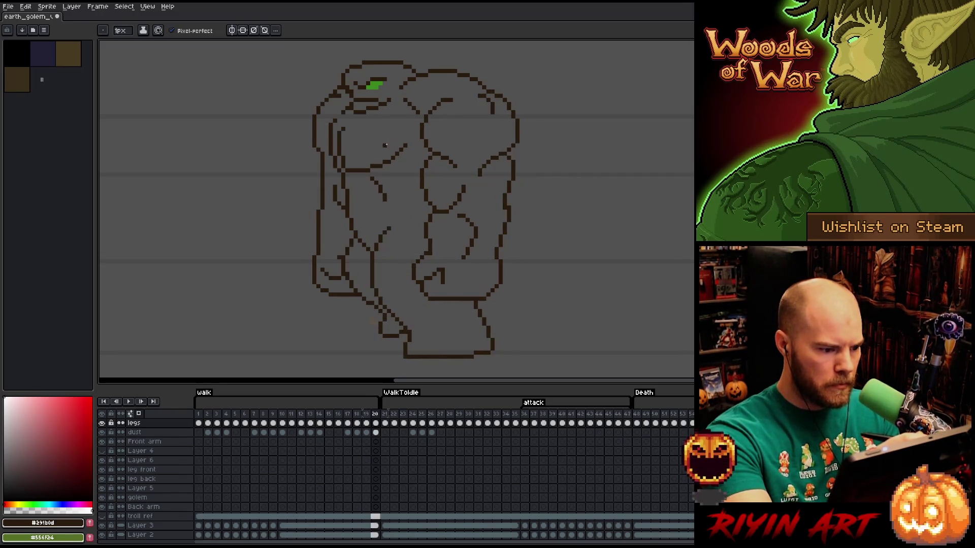
key("b")
key("Right")
key("Left")
key("Left")
key("Right")
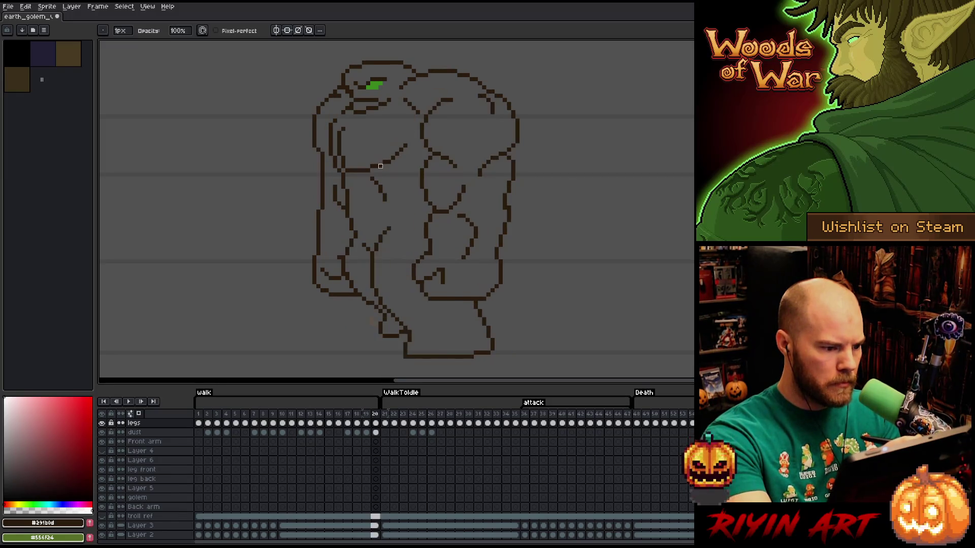
key("Left")
key("Right")
key("Left")
key("Right")
key("Left")
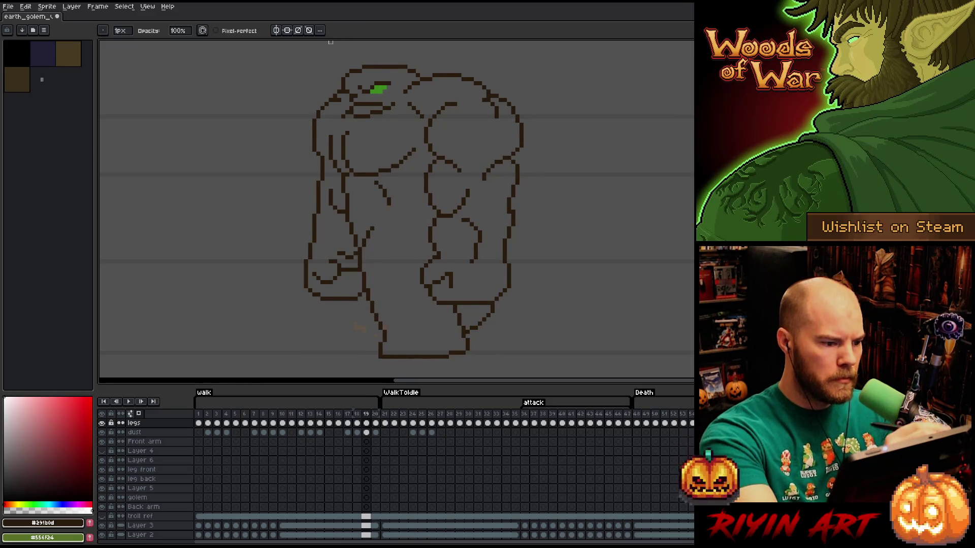
key("Right")
key("e")
key("b")
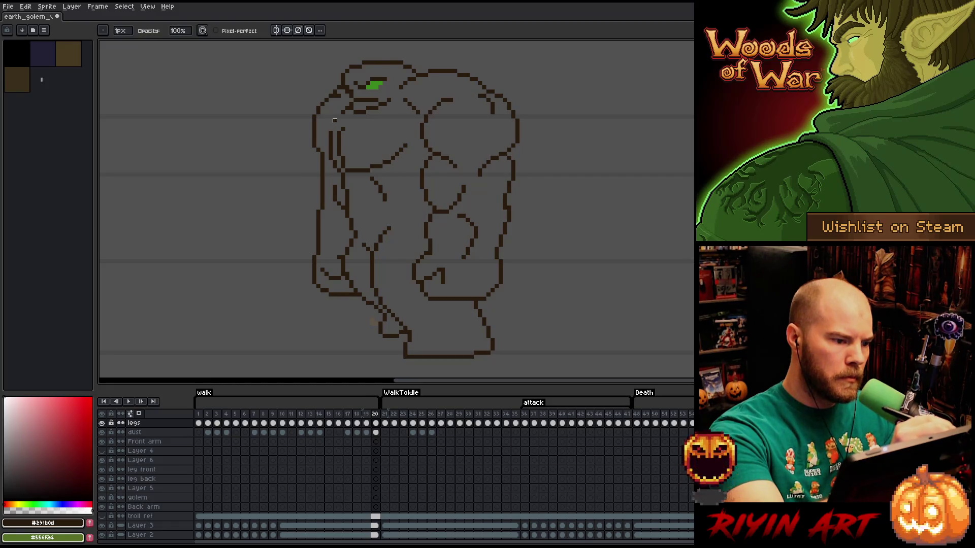
key("e")
key("Left")
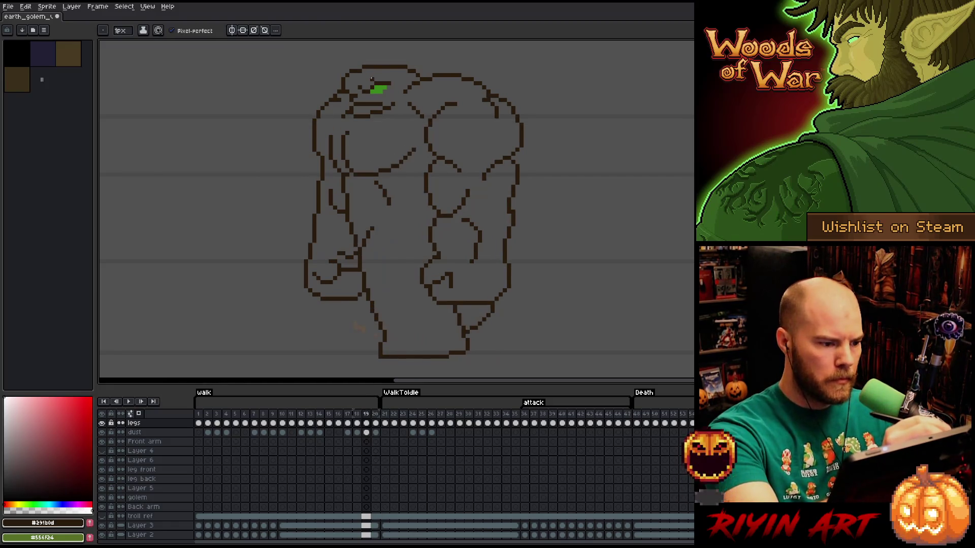
key("Right")
key("b")
key("Left")
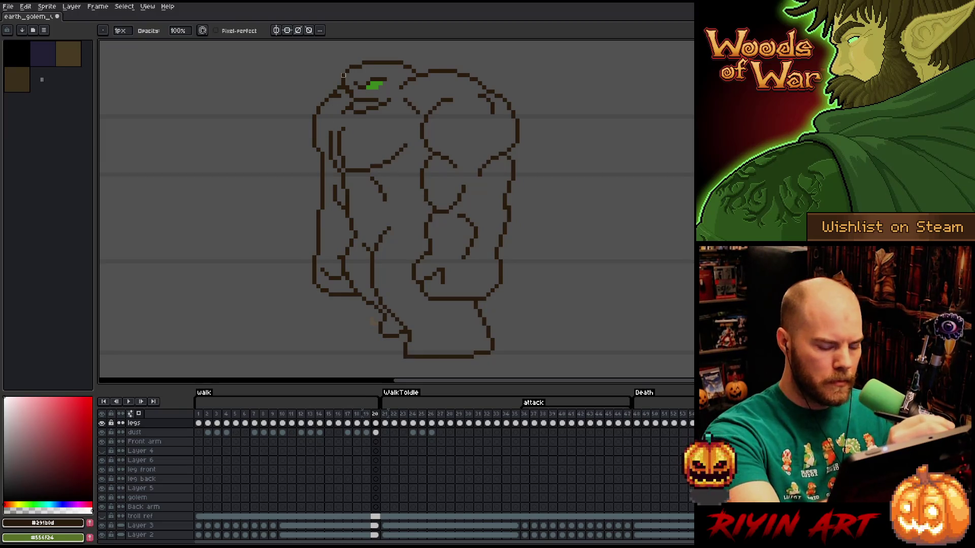
key("Right")
key("Left")
key("Right")
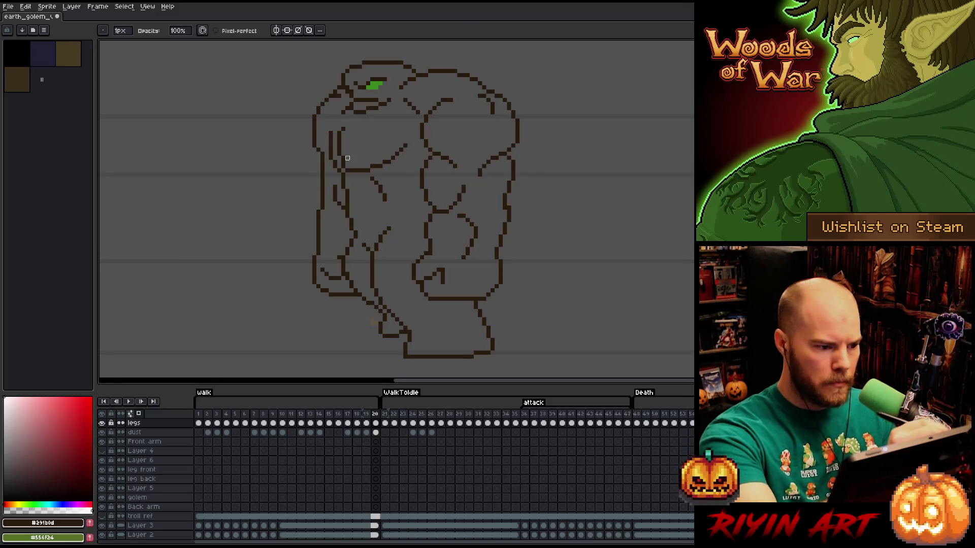
Finish the frame-20 outline touch-up, comparing leg and body poses across frames 17-20 before settling on frame 20.
key("e")
key("Right")
key("Left")
key("Right")
key("Left")
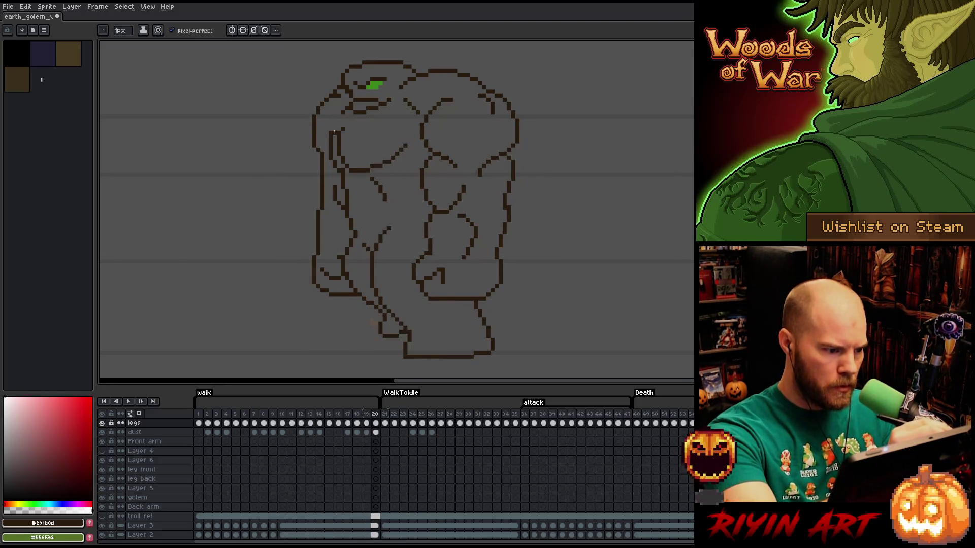
key("b")
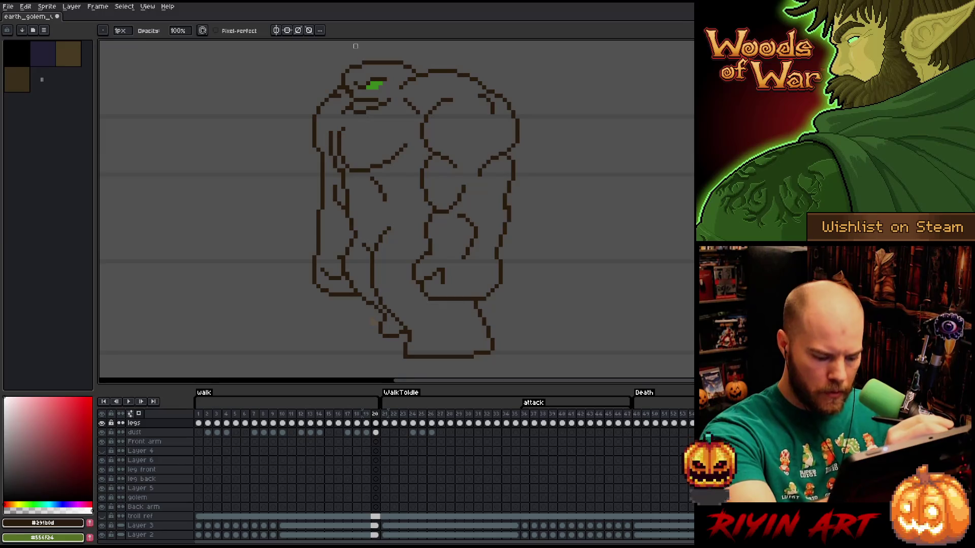
key("Left")
key("Right")
key("Left")
key("Right")
key("Left")
key("Right")
key("Left")
key("Right")
key("Left")
key("Right")
key("Left")
key("Right")
key("Left")
key("Right")
key("Left")
key("Right")
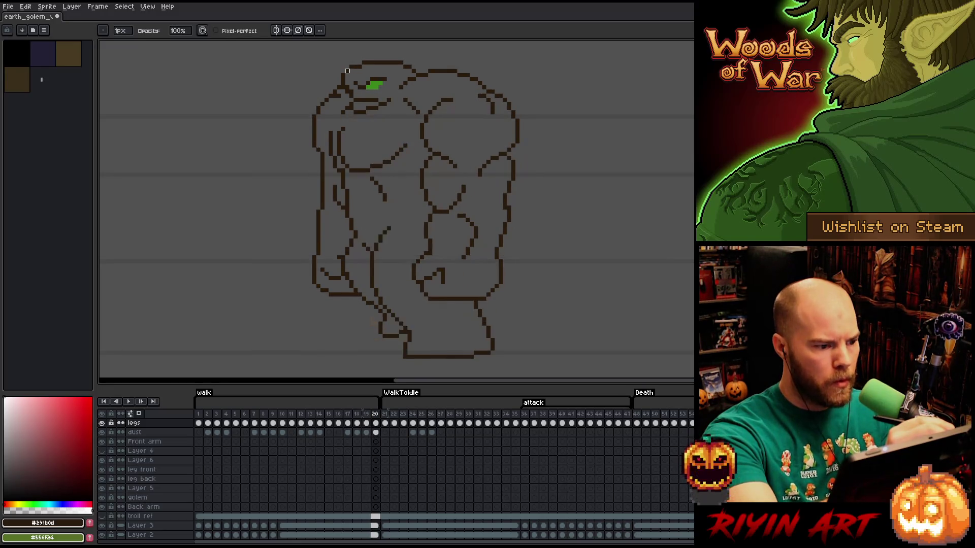
key("Left")
key("Left")
key("Left")
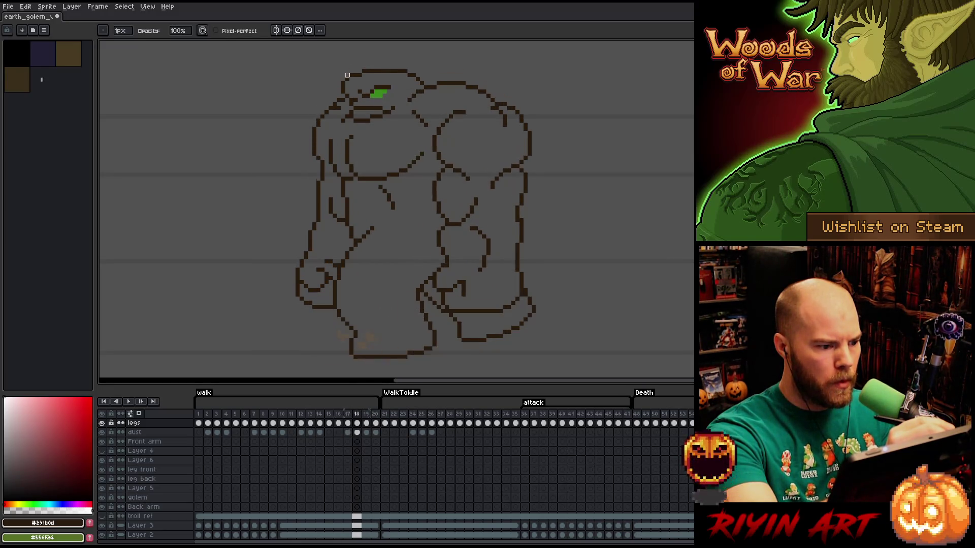
key("Right")
key("Right")
key("Right")
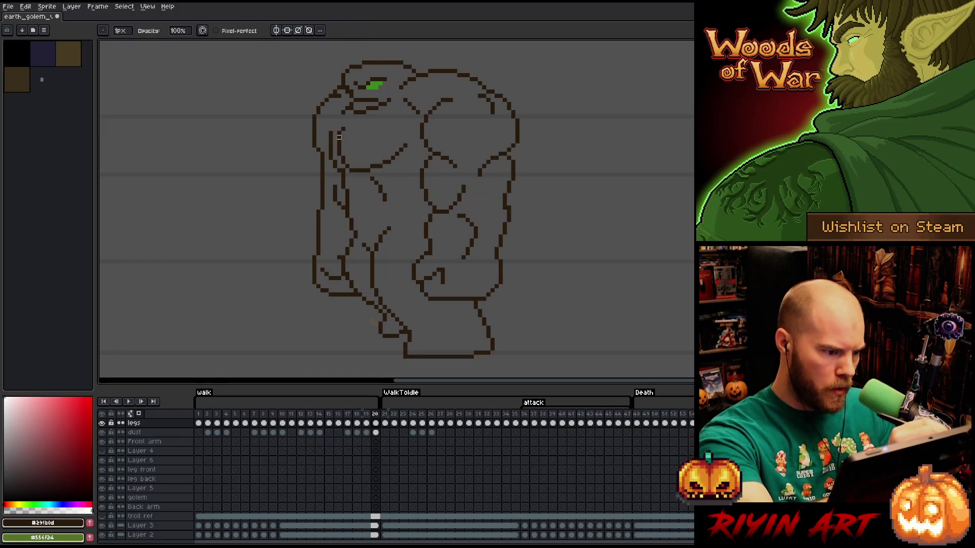
key("Left")
key("Right")
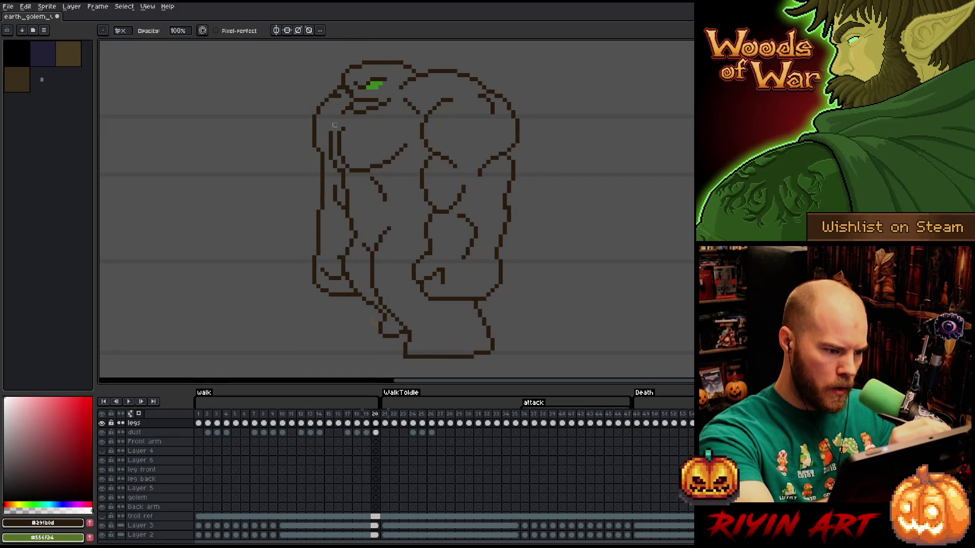
key("Left")
key("Right")
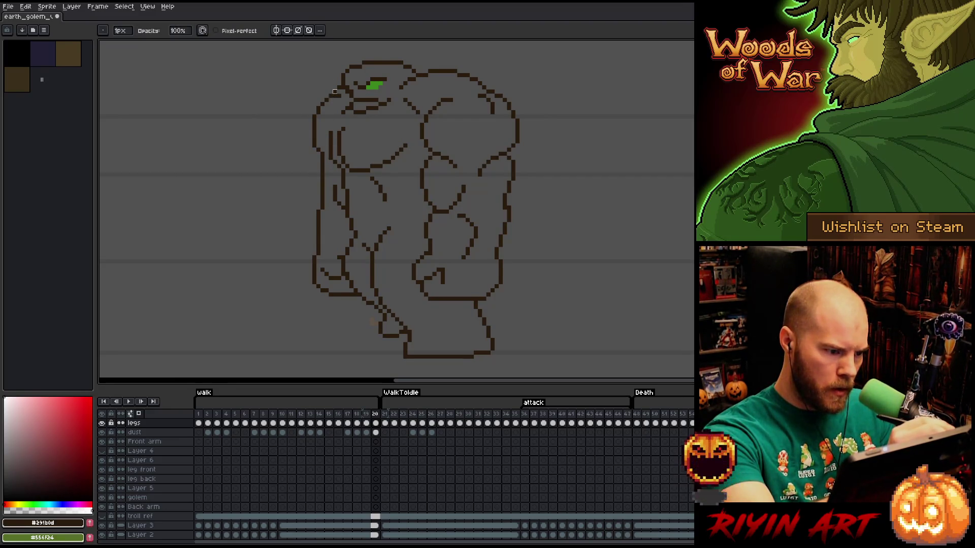
key("Left")
key("Right")
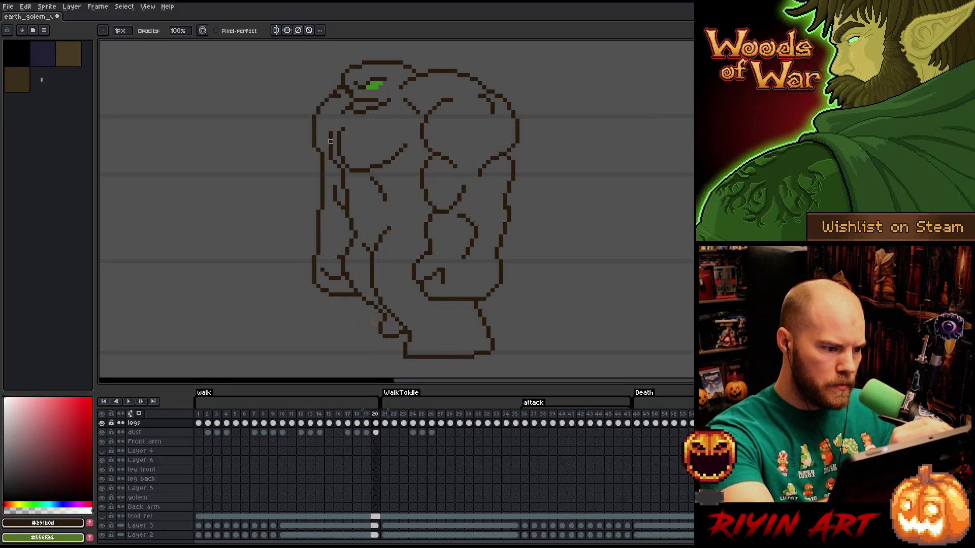
Add a short vertical pencil stroke to the golem's left arm on frame 20 and check it against frame 19.
left_click_drag(330, 136, 330, 153)
key("Left")
key("Right")
key("Left")
key("Right")
key("Left")
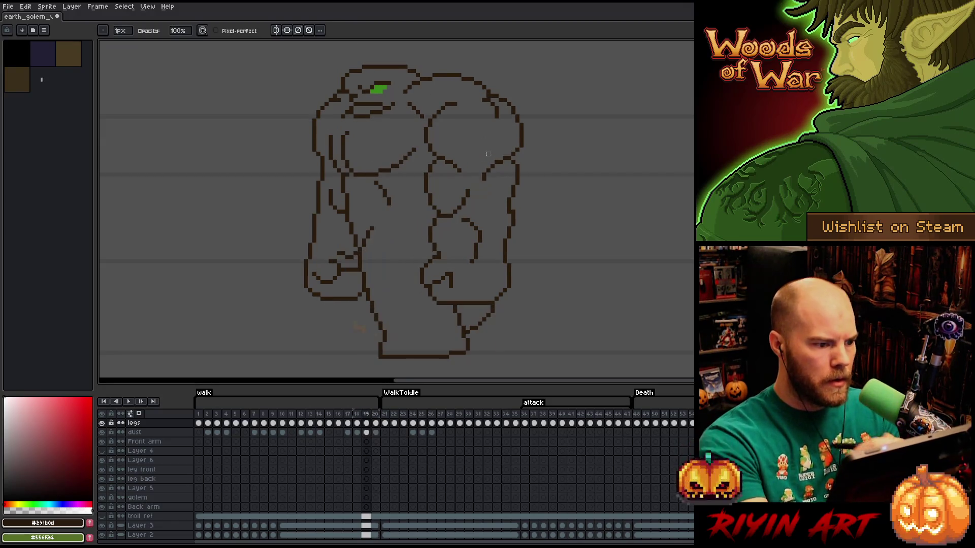
key("Right")
key("Left")
key("Right")
key("Left")
key("Right")
key("Left")
key("Right")
key("Left")
key("Right")
key("Left")
key("Right")
key("Left")
key("Right")
key("Left")
key("Right")
key("Left")
After further frame 19/20 comparison, marquee-select the golem's waist and upper-leg area on frame 20 for adjustment.
key("Right")
key("Left")
key("Right")
key("Left")
key("Right")
key("Left")
key("Right")
key("Left")
key("Right")
key("Left")
key("Right")
key("Left")
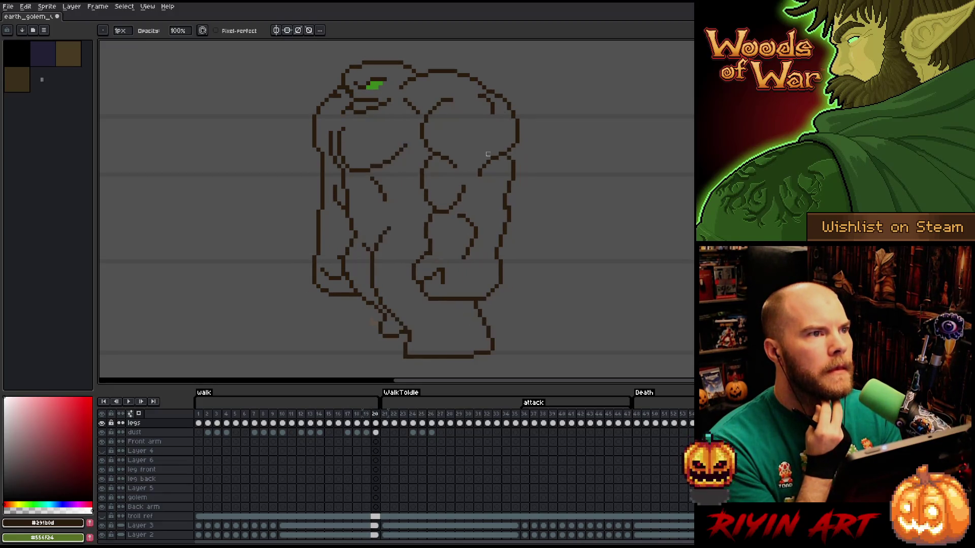
key("Right")
key("Left")
key("Right")
key("Left")
key("Right")
key("Left")
key("Right")
key("Left")
key("Right")
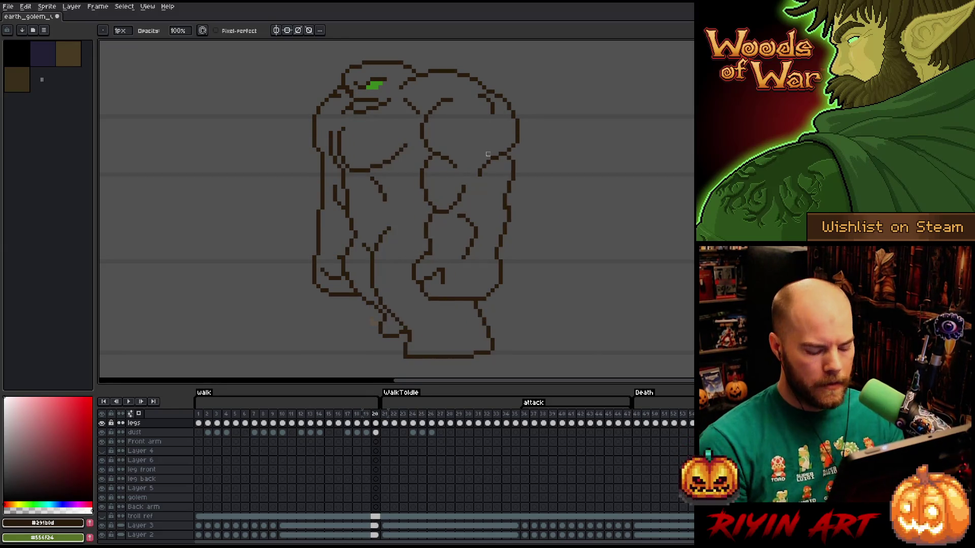
key("m")
left_click_drag(255, 262, 469, 295)
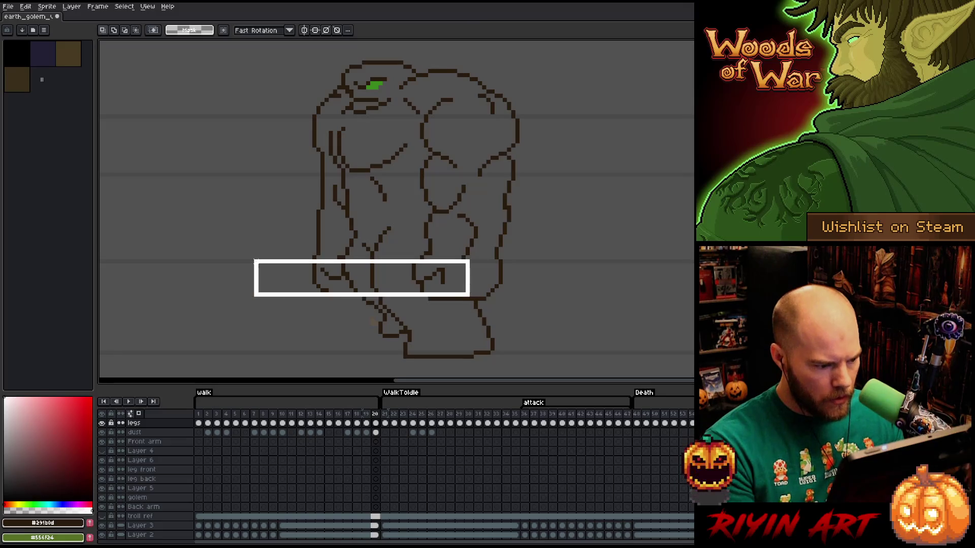
left_click(421, 247)
left_click_drag(434, 253, 281, 229)
left_click_drag(442, 211, 326, 170)
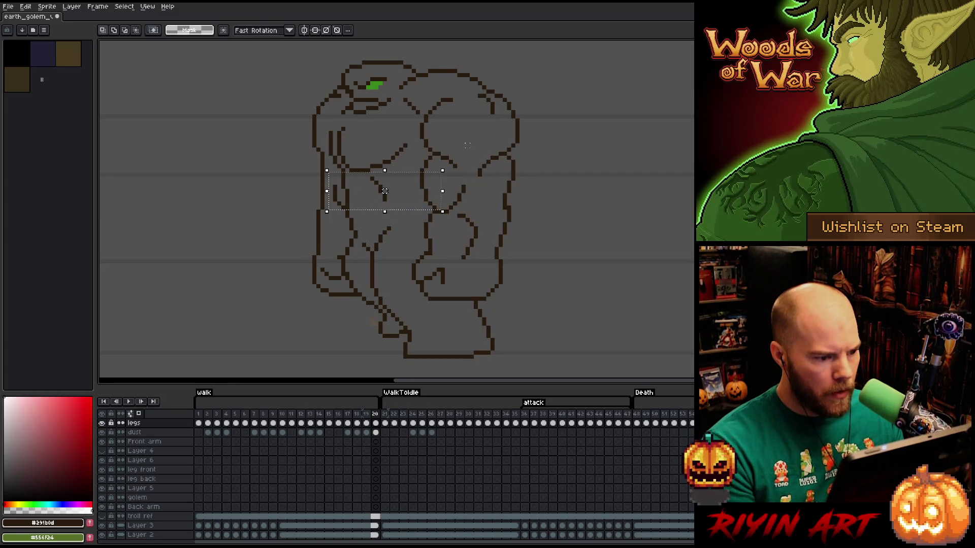
left_click_drag(442, 152, 281, 116)
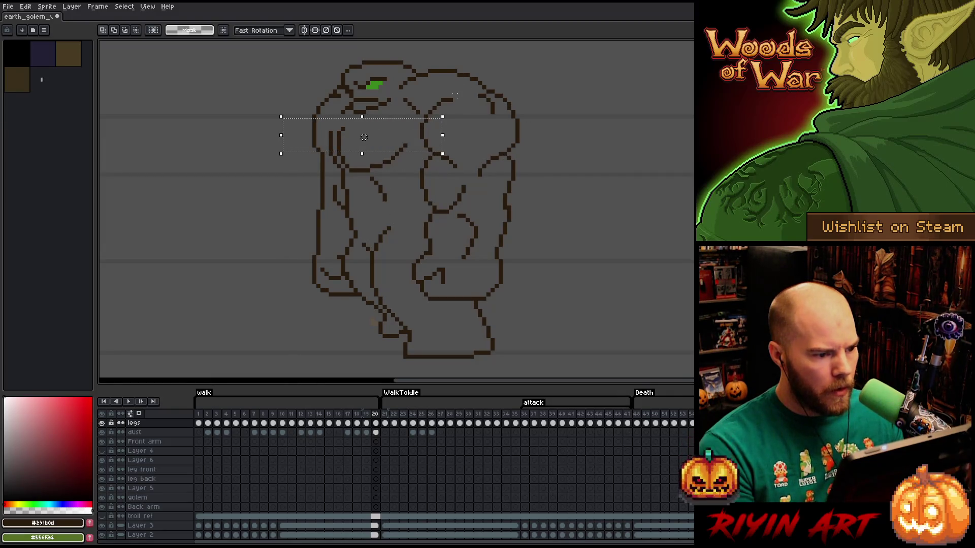
left_click_drag(455, 99, 281, 83)
left_click(550, 125)
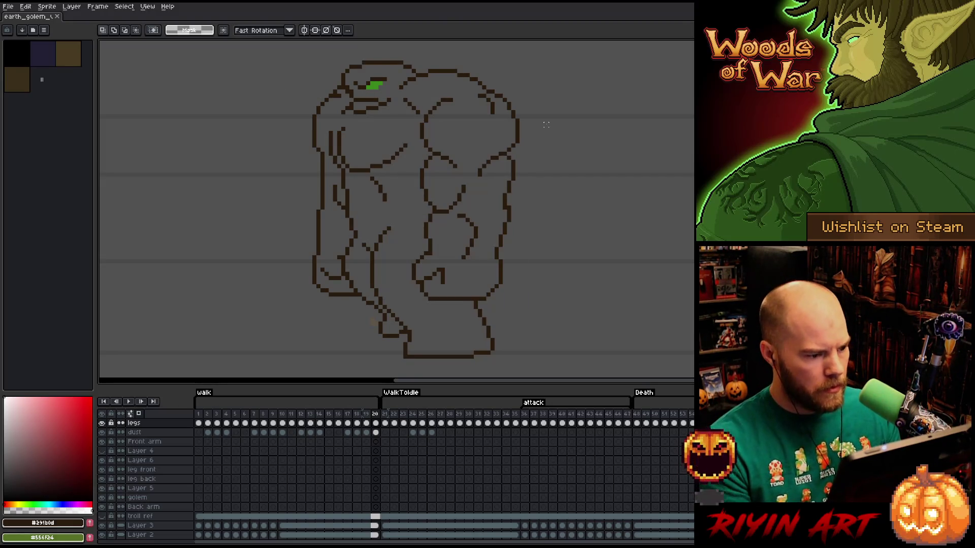
key("b")
mouse_move(334, 79)
left_mouse_down()
mouse_move(339, 279)
mouse_move(330, 75)
left_mouse_up()
Move the selected left-side back-arm outline on frame 1 outward to the left and commit the move.
key("Home")
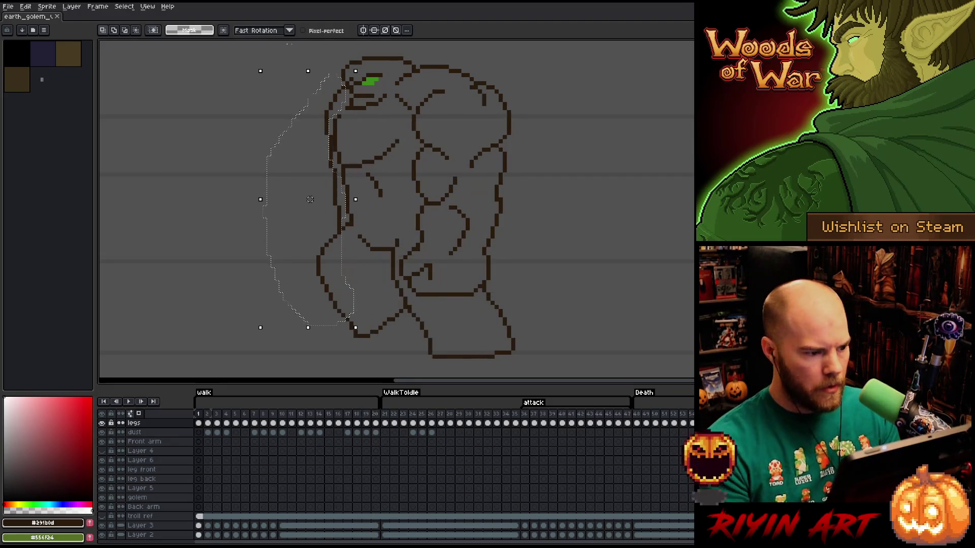
key("Left")
key("Left")
key("Left")
left_click_drag(310, 200, 244, 199)
key("Return")
key("comma")
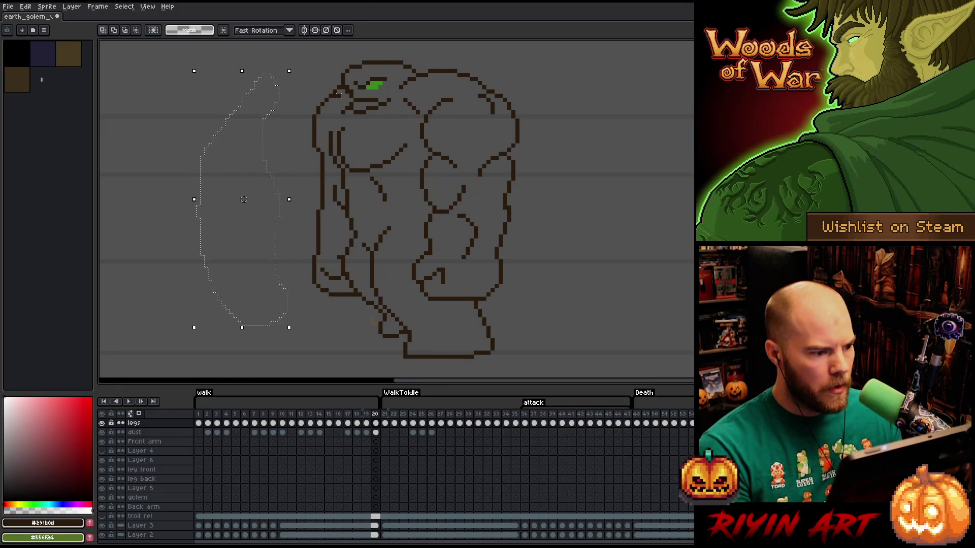
Select the head and shoulder area and flip between frames 1 and 20 to compare the two walk poses.
left_click_drag(330, 83, 370, 108)
key("period")
key("comma")
key("period")
key("comma")
key("period")
key("comma")
key("period")
key("comma")
key("period")
key("comma")
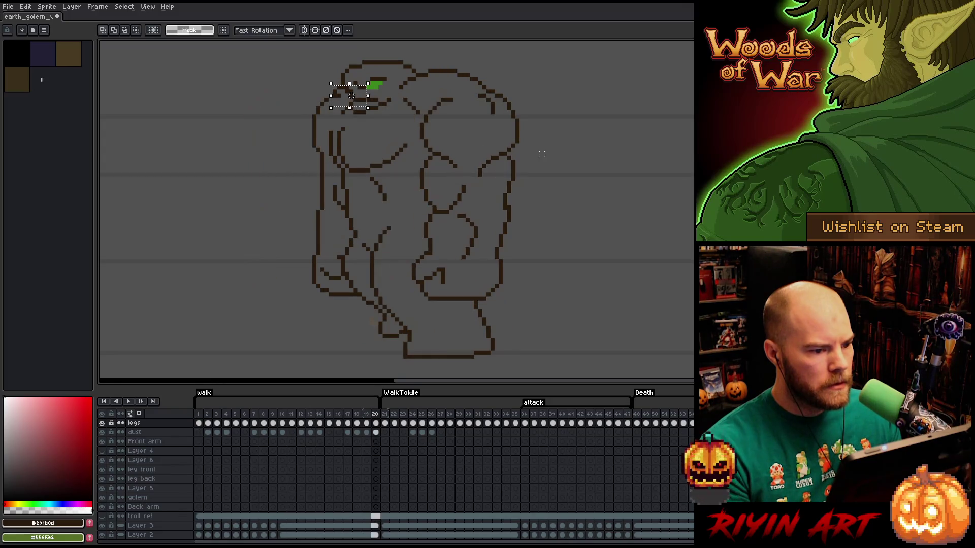
key("period")
key("comma")
key("period")
key("comma")
key("period")
key("comma")
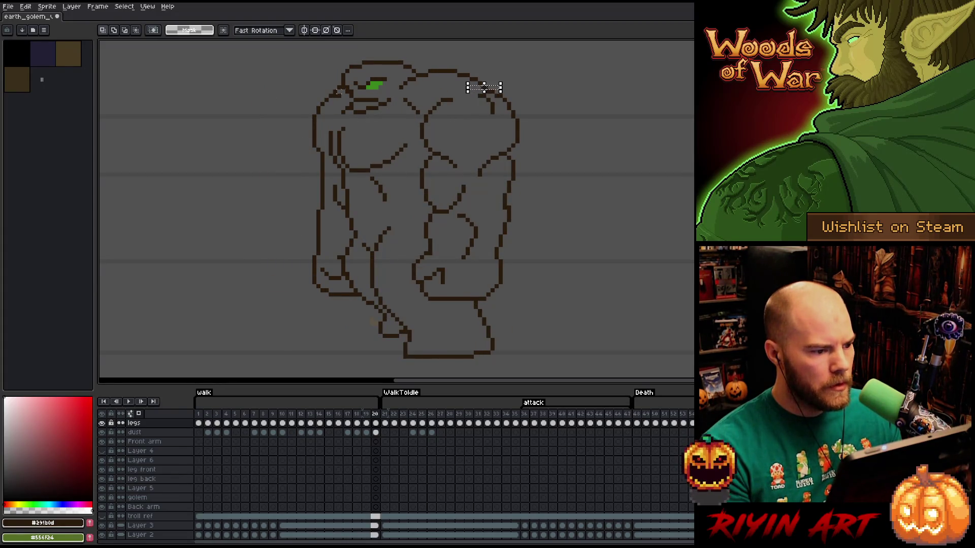
left_click_drag(343, 92, 281, 124)
key("period")
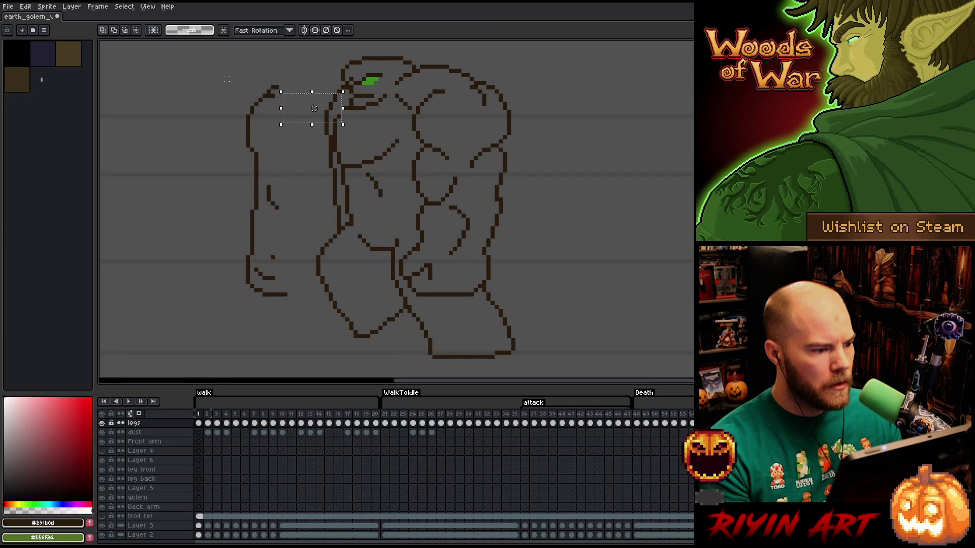
Compare poses, then reposition the detached back arm with a free transform and commit it.
key("period")
key("comma")
left_click_drag(206, 83, 294, 333)
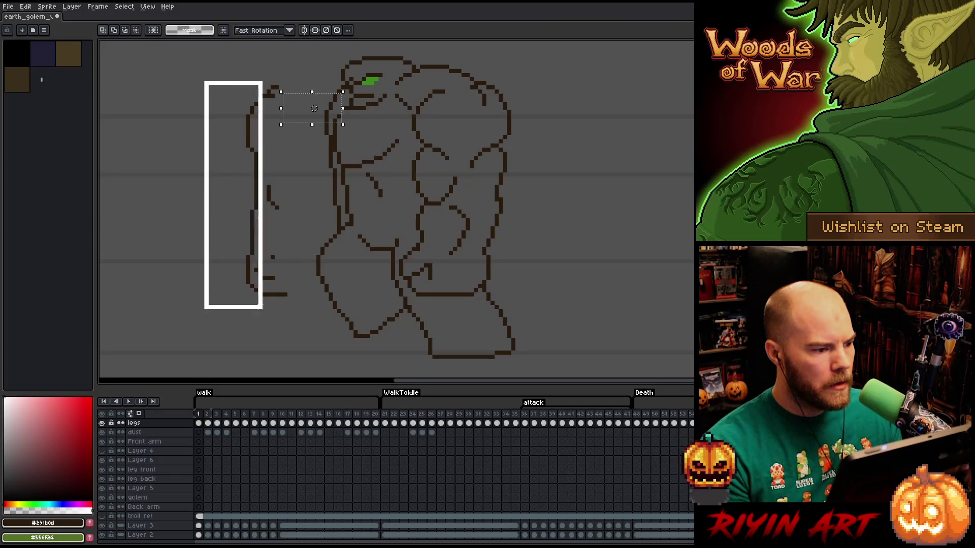
key("ctrl+t")
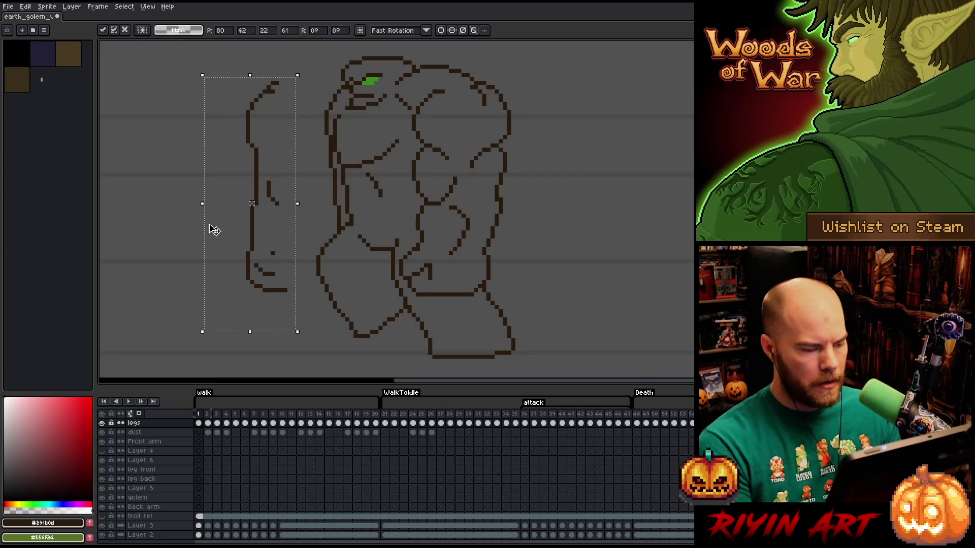
key("ctrl+d")
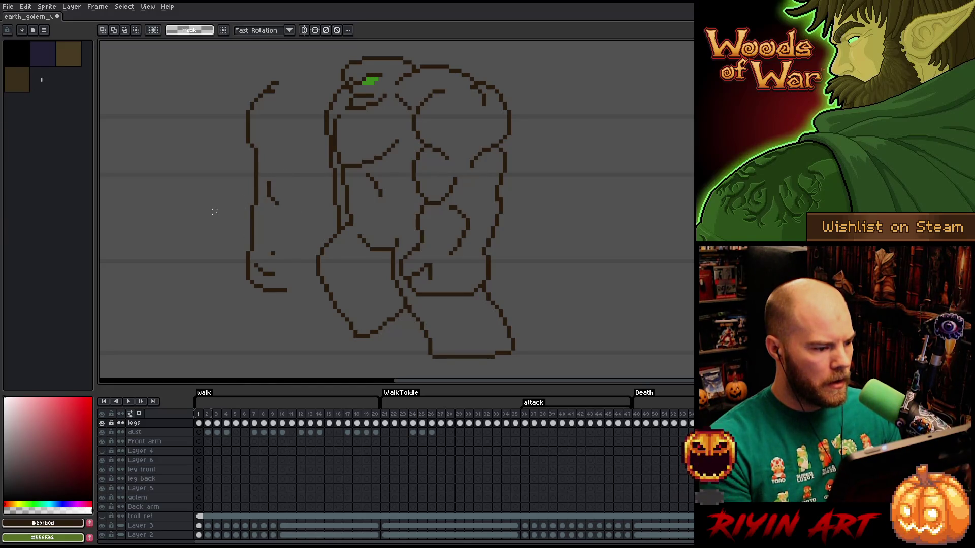
Move the lower arm segment into place and delete the hand pixels.
left_click_drag(212, 205, 296, 328)
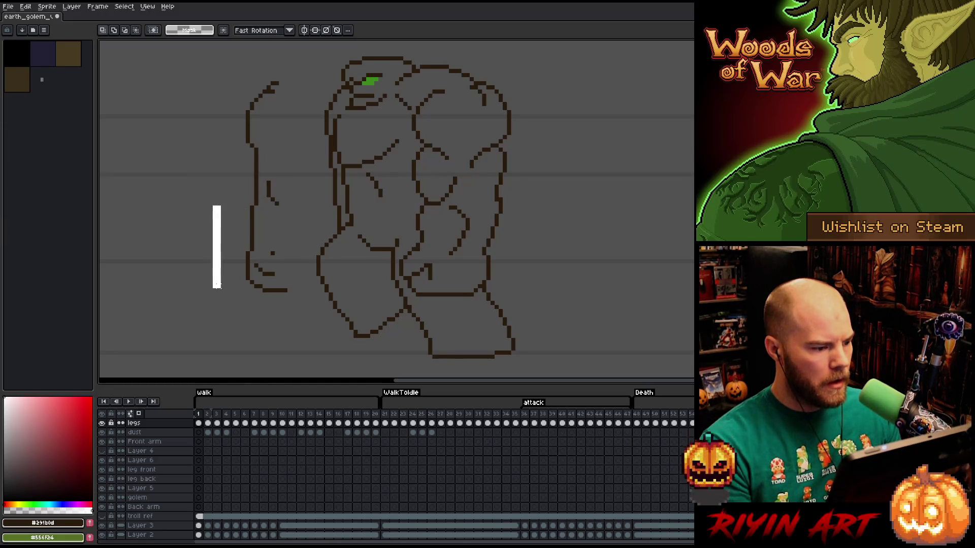
left_click_drag(294, 163, 260, 231)
left_click_drag(208, 328, 298, 204)
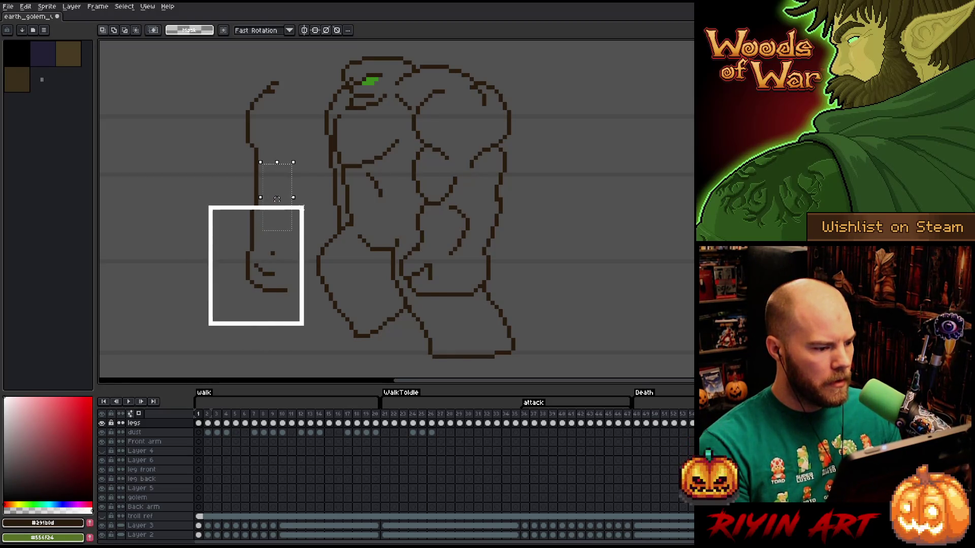
left_click(242, 265)
mouse_move(184, 259)
left_mouse_down()
mouse_move(272, 294)
mouse_move(285, 310)
left_mouse_up()
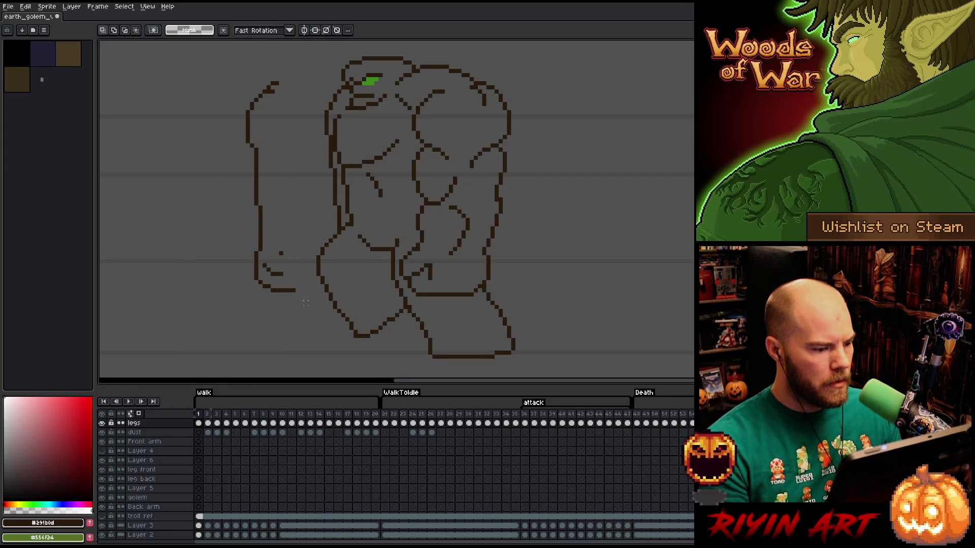
left_click_drag(303, 245, 203, 333)
key("Delete")
key("ctrl+d")
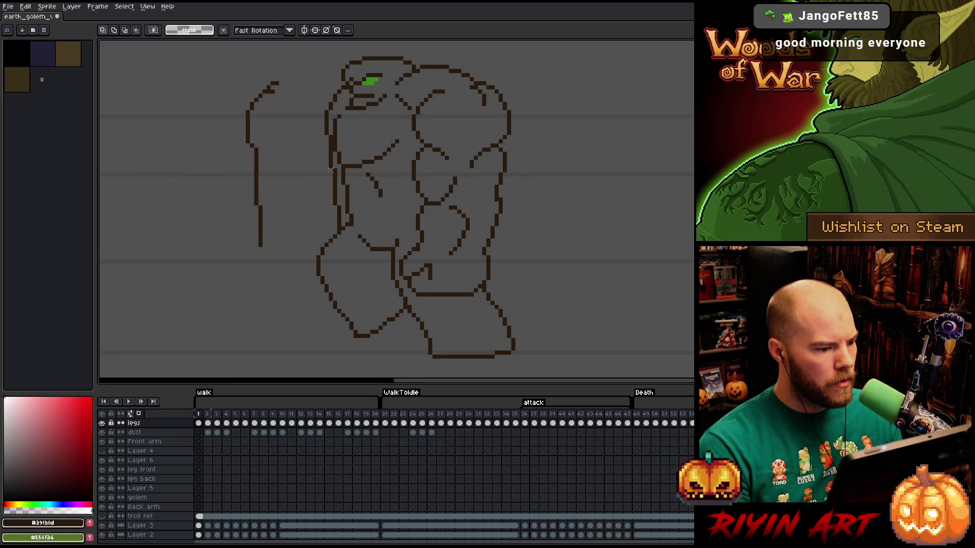
Nudge the back arm one pixel right so its outline hugs the torso.
left_click_drag(332, 172, 224, 280)
left_click_drag(327, 145, 412, 329)
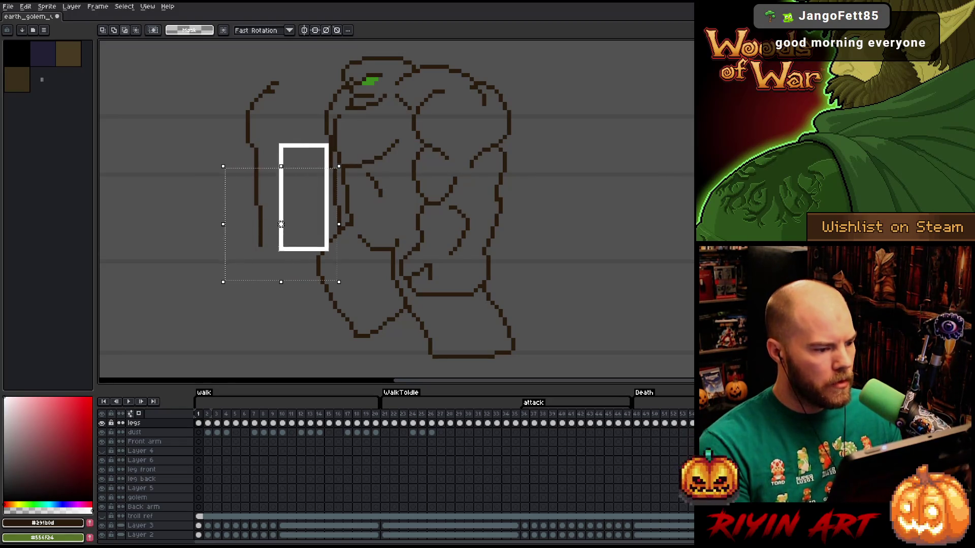
left_click_drag(295, 359, 401, 155)
key("Right")
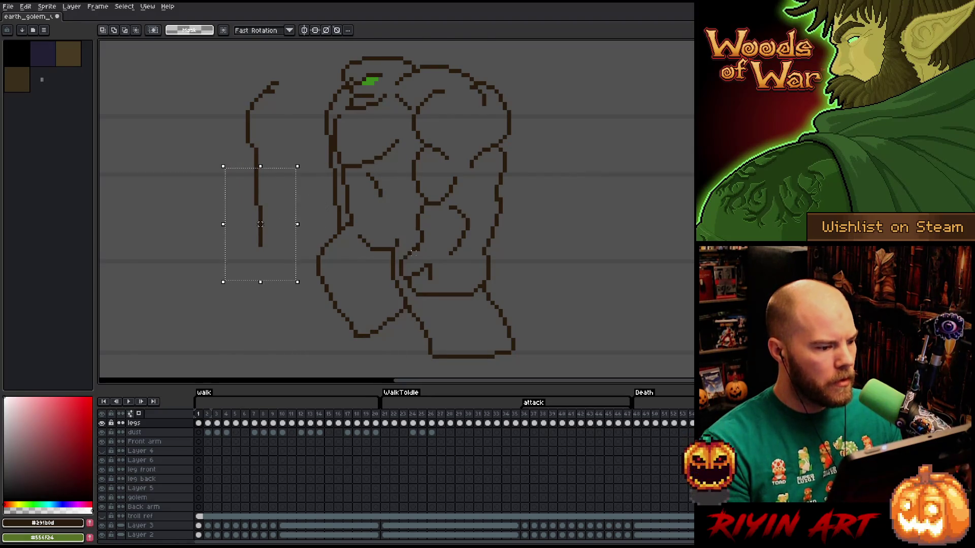
left_click(197, 137)
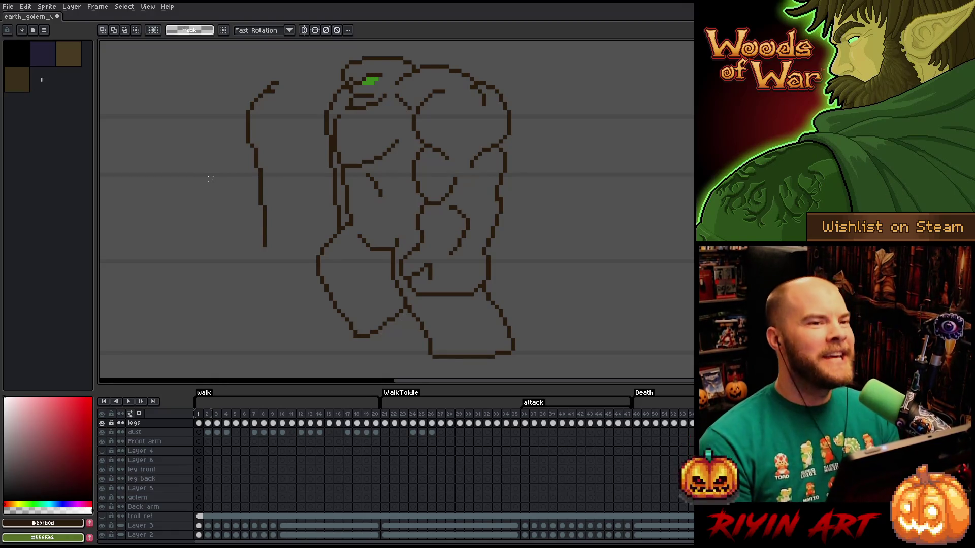
left_click_drag(210, 178, 281, 177)
key("b")
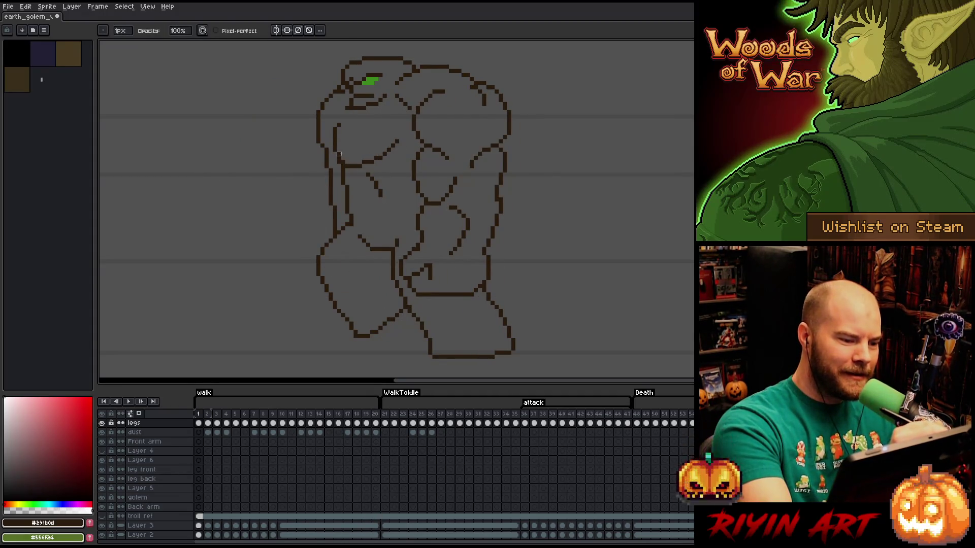
key("Return")
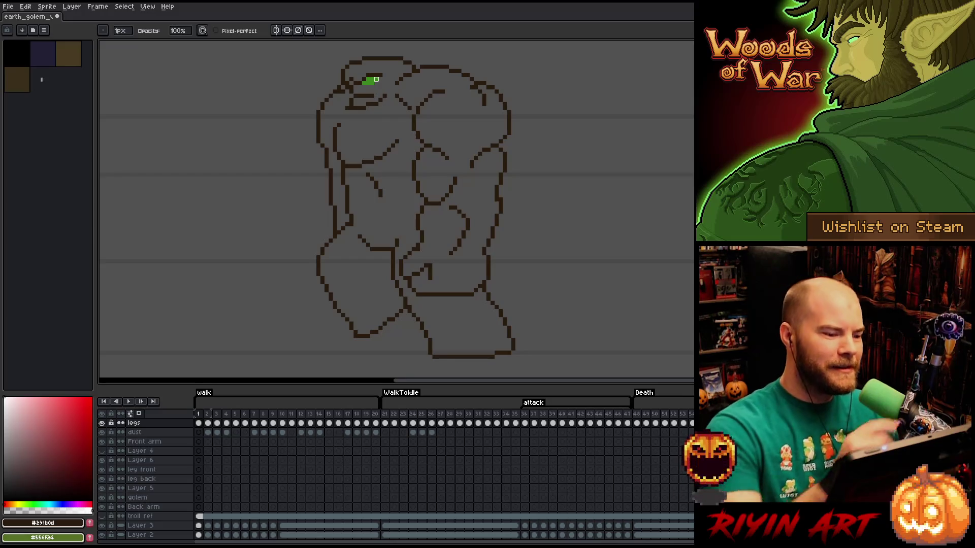
key("e")
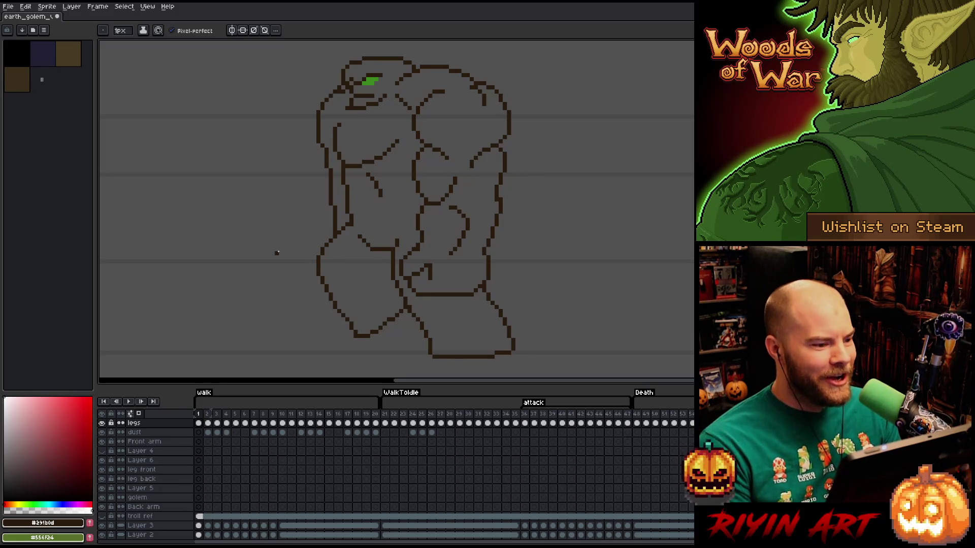
Flip repeatedly between walk frames 1 and 20 to compare the golem's outlines.
key("Left")
key("Right")
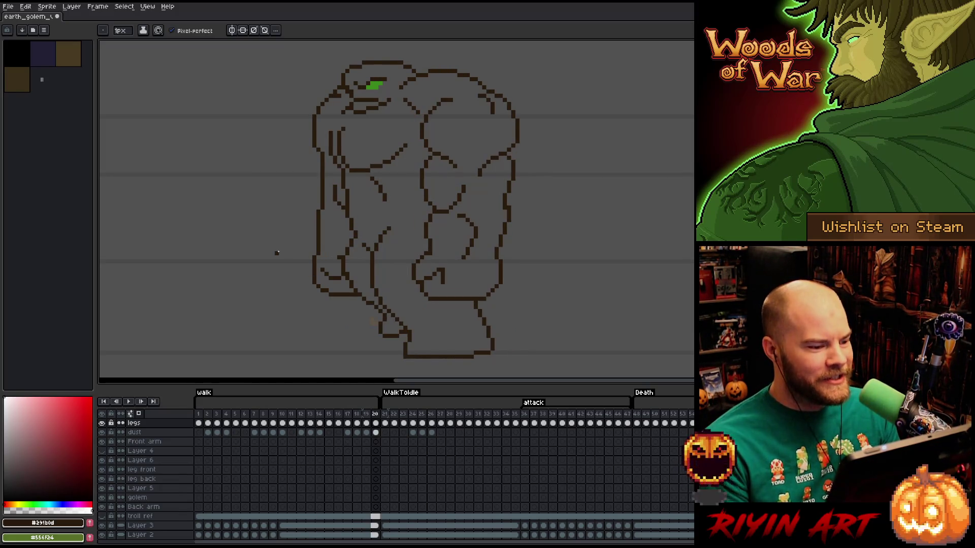
key("Left")
key("Right")
key("Left")
key("Right")
key("Left")
key("Right")
key("Left")
key("Right")
key("Left")
key("Right")
key("Left")
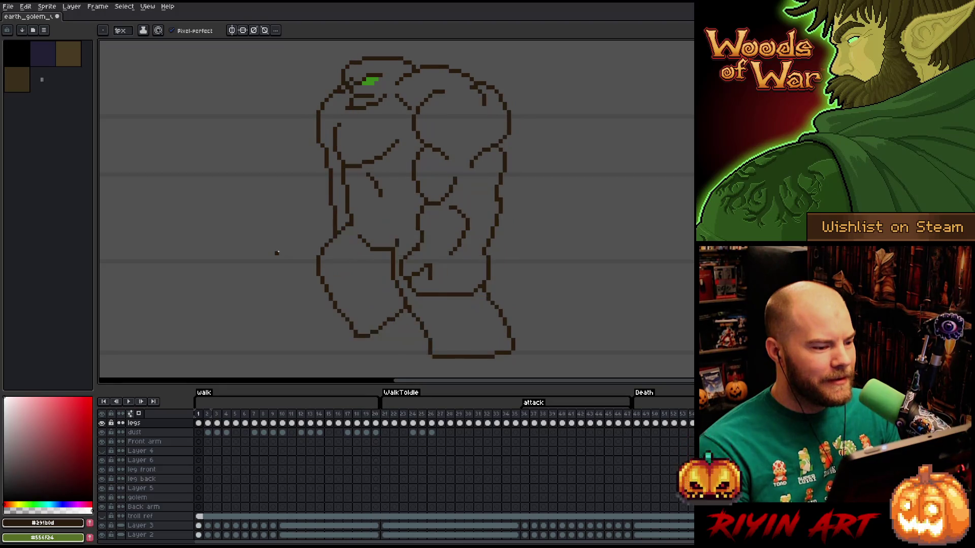
key("Right")
key("Left")
key("Right")
key("Left")
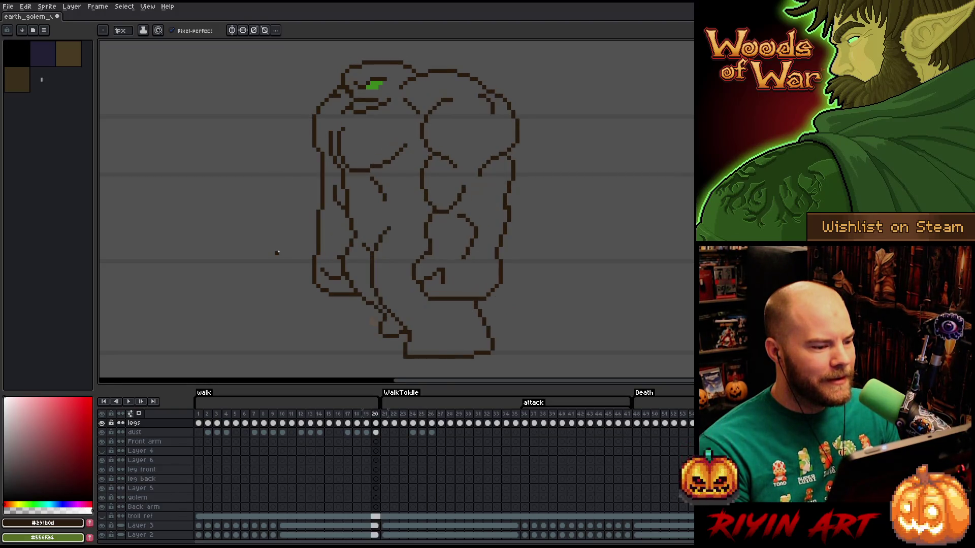
key("Right")
key("Right")
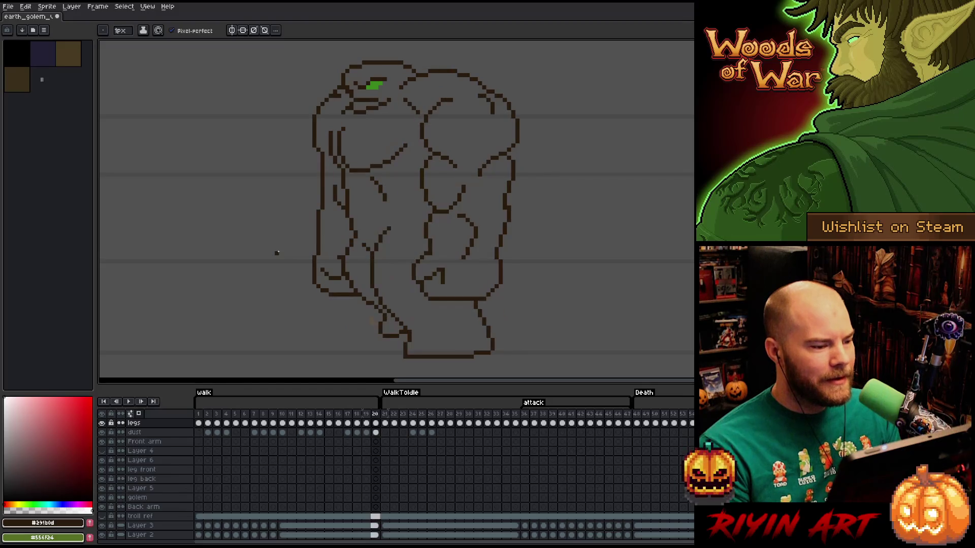
Marquee the area around the golem's head and check it against both frames.
key("m")
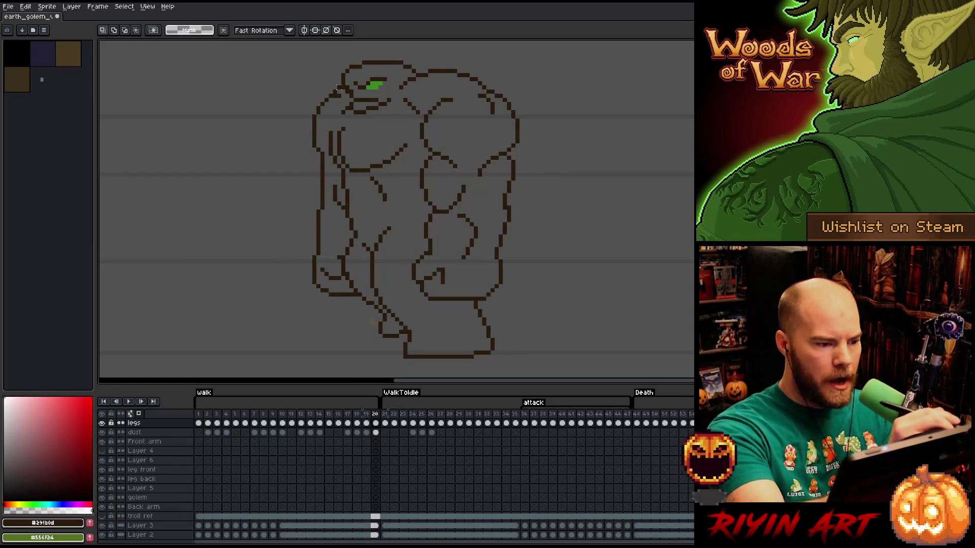
left_click_drag(338, 96, 373, 112)
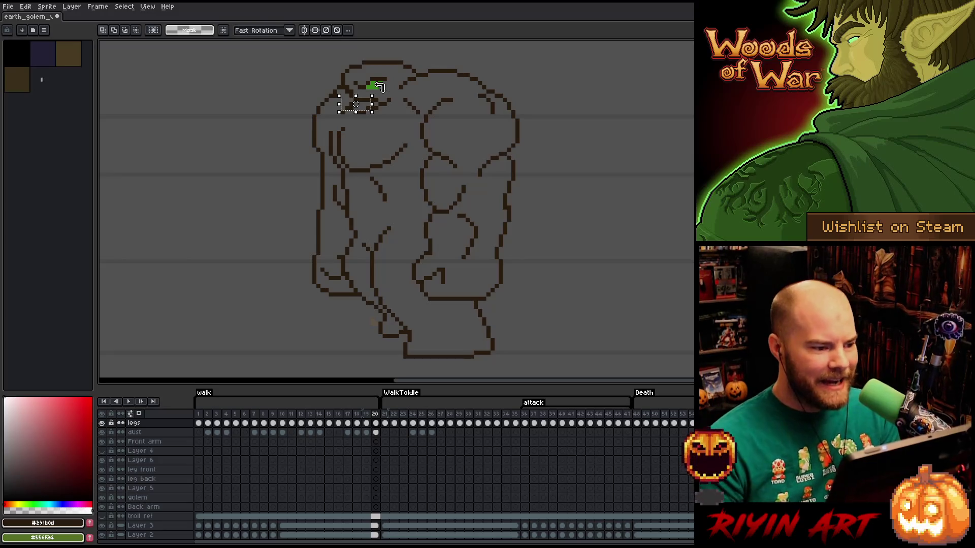
key("Home")
key("Right")
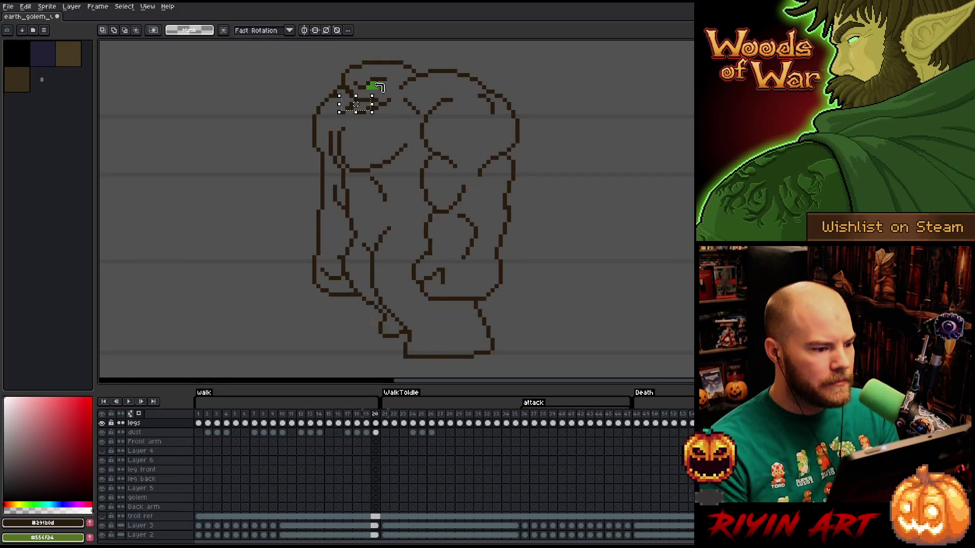
key("Left")
key("Right")
key("Left")
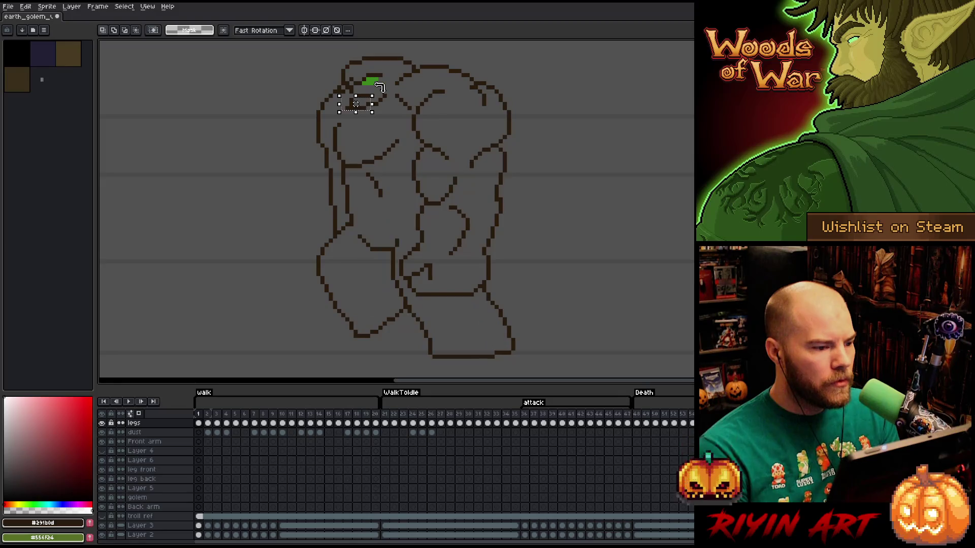
key("Right")
key("Right")
key("Right")
key("Left")
key("Left")
key("Left")
key("Return")
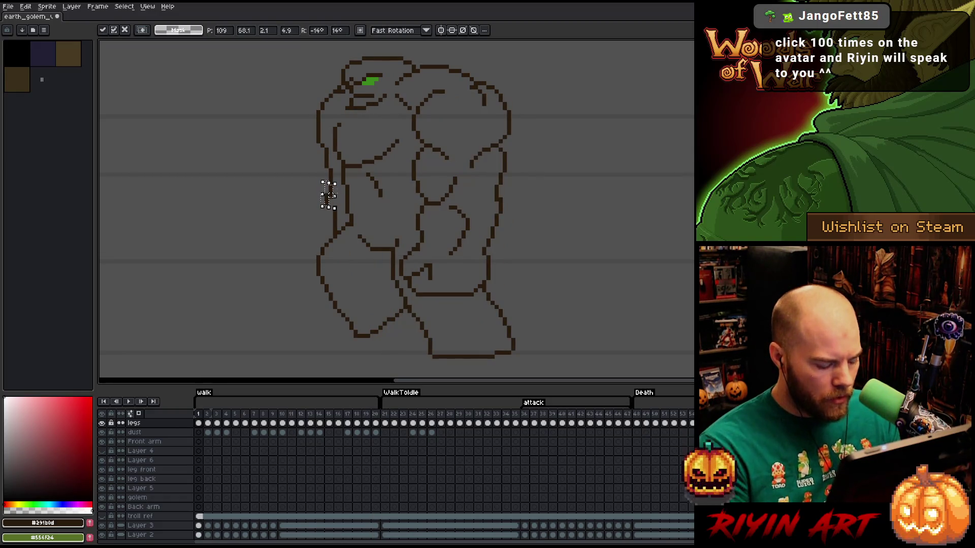
scroll(335, 192, "up", 2)
scroll(339, 198, "up", 2)
Shift the selected back-arm outline pieces and compare their position on frames 1 and 20.
left_click_drag(341, 200, 376, 202)
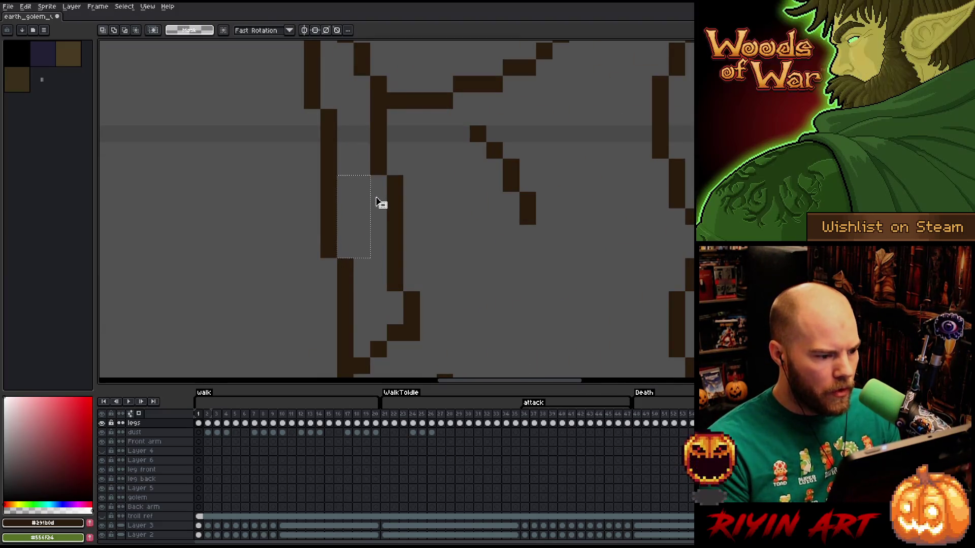
key("Left")
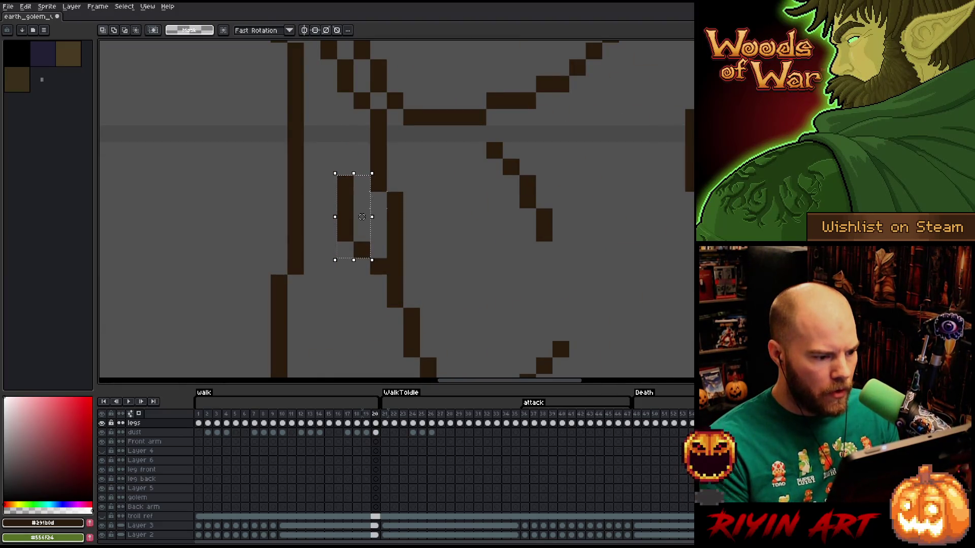
mouse_move(319, 259)
left_mouse_down()
mouse_move(355, 276)
mouse_move(345, 229)
left_mouse_up()
key("Right")
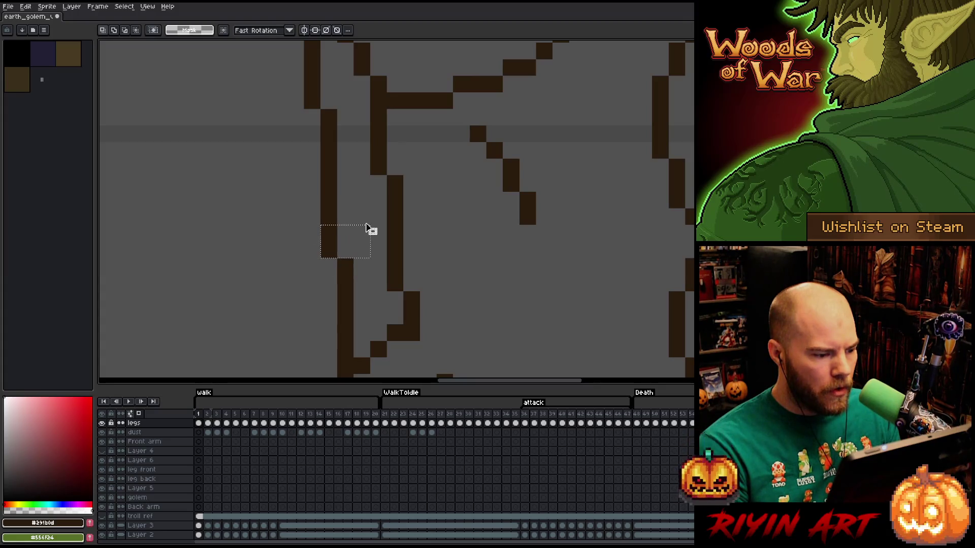
key("Left")
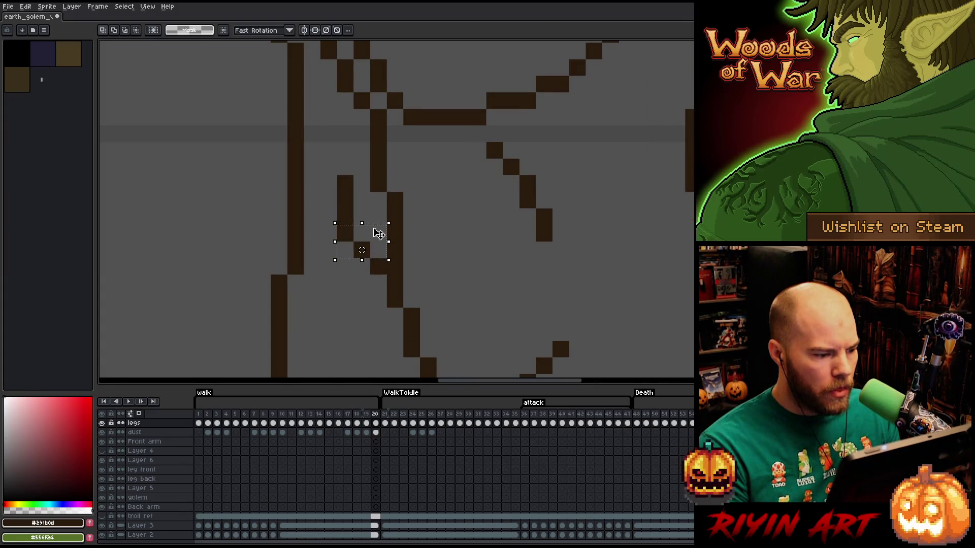
key("Right")
key("Left")
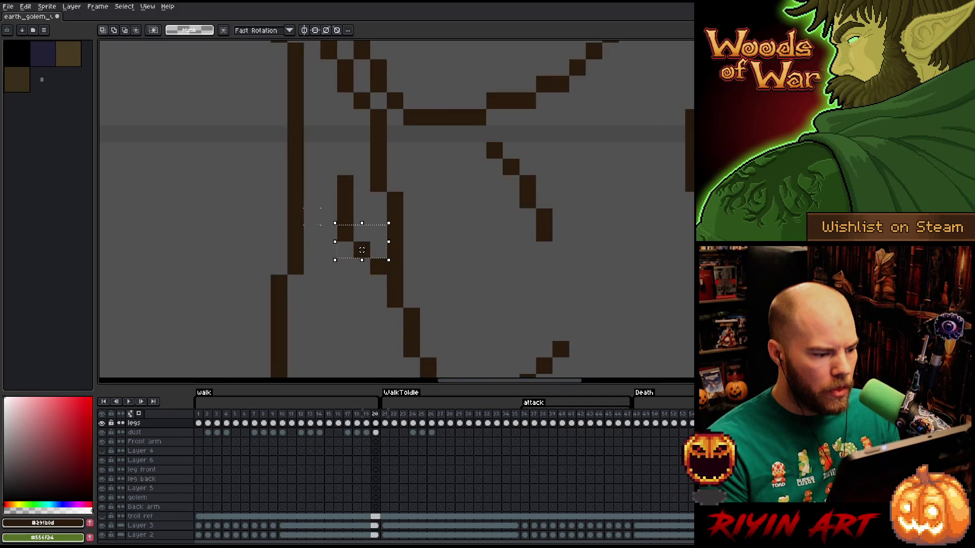
key("Right")
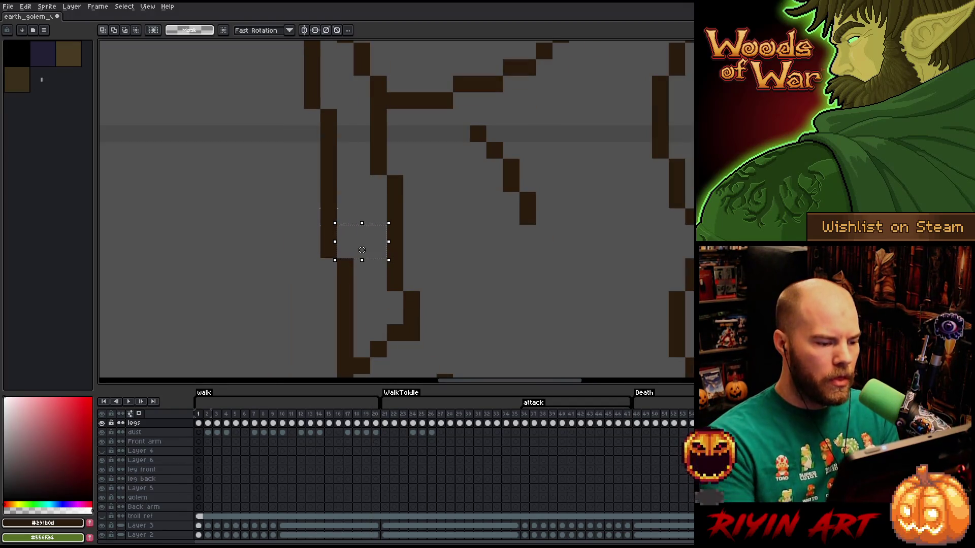
Pencil in the missing outline pixels on frame 1 and frame 20, then verify by flipping frames.
key("b")
key("ctrl+d")
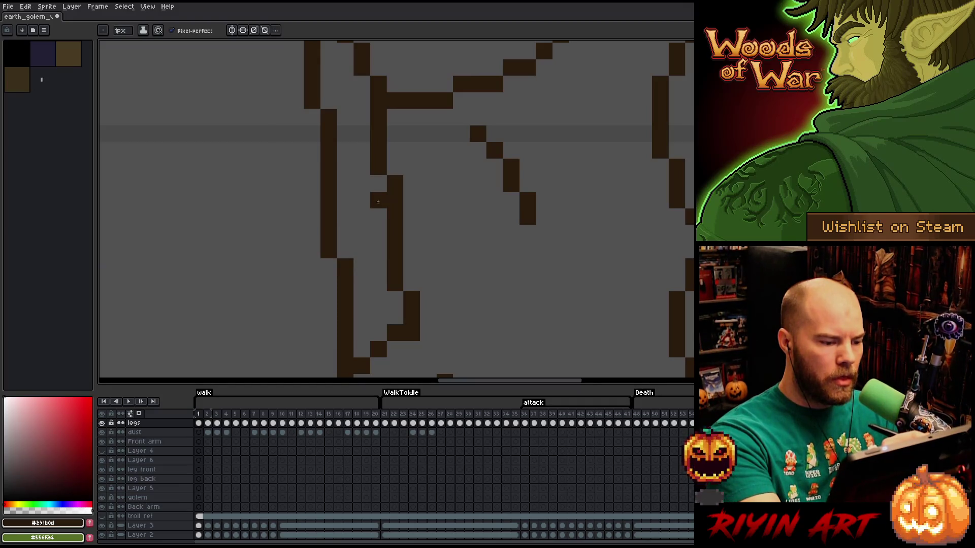
left_click(378, 183)
key("Left")
left_click(362, 218)
key("ctrl+z")
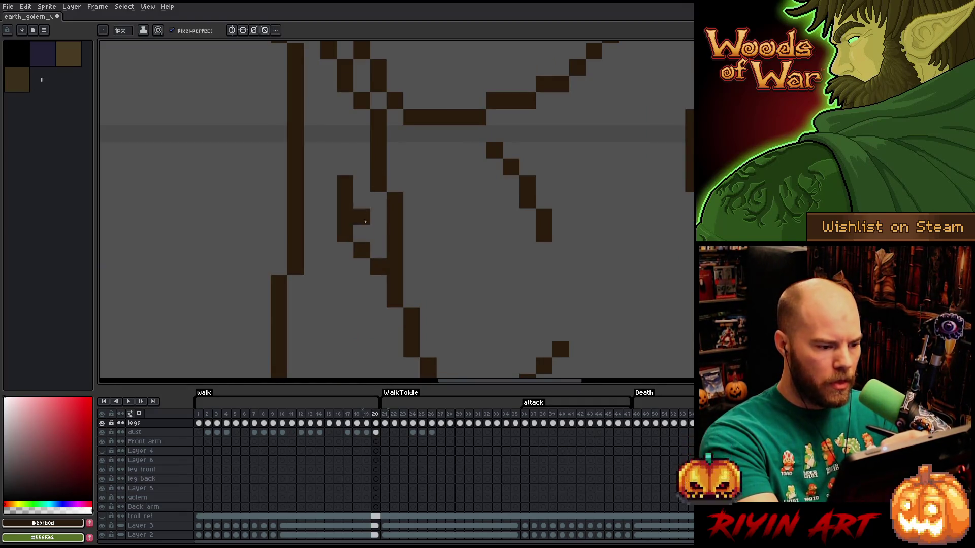
left_click(411, 217)
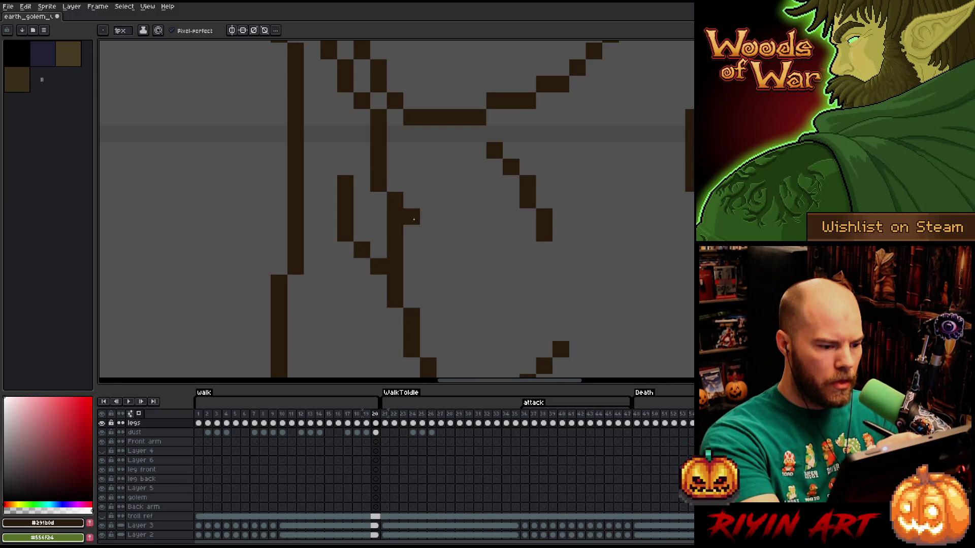
key("Left")
key("Right")
key("Left")
key("Right")
scroll(411, 220, "down", 3)
key("Home")
scroll(402, 212, "down", 3)
key("Left")
key("Right")
scroll(393, 211, "up", 2)
key("Left")
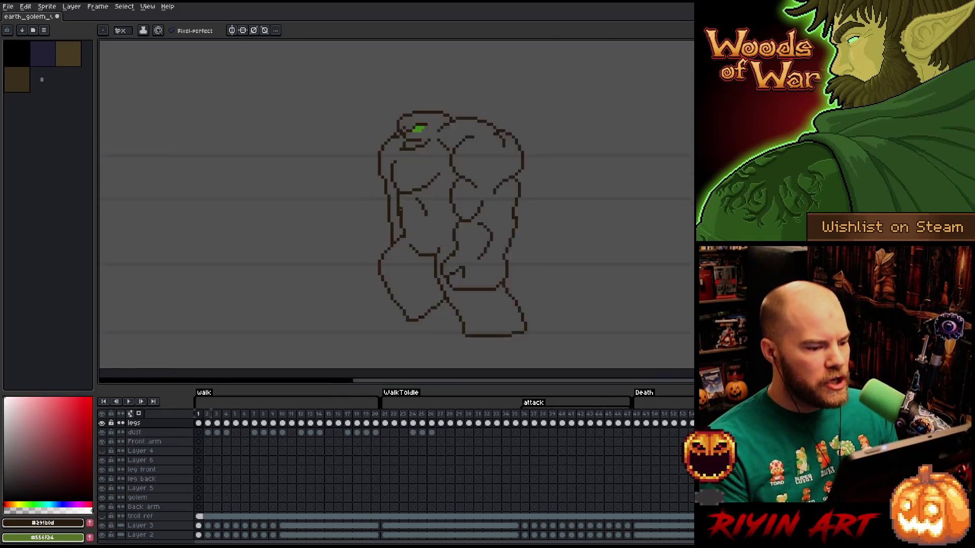
key("Right")
key("Left")
key("Right")
key("Left")
key("Right")
key("Left")
key("Right")
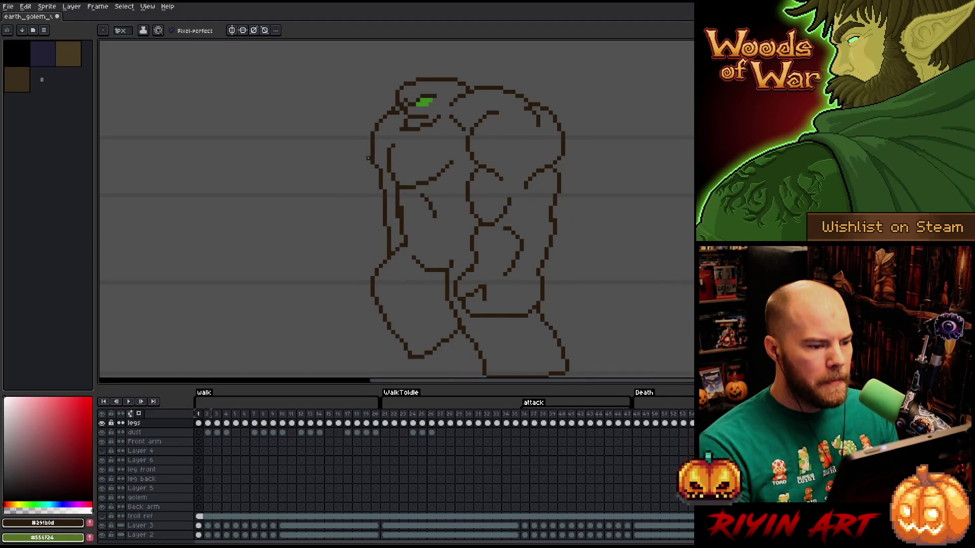
scroll(396, 126, "up", 2)
key("Left")
key("Right")
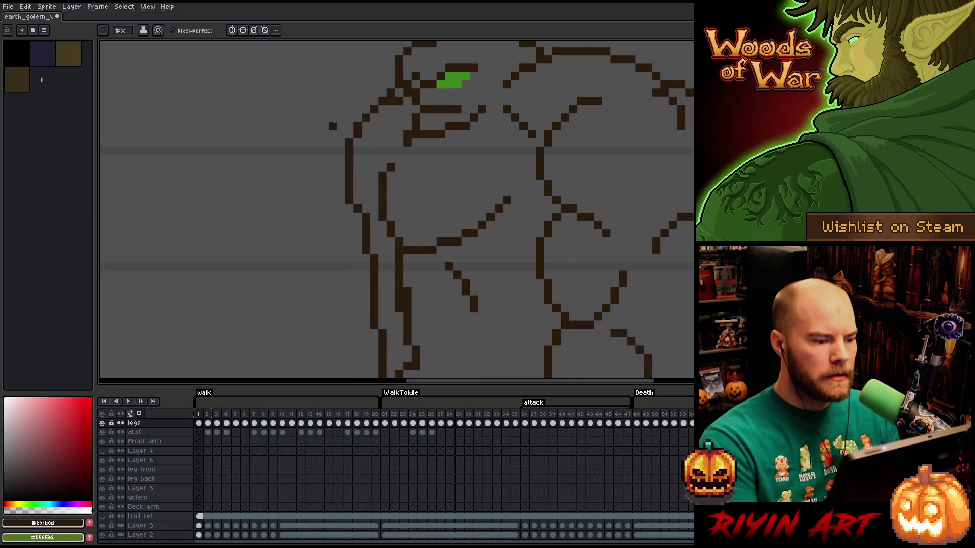
key("b")
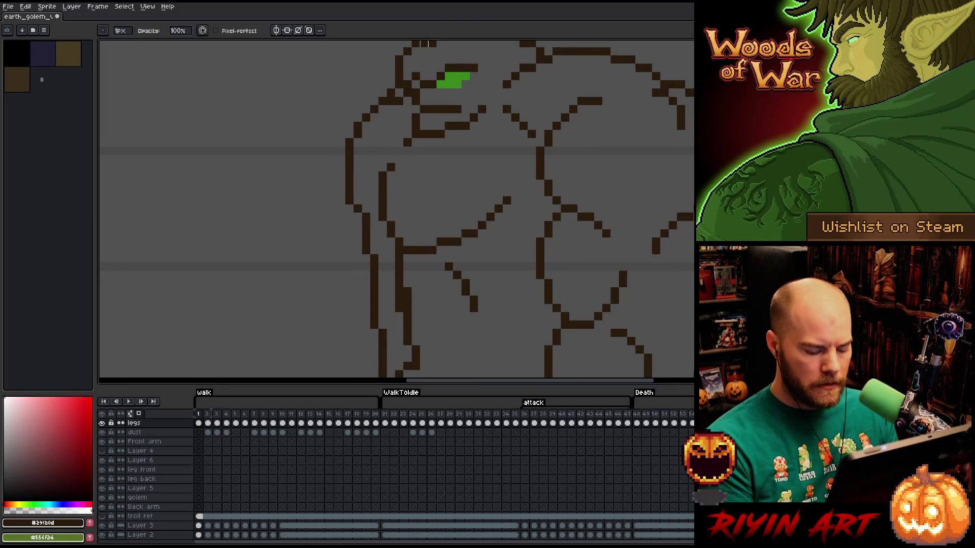
scroll(297, 229, "down", 4)
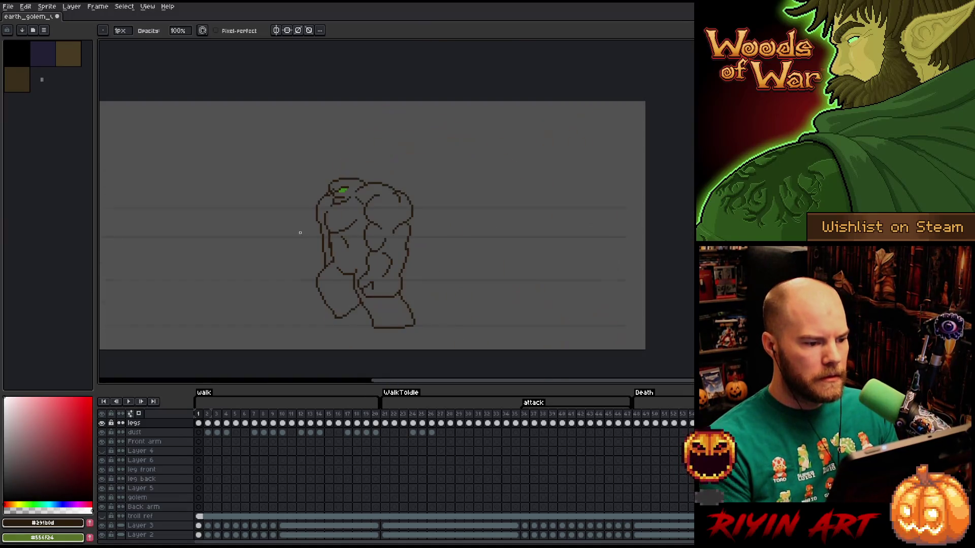
scroll(287, 258, "up", 2)
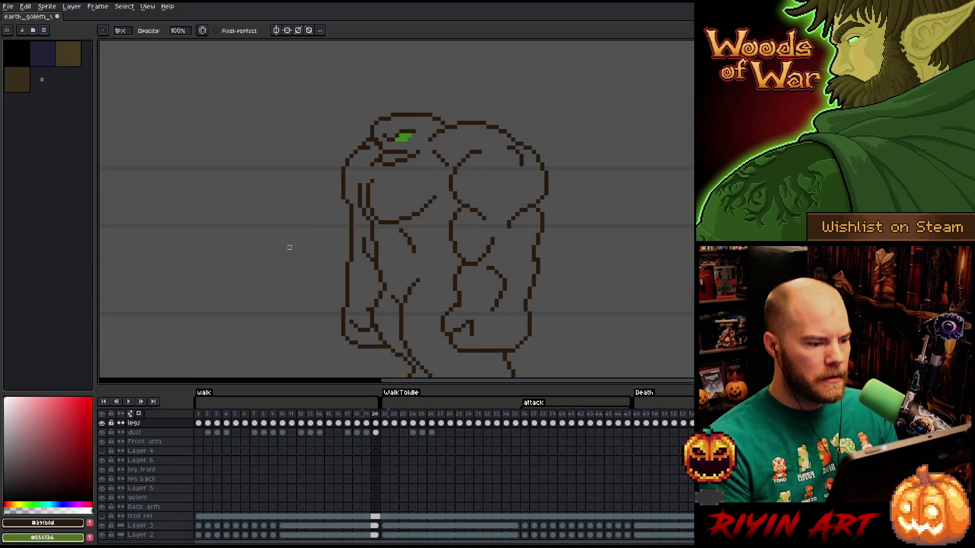
scroll(363, 169, "up", 1)
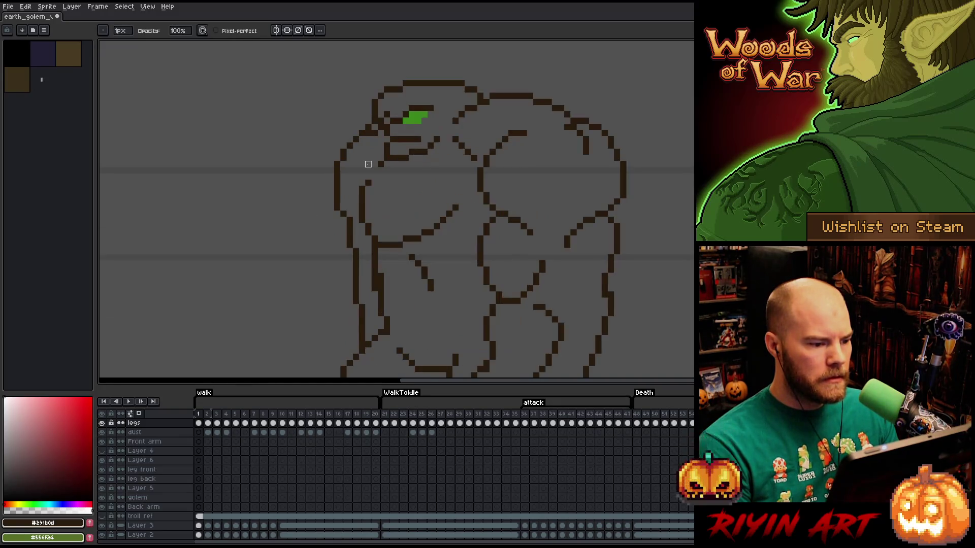
Flip between frames 1 and 20 to compare outlines while toggling pencil and eraser.
key("e")
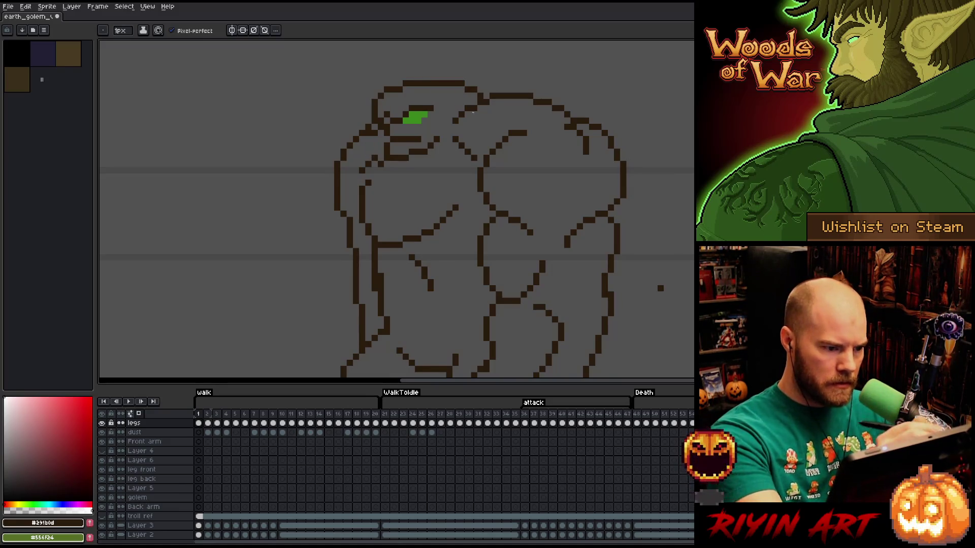
key("b")
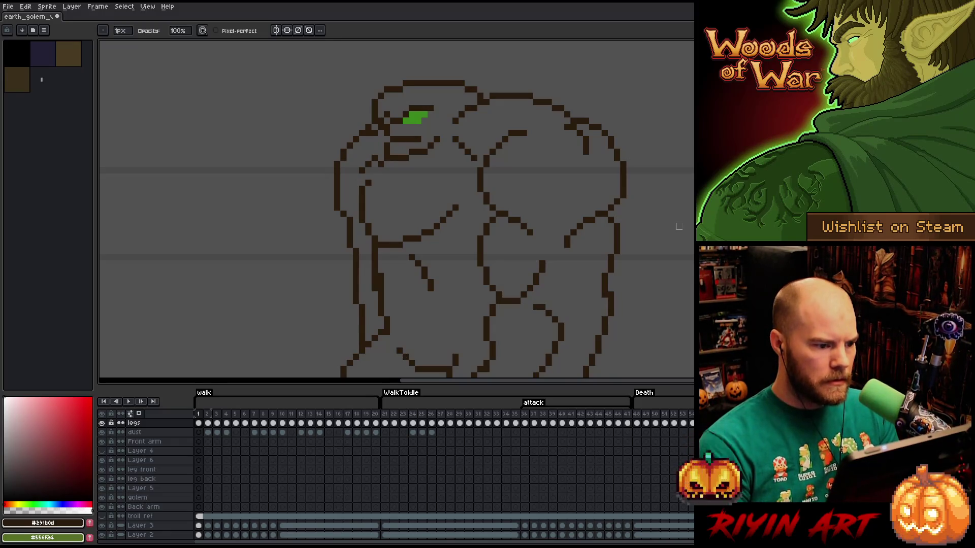
key("Left")
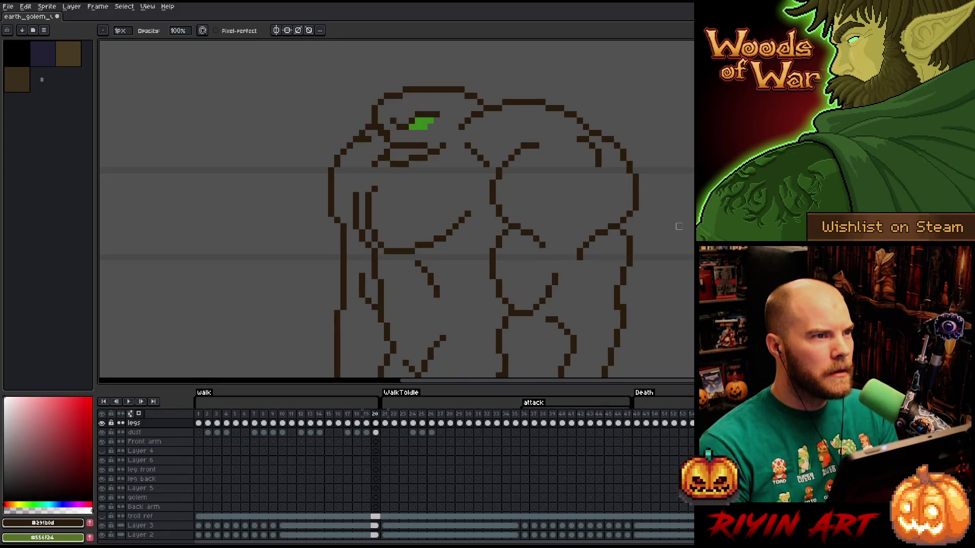
key("Right")
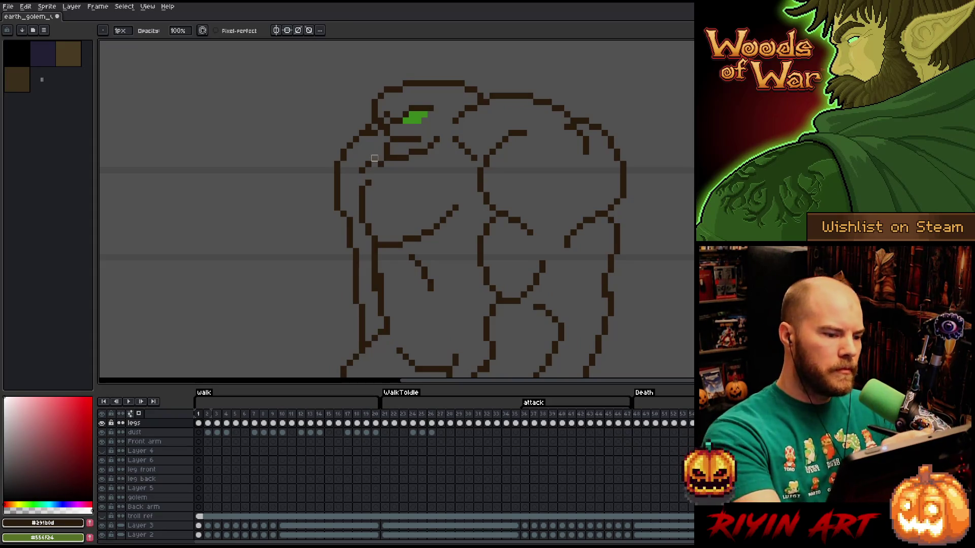
key("Left")
key("Right")
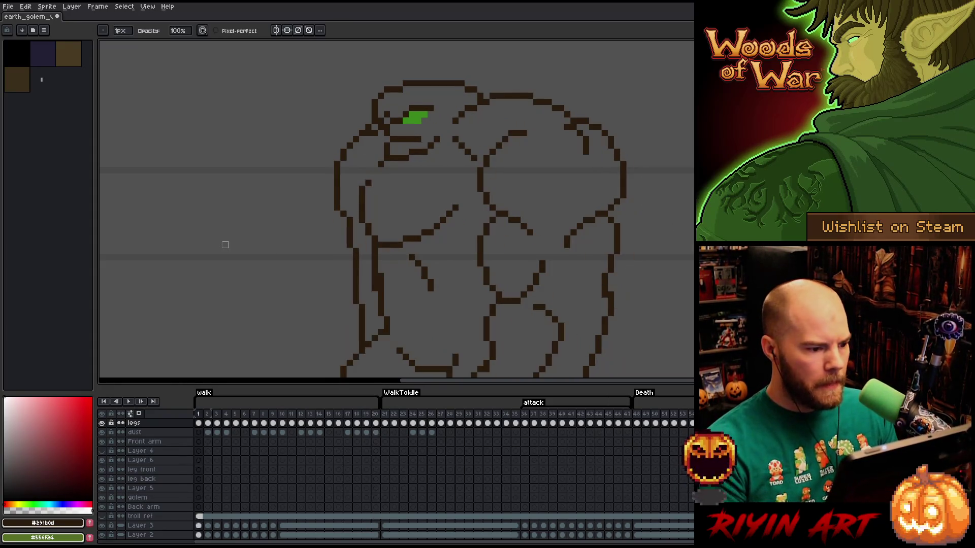
scroll(225, 239, "down", 3)
scroll(244, 246, "down", 1)
scroll(272, 235, "up", 1)
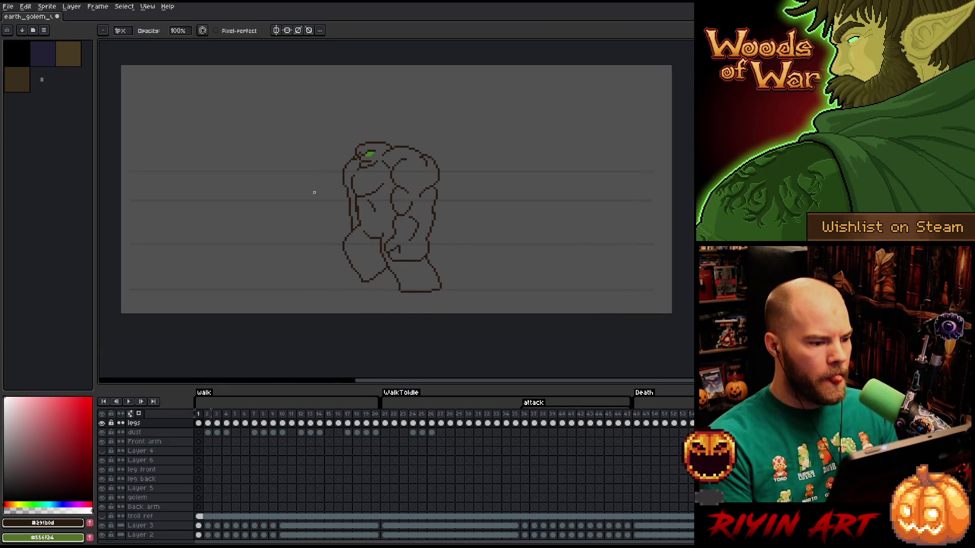
scroll(316, 191, "up", 1)
scroll(363, 143, "up", 1)
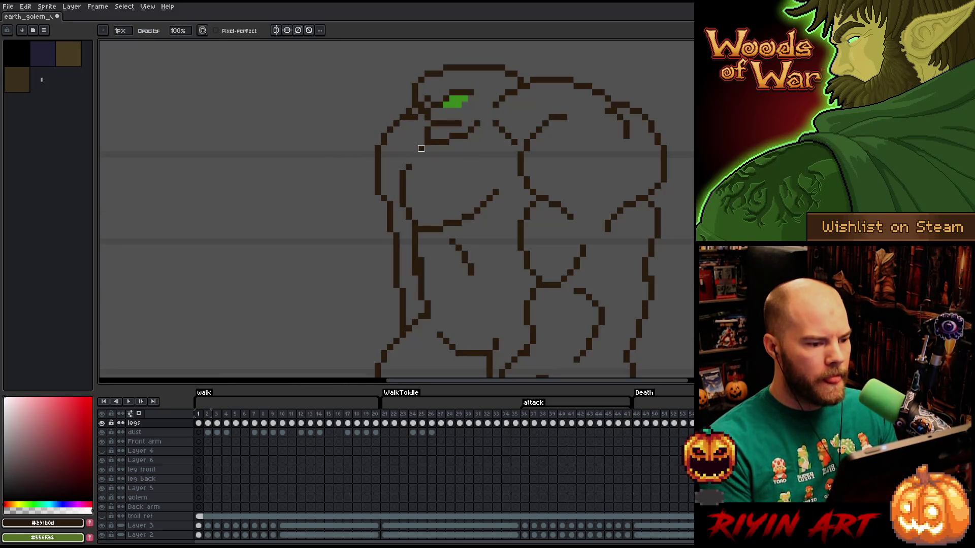
key("Left")
key("Right")
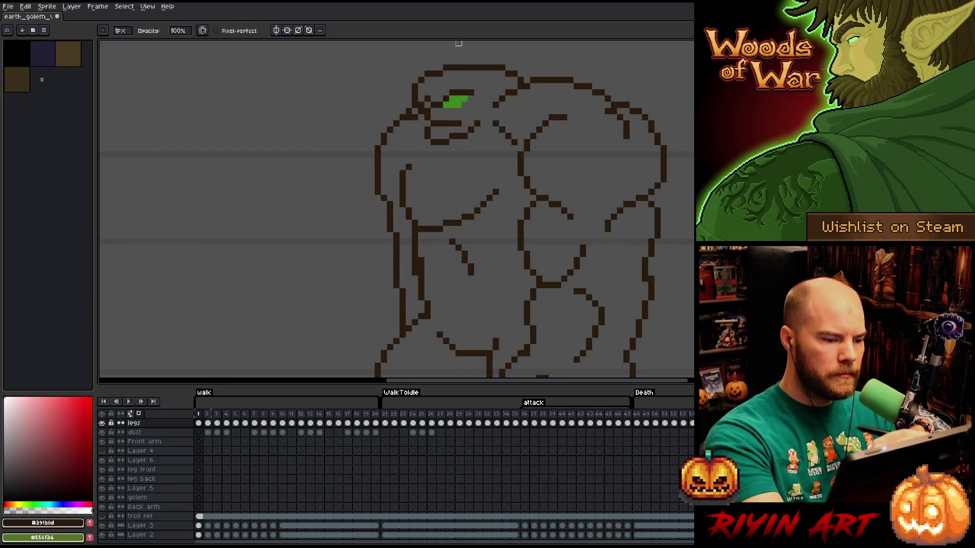
key("e")
key("Left")
key("Right")
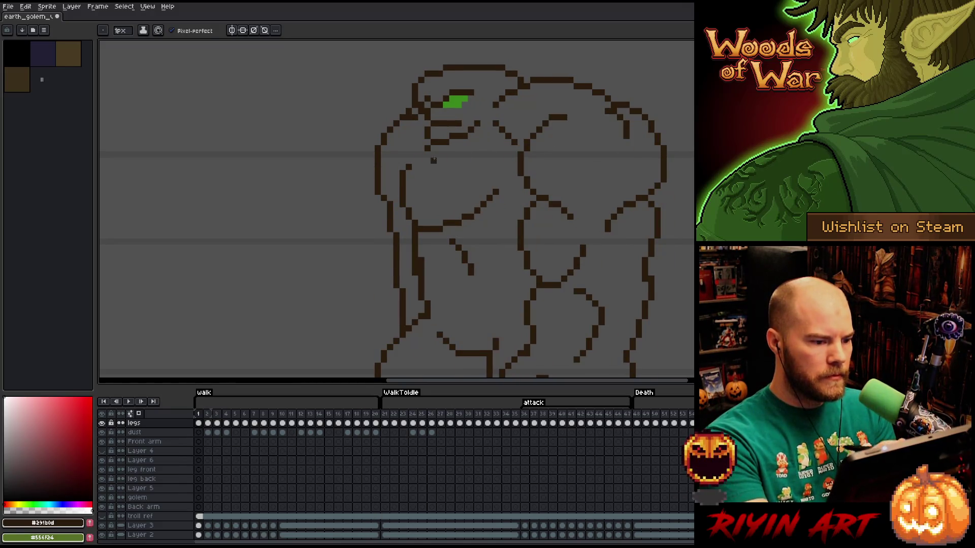
key("Left")
key("Right")
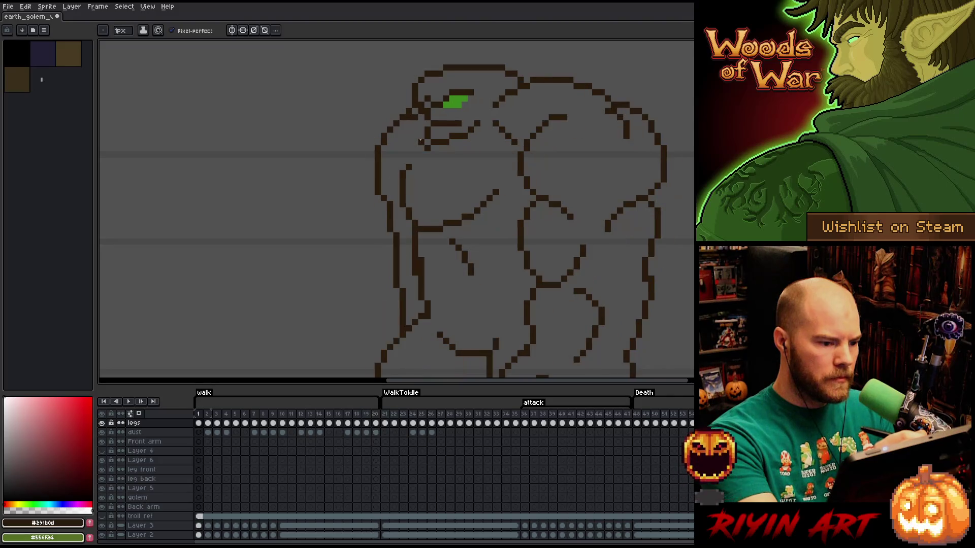
key("Left")
key("Right")
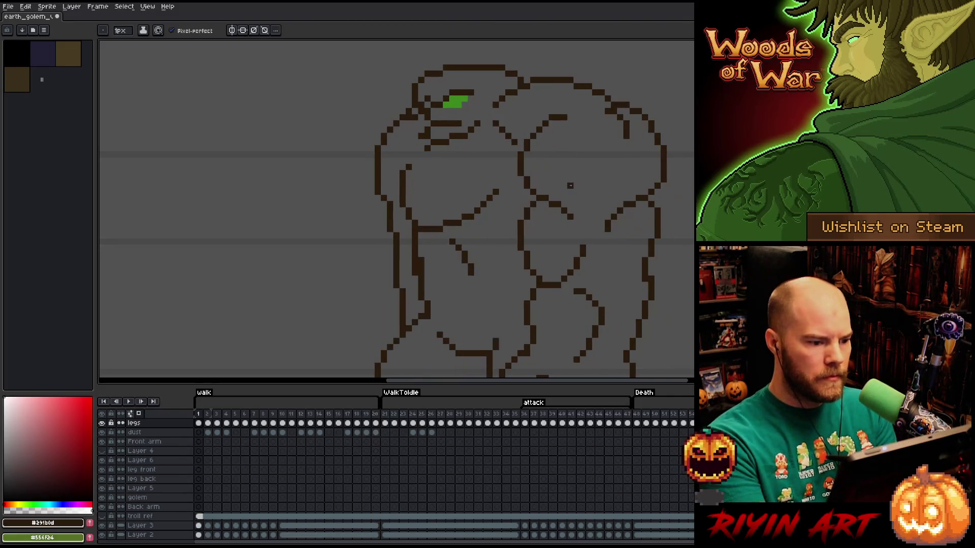
key("Left")
key("Right")
key("Left")
key("Right")
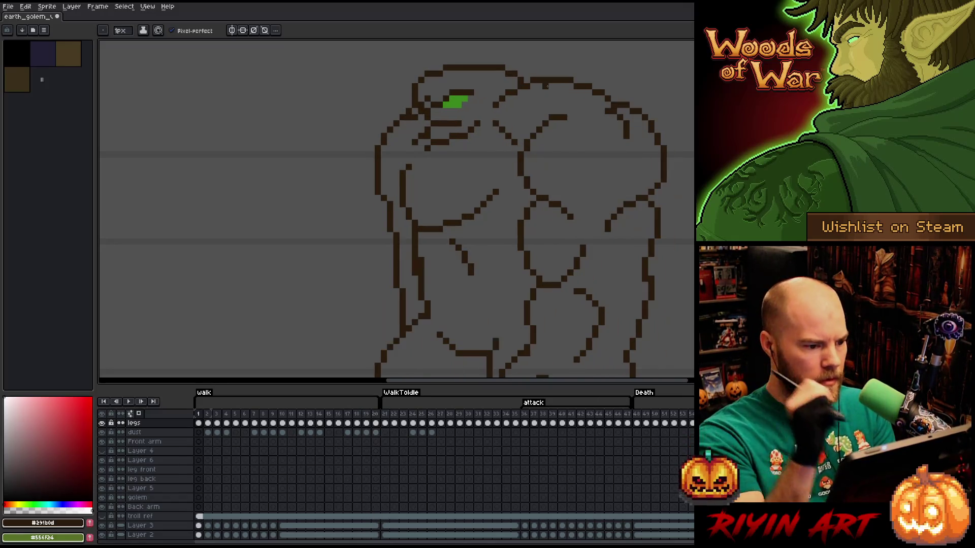
key("b")
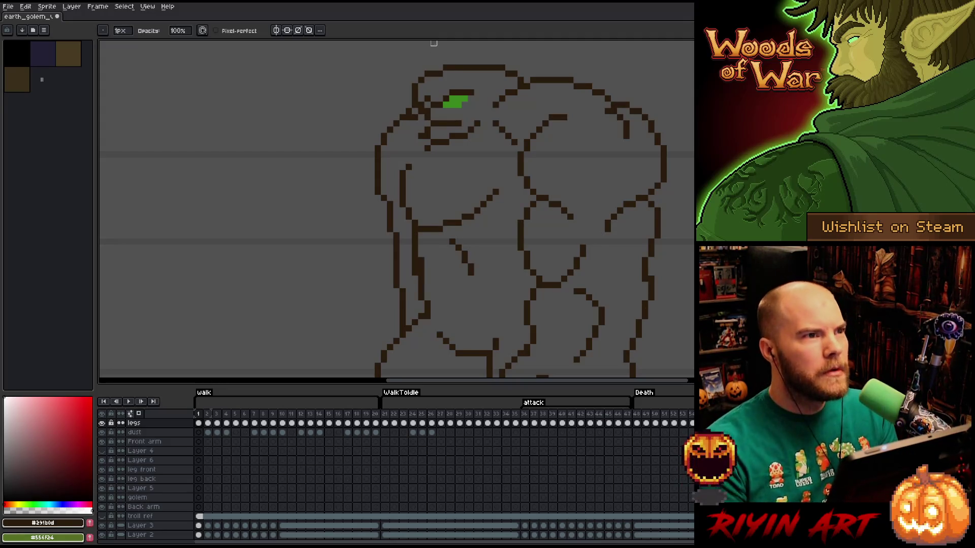
Step to frame 20 and compare it with the bulkier neighbouring pose, settling on frame 20.
key("Right")
key("Right")
key("Right")
key("Left")
key("Right")
key("Right")
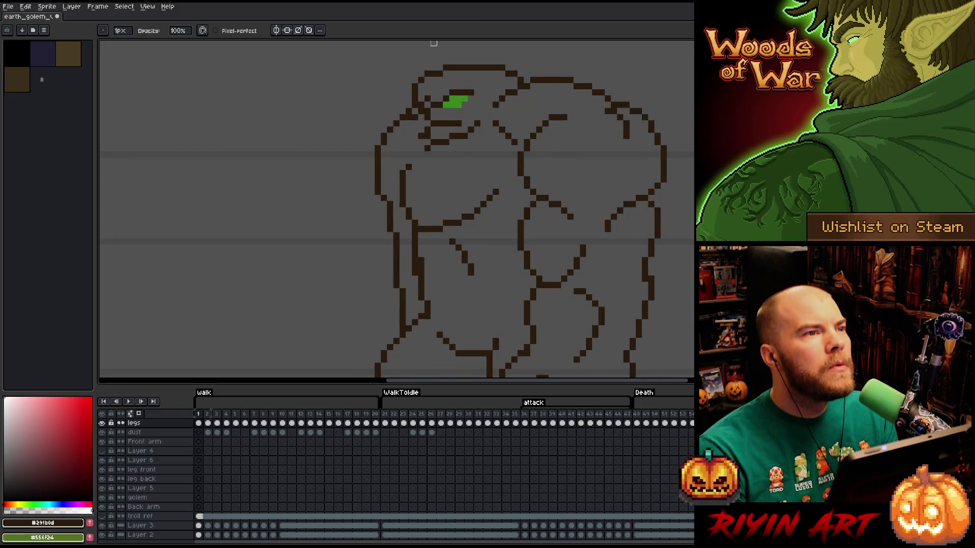
key("Left")
key("Right")
key("Left")
key("Right")
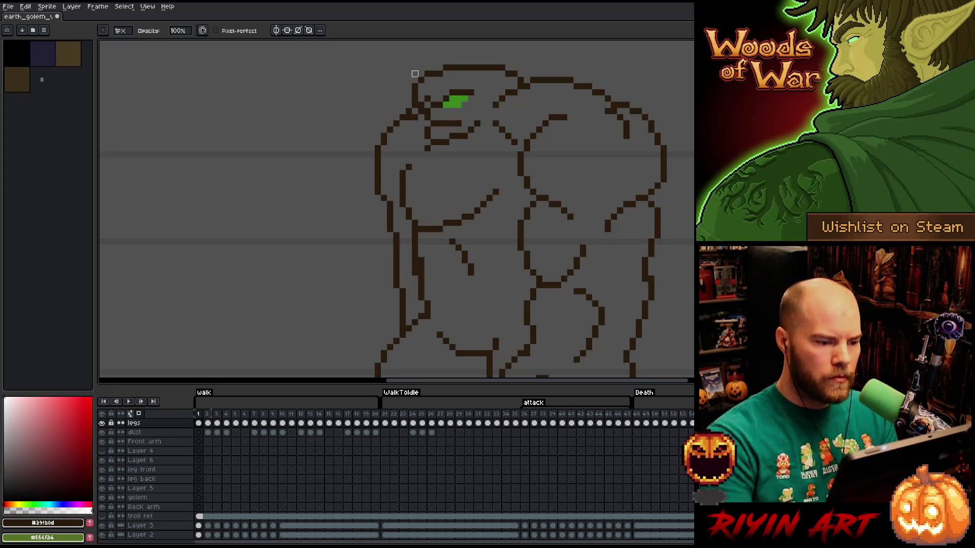
key("Right")
key("Left")
key("Right")
key("Right")
scroll(344, 283, "down", 3)
scroll(344, 266, "up", 2)
scroll(341, 203, "down", 1)
Flip between walk frames 20 and 19 to compare the golem poses.
key("Left")
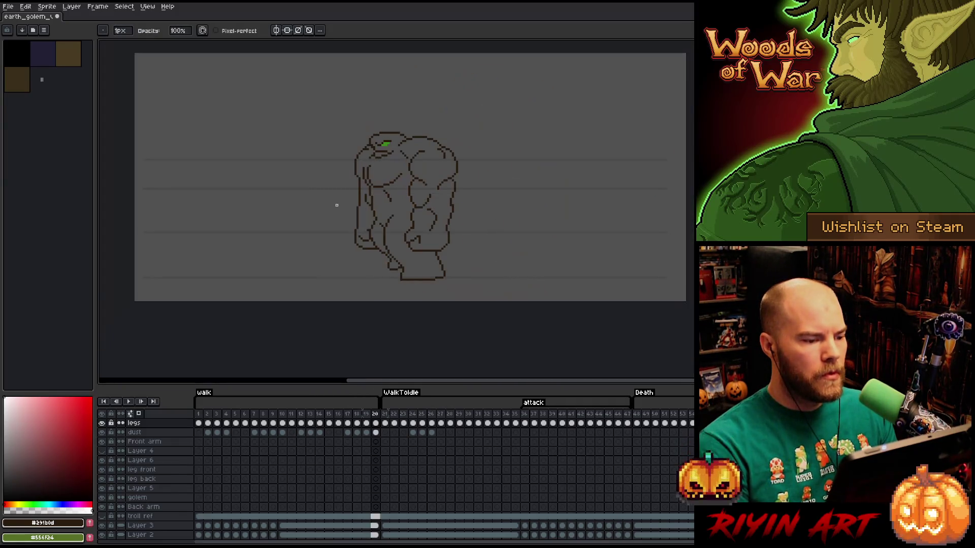
key("Left")
key("Right")
key("Left")
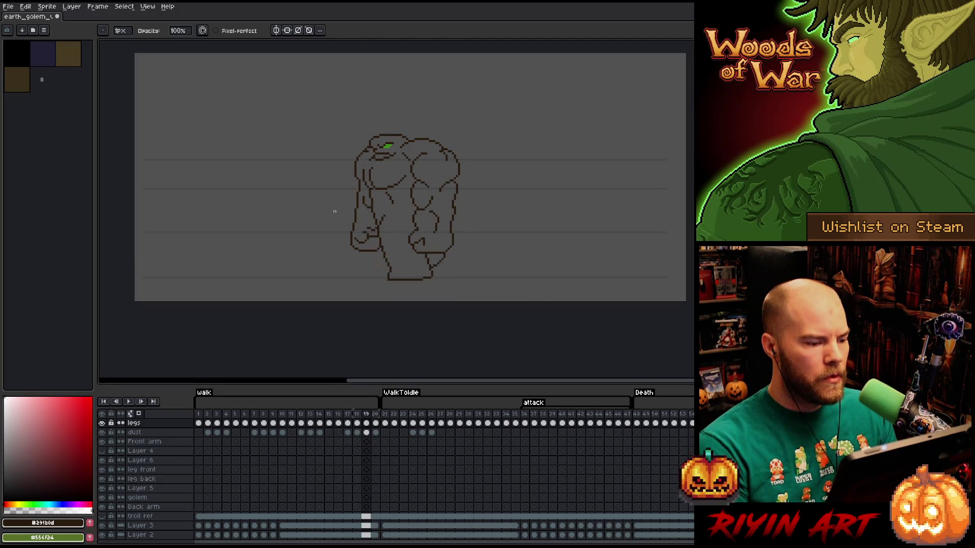
key("Right")
key("Left")
key("Right")
key("Left")
key("Right")
Step back through frames 18 and 17, comparing neighbours, and land on frame 18.
key("Left")
key("Left")
key("Left")
key("Right")
key("Right")
key("Right")
key("Left")
key("Left")
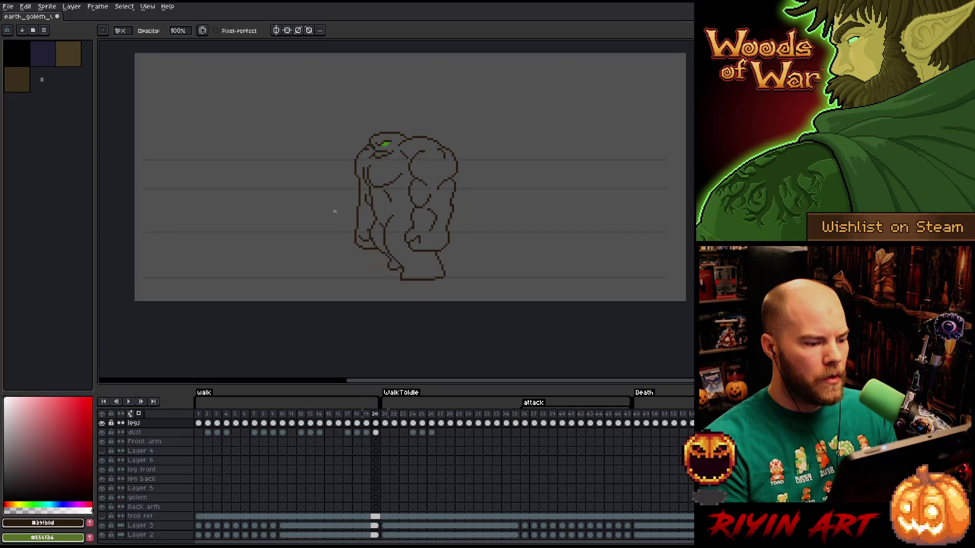
key("Left")
key("Right")
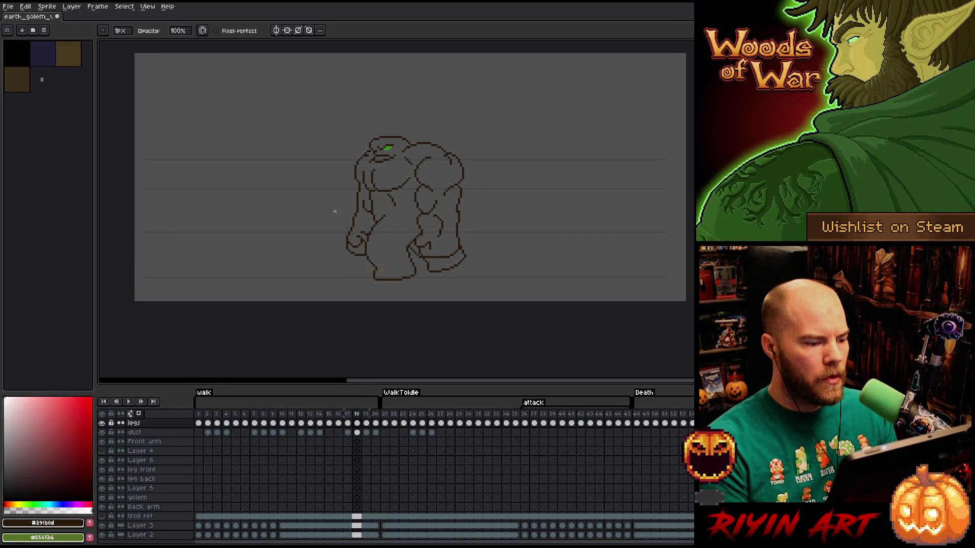
key("Left")
key("Right")
key("Left")
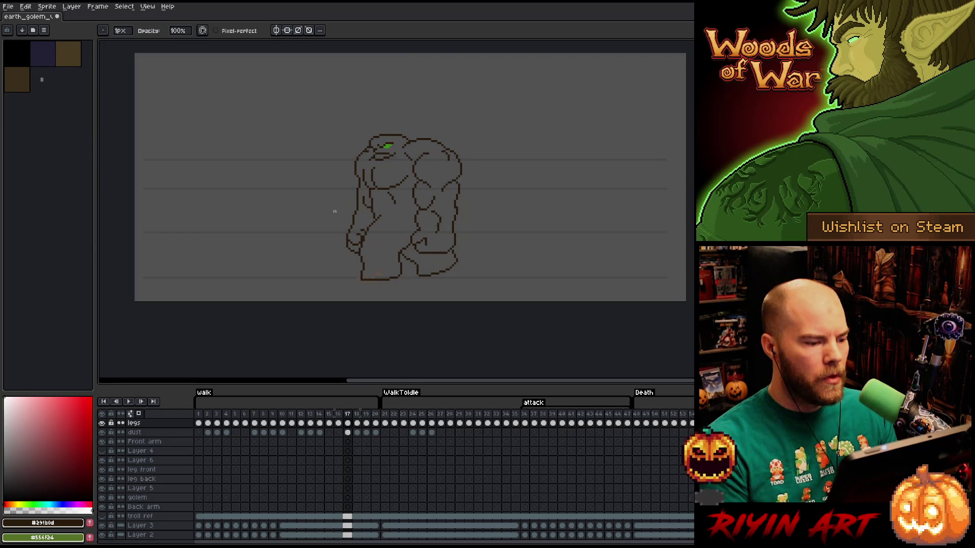
key("Right")
key("Left")
key("Right")
scroll(344, 192, "up", 1)
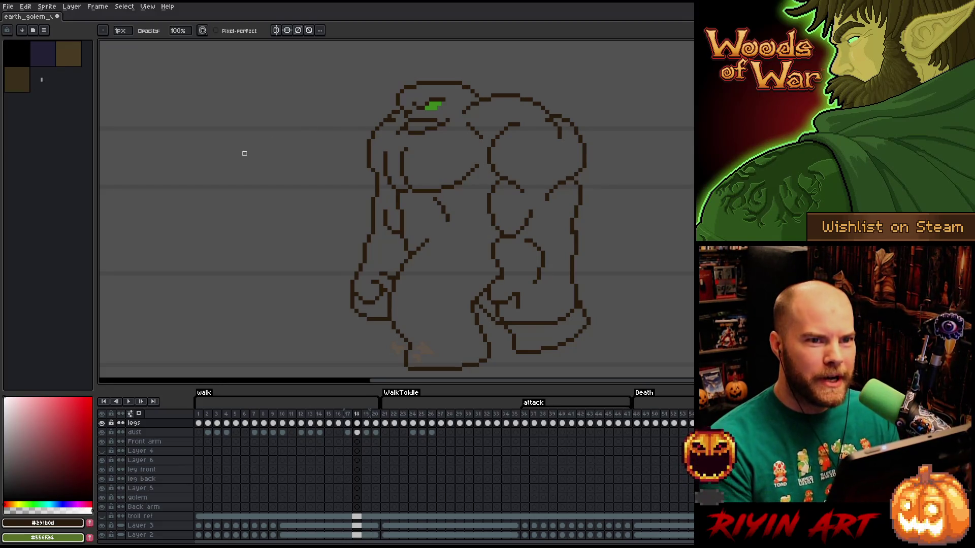
Flip between frames 18 and 19 and their neighbours to compare walk poses.
key("Left")
key("Right")
key("Left")
key("Right")
key("Left")
key("Right")
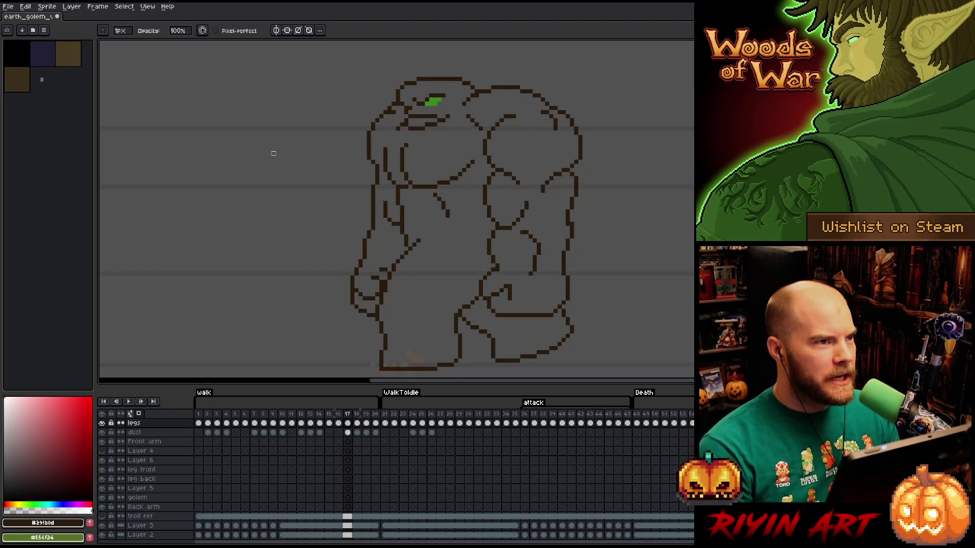
scroll(376, 152, "down", 1)
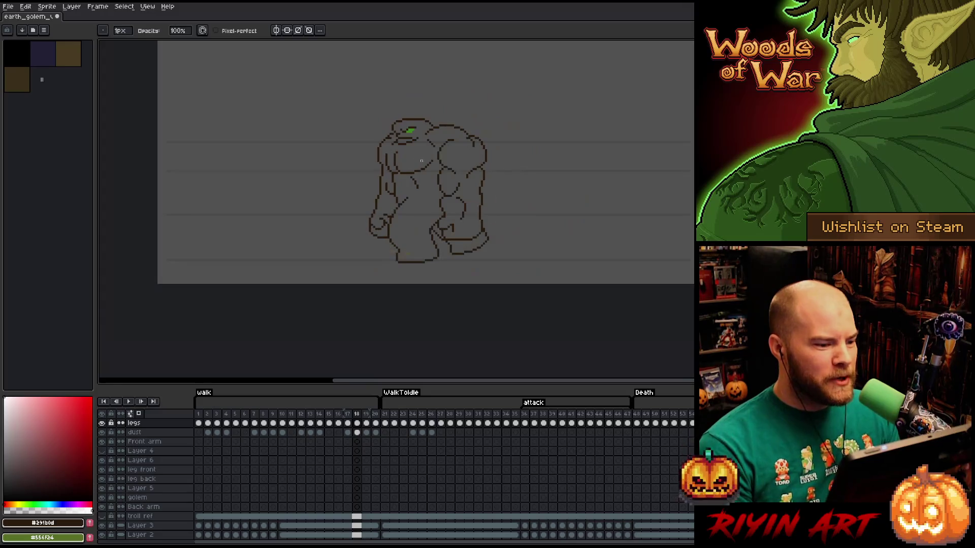
scroll(416, 156, "up", 1)
key("Right")
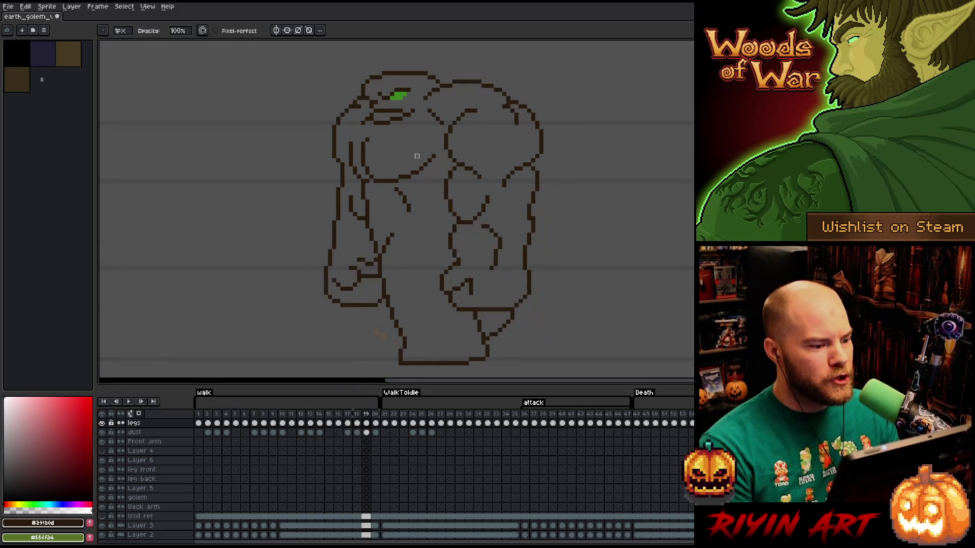
key("Left")
key("Left")
key("Right")
key("Right")
key("Left")
key("Right")
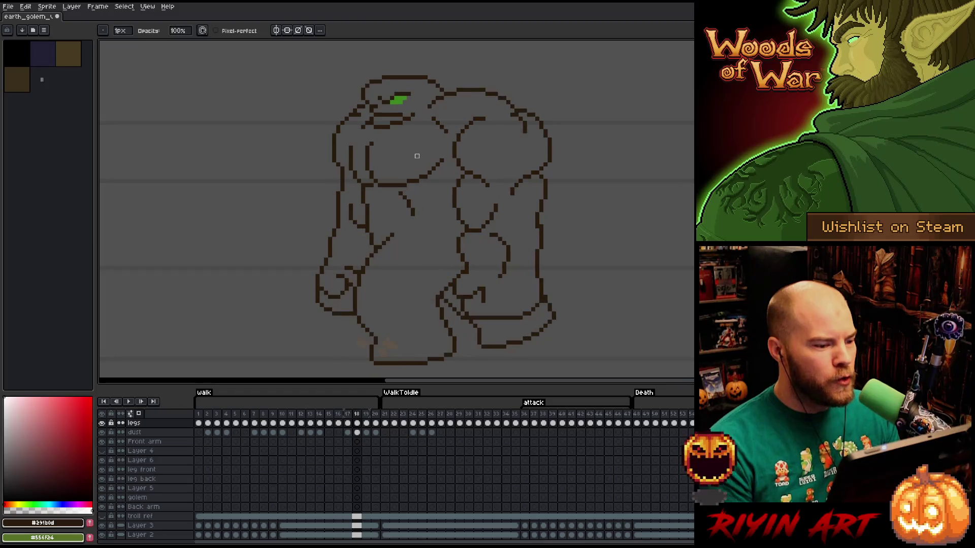
key("Left")
key("Right")
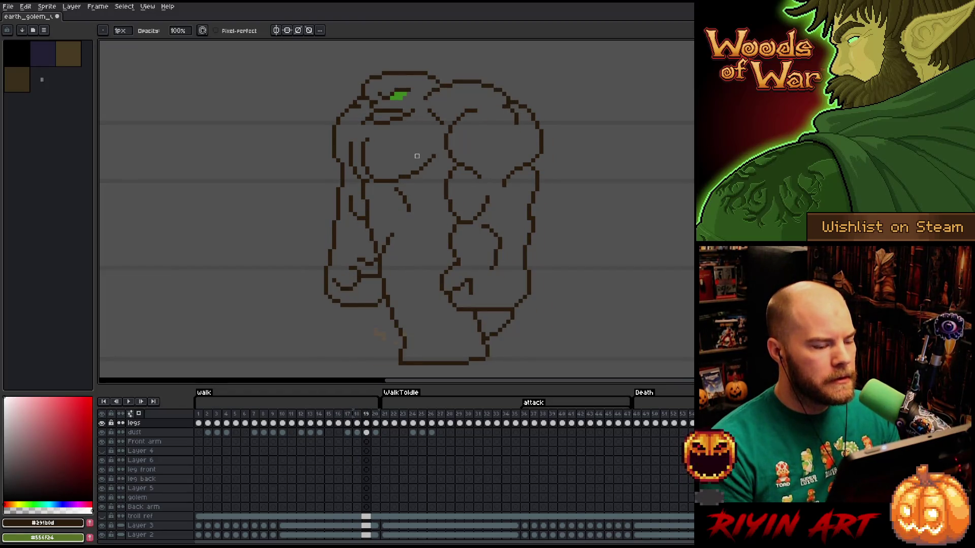
Return to frame 19, play the walk animation, and stop playback on frame 1.
key("Left")
key("Left")
key("Right")
key("Right")
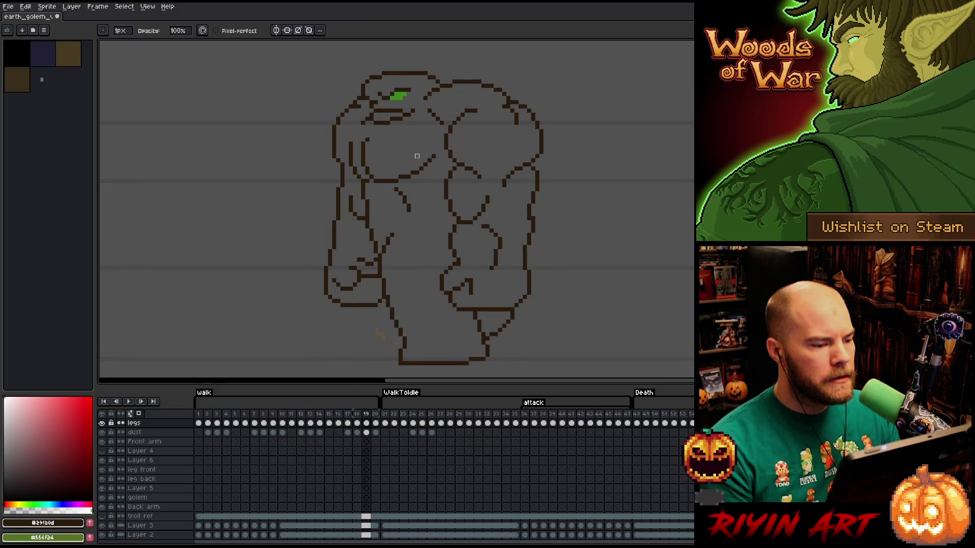
key("Left")
key("Left")
key("Right")
key("Right")
key("Return")
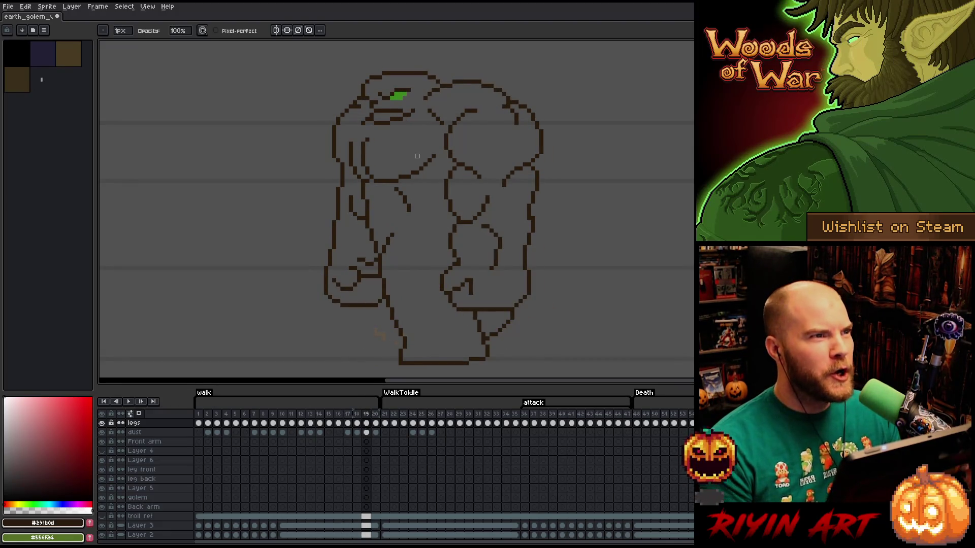
scroll(280, 268, "down", 1)
scroll(281, 268, "up", 2)
scroll(279, 265, "down", 1)
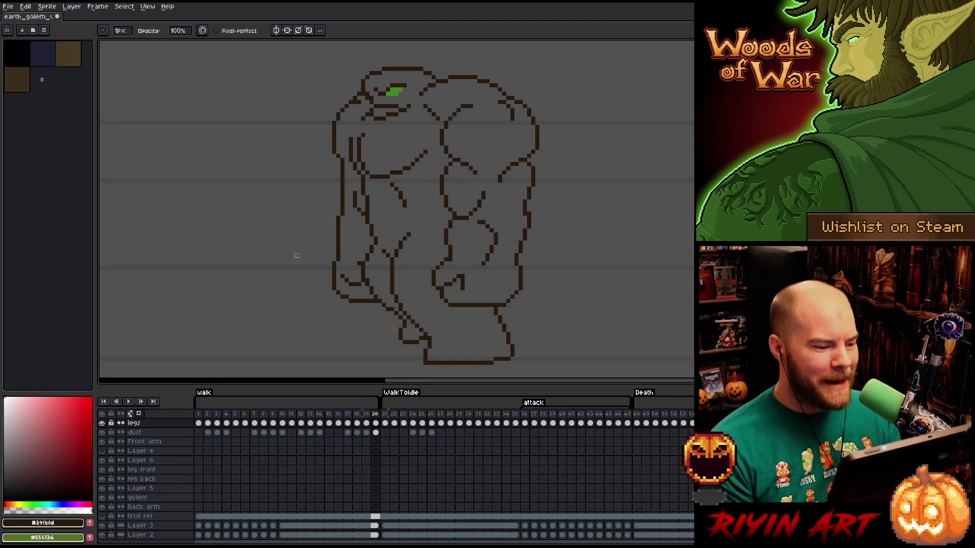
key("Return")
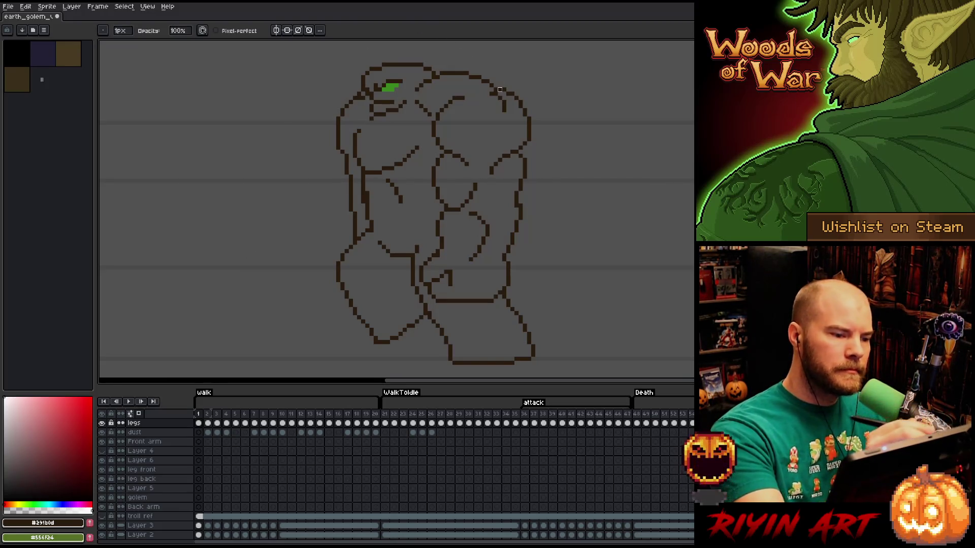
Flip repeatedly between walk frame 1 and frame 20, then between frames 20 and 21, to compare outlines.
key("Left")
key("Right")
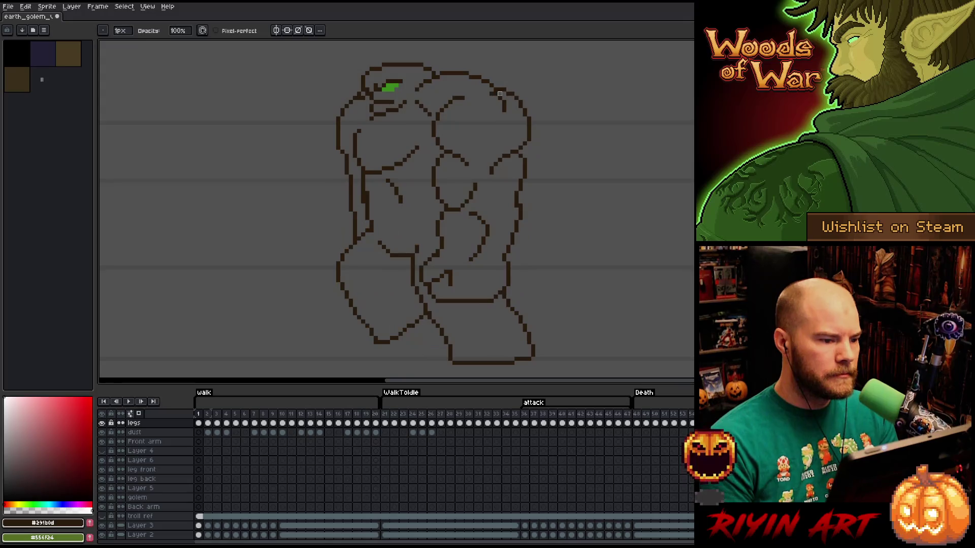
key("Left")
key("Right")
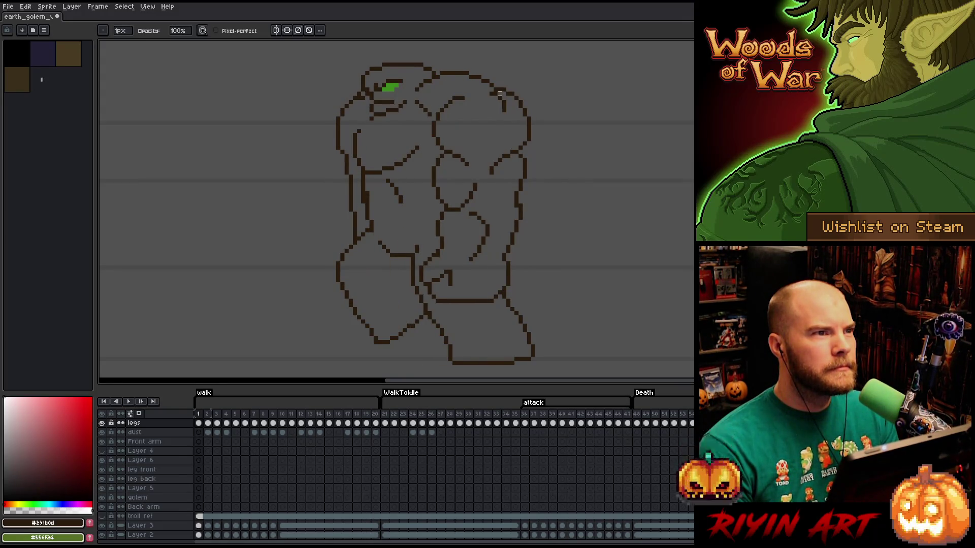
key("Left")
key("Right")
key("Left")
key("Right")
key("Left")
key("Right")
key("Left")
key("Right")
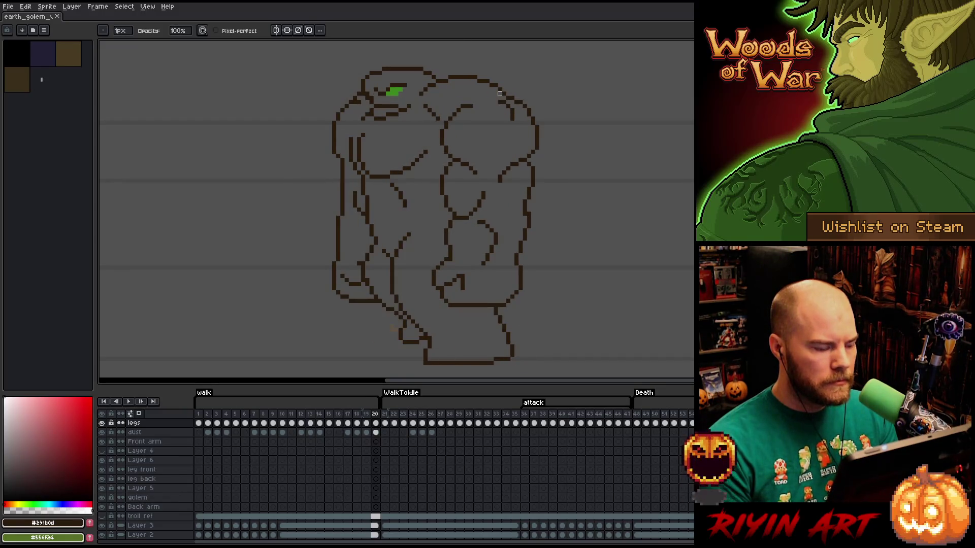
key("Left")
key("Right")
key("Left")
key("Right")
key("Left")
key("Right")
key("Left")
Jump home to frame 1, compare it against frame 2, and settle back on frame 1.
key("Home")
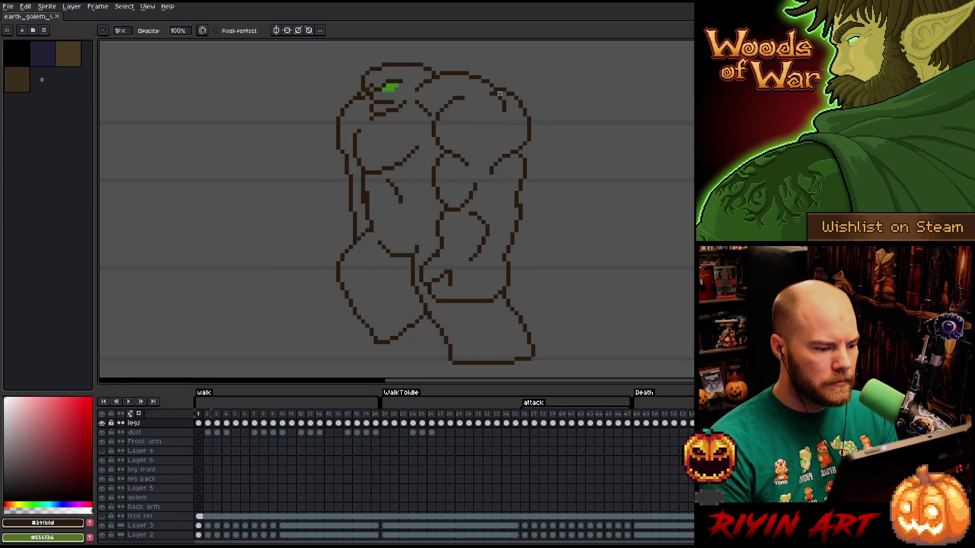
key("Right")
key("Left")
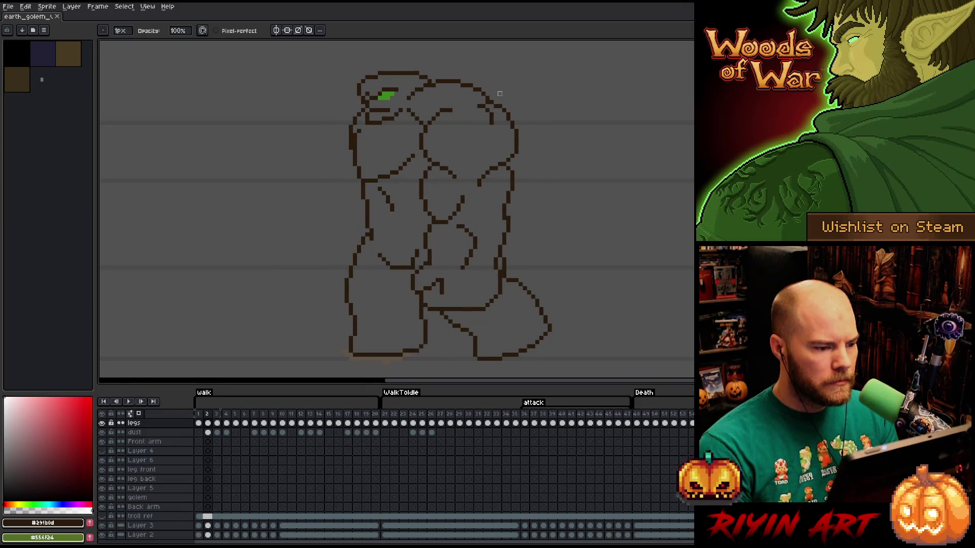
key("Right")
key("Left")
key("Right")
key("Left")
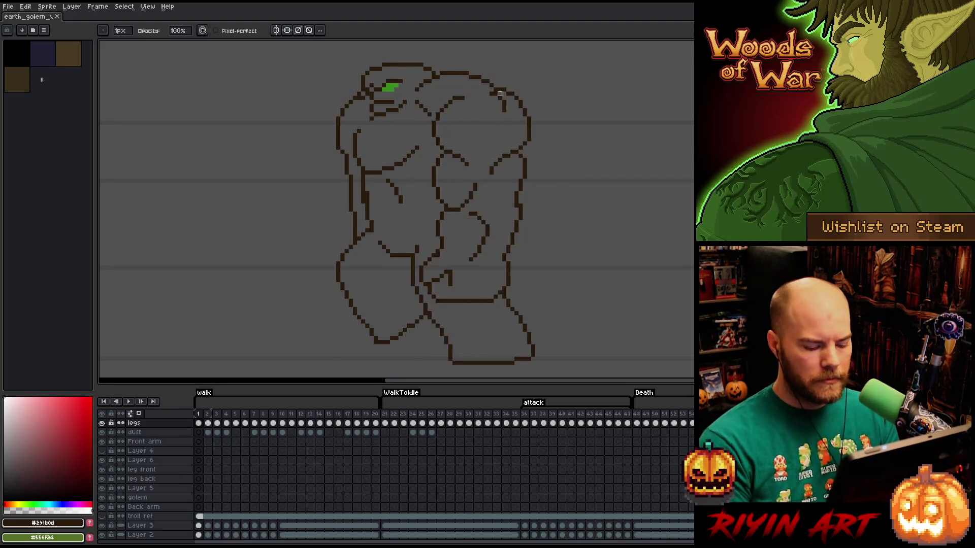
key("m")
Select the outline left of the shoulder, nudge it onto the body on frame 2, commit, and return to frame 1.
left_click_drag(345, 114, 310, 160)
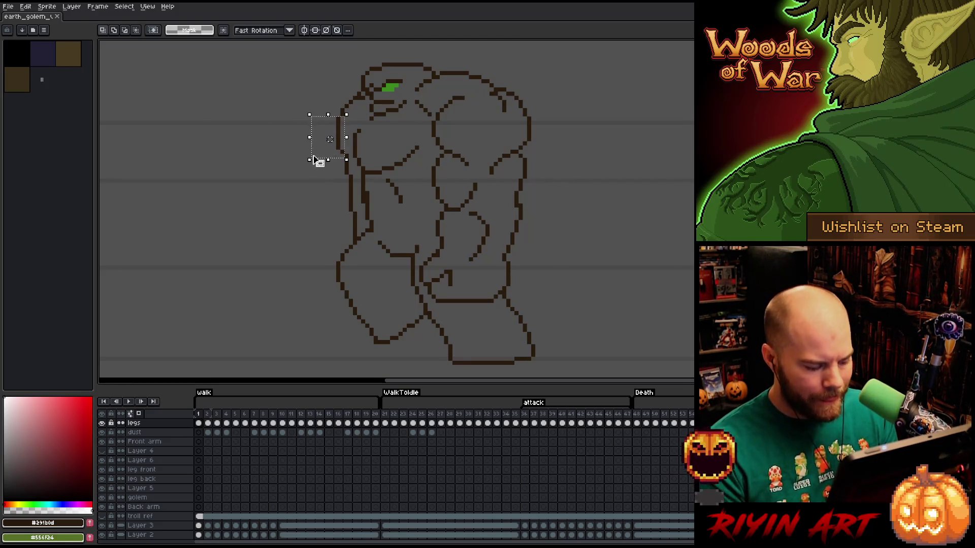
key("Right")
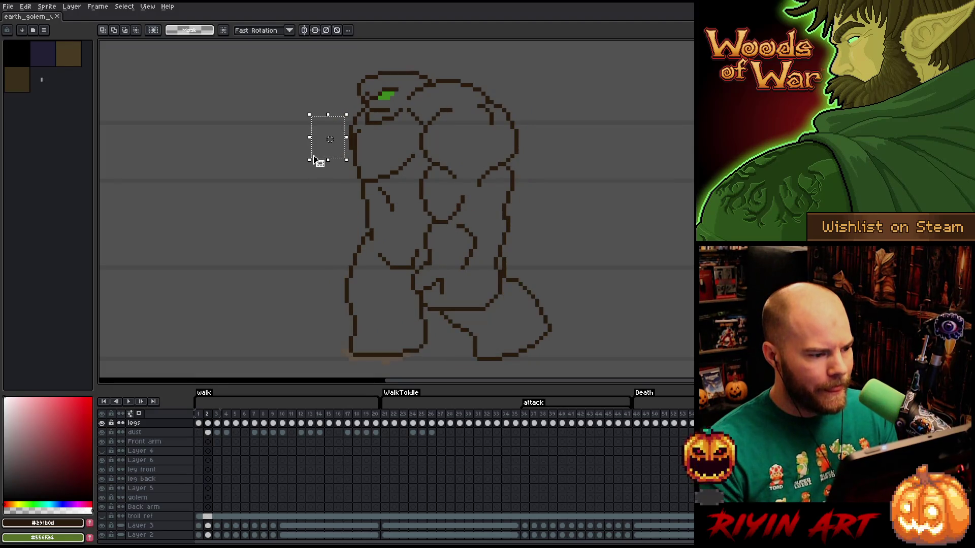
left_click_drag(314, 160, 342, 148)
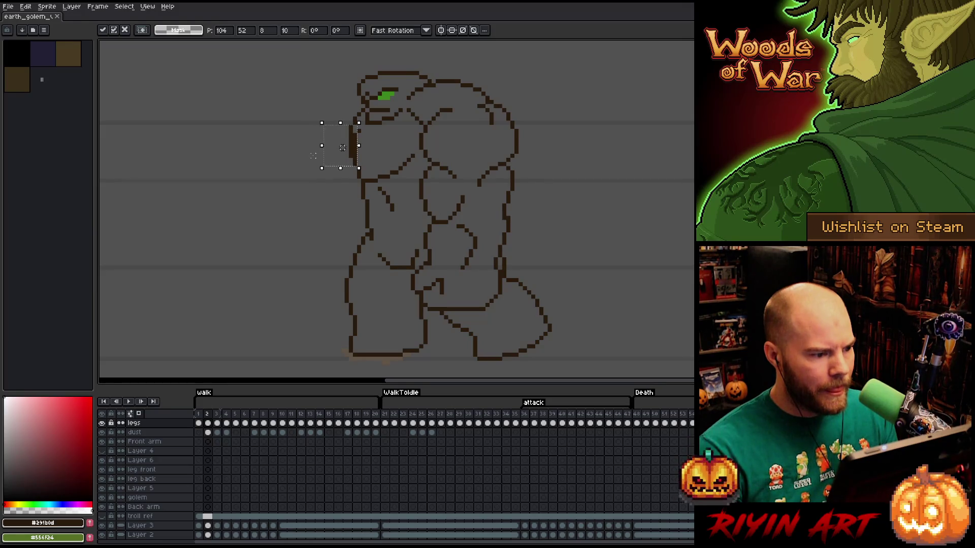
key("ctrl+d")
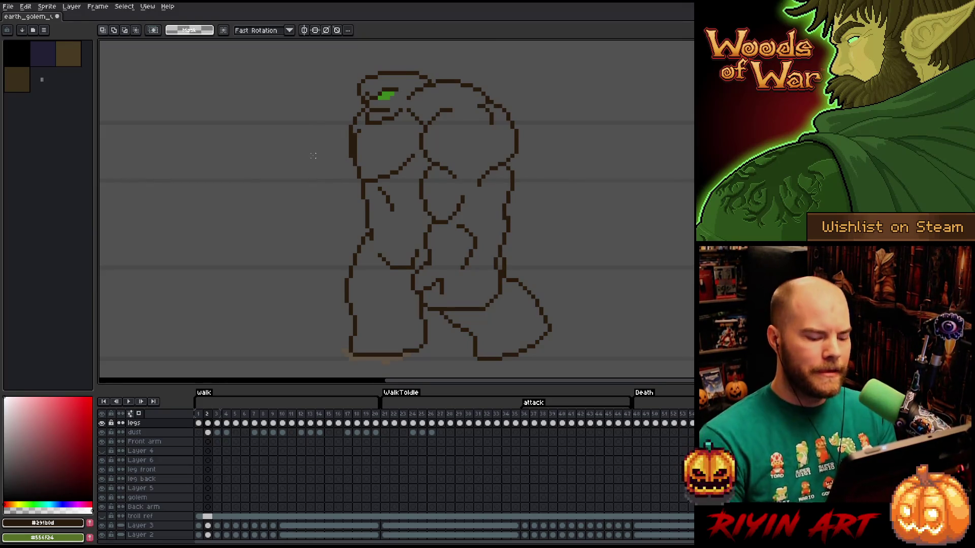
key("Left")
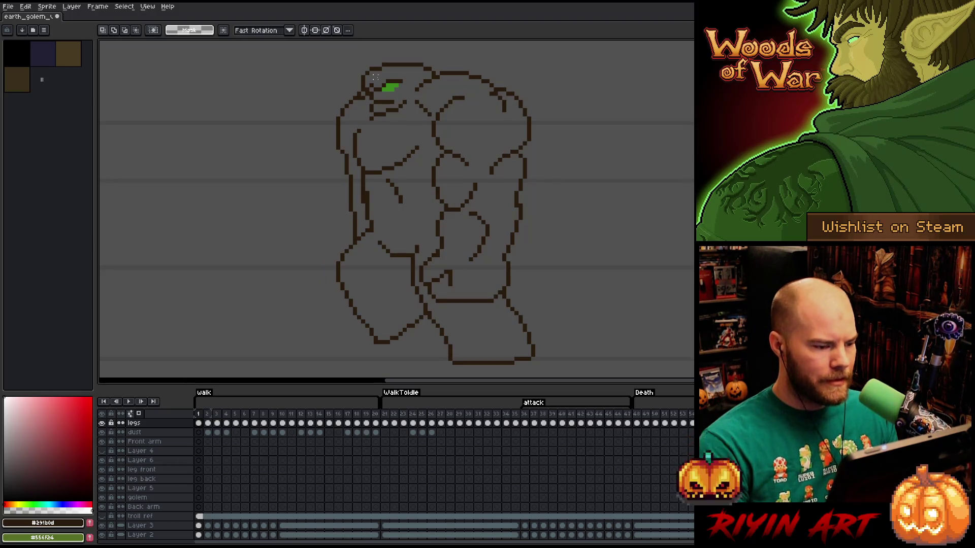
key("b")
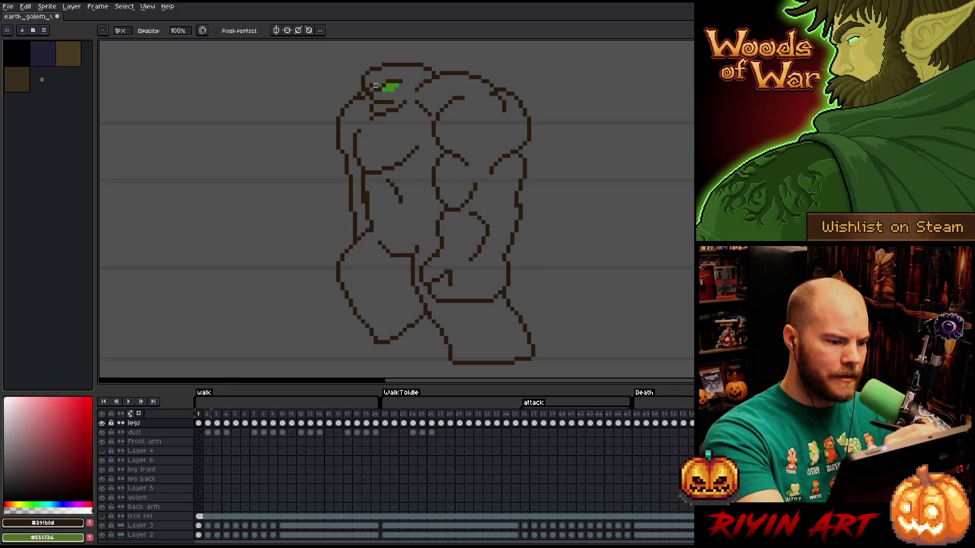
key("m")
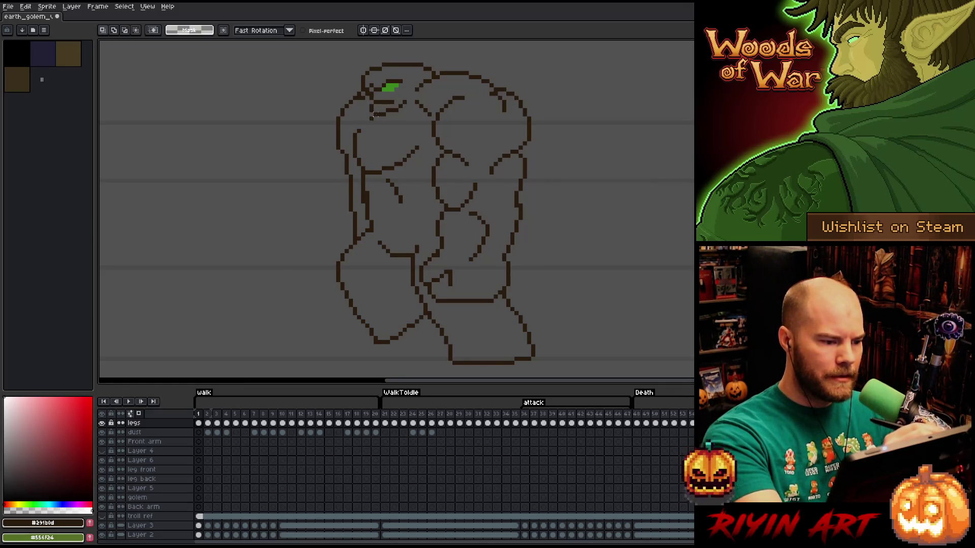
key("Right")
key("Right")
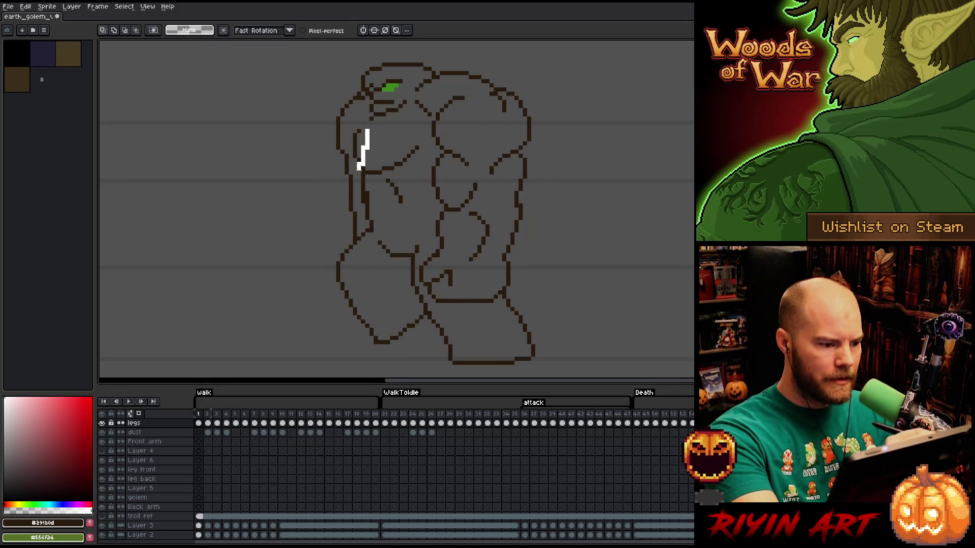
left_click_drag(347, 121, 371, 172)
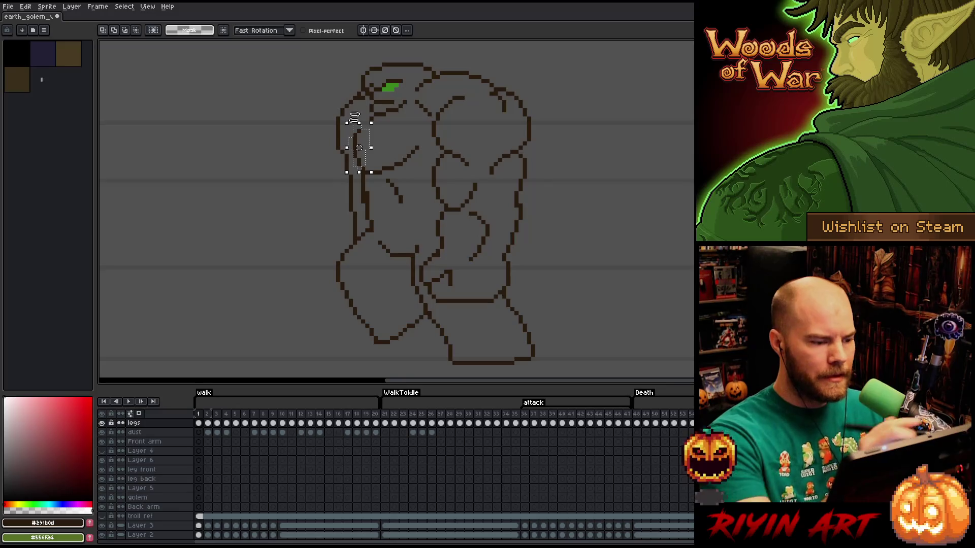
key("ctrl+d")
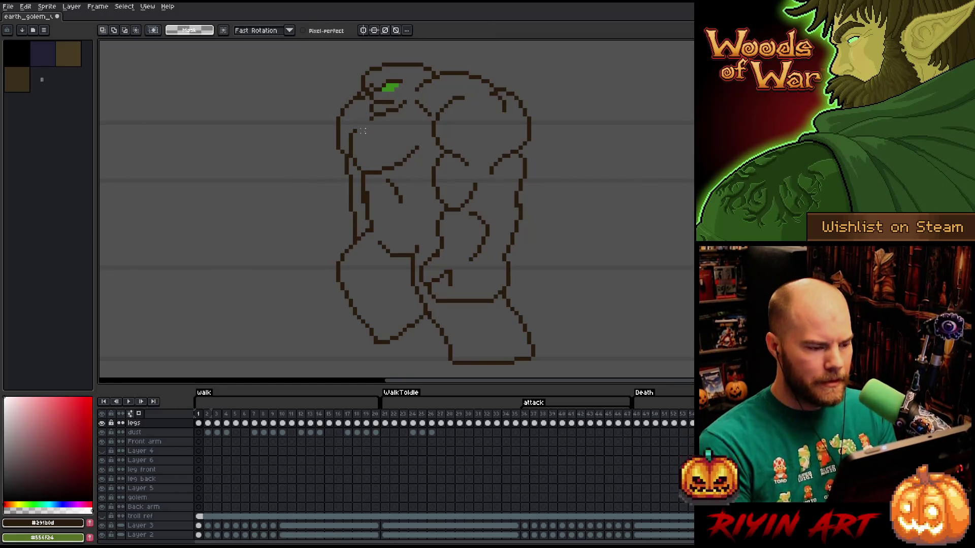
key("Left")
key("Right")
key("Left")
key("Right")
key("b")
key("e")
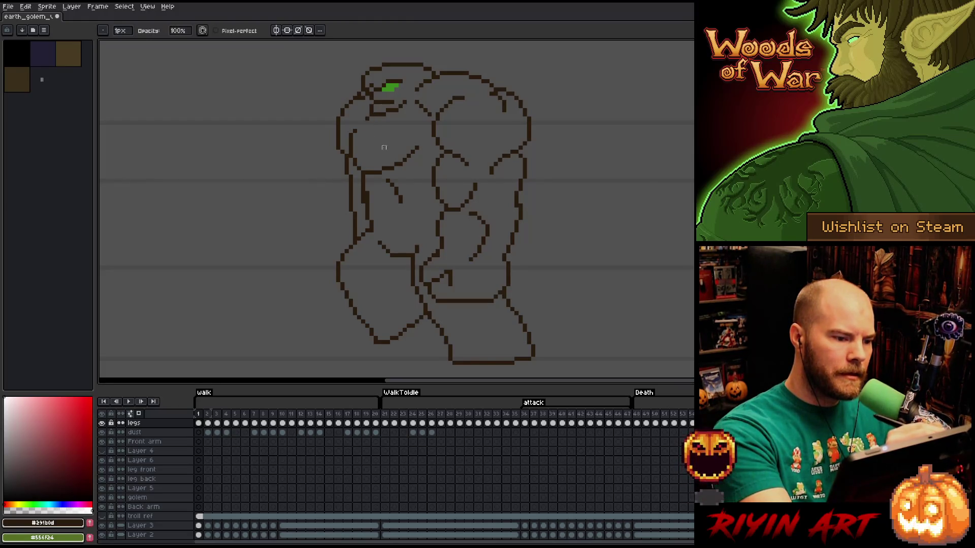
key("Left")
key("Left")
key("Right")
key("Left")
key("Right")
key("Left")
key("Right")
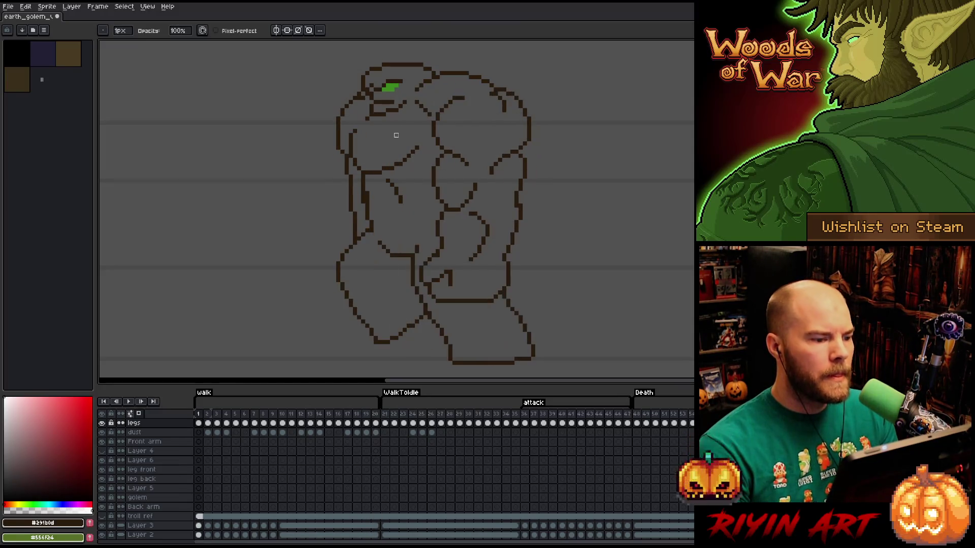
key("Left")
key("Right")
key("Left")
key("Right")
key("Left")
key("Right")
key("Home")
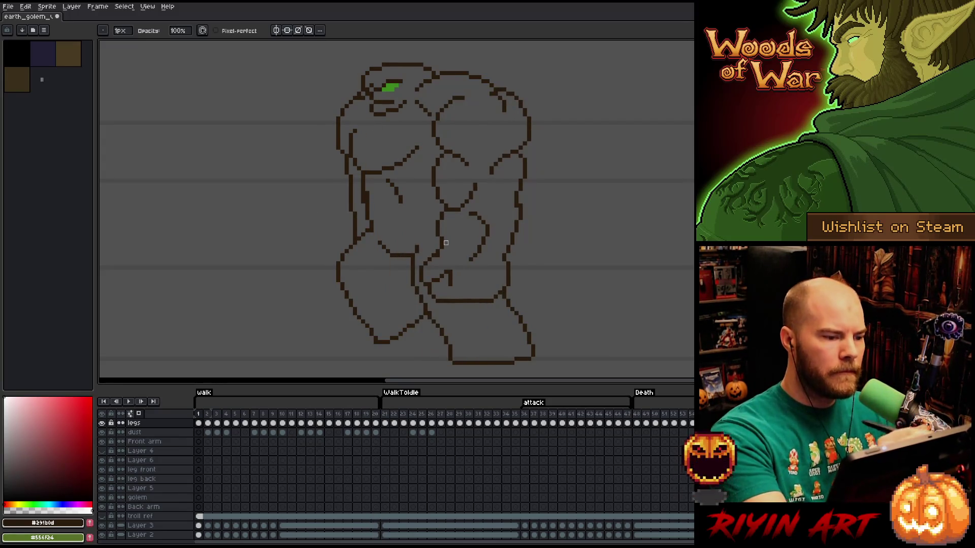
key("Right")
key("Left")
key("Right")
key("Left")
key("Left")
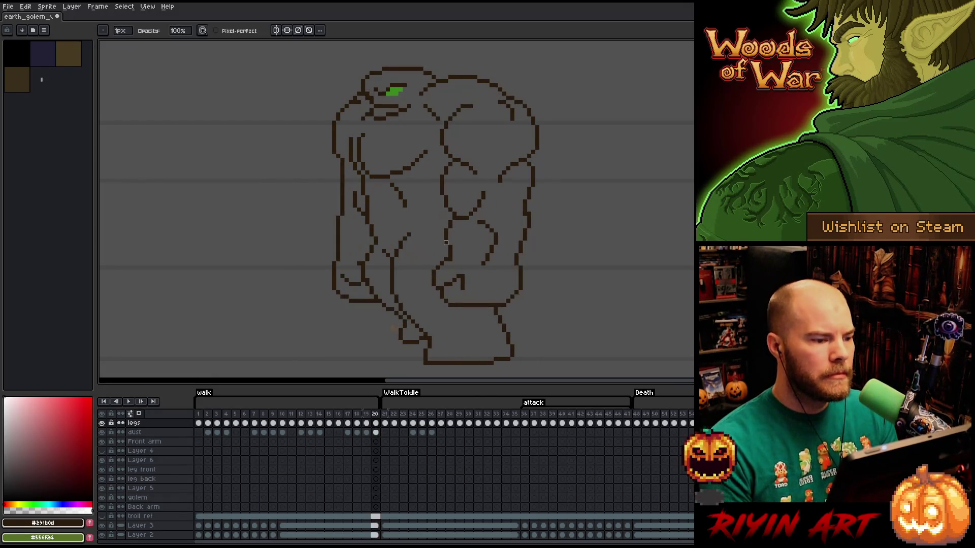
key("Right")
key("Left")
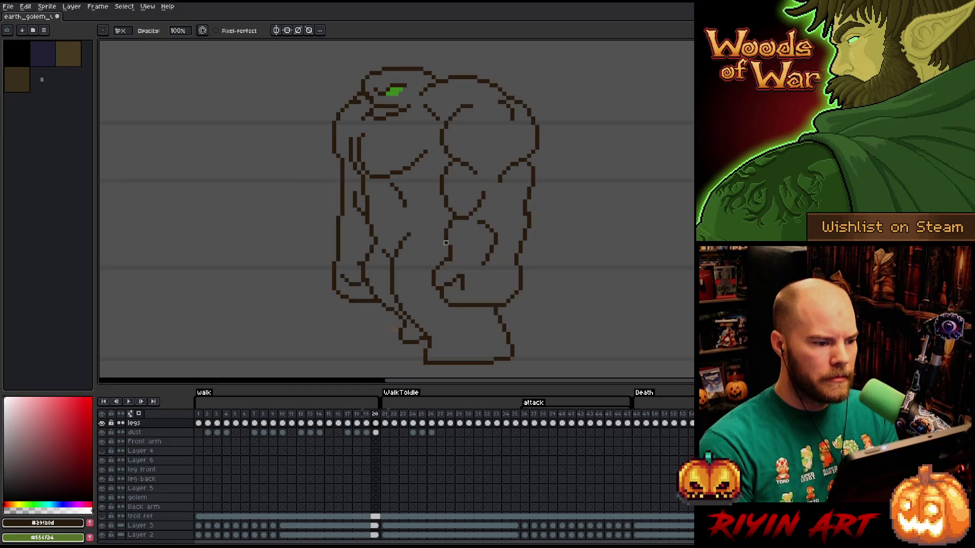
key("Right")
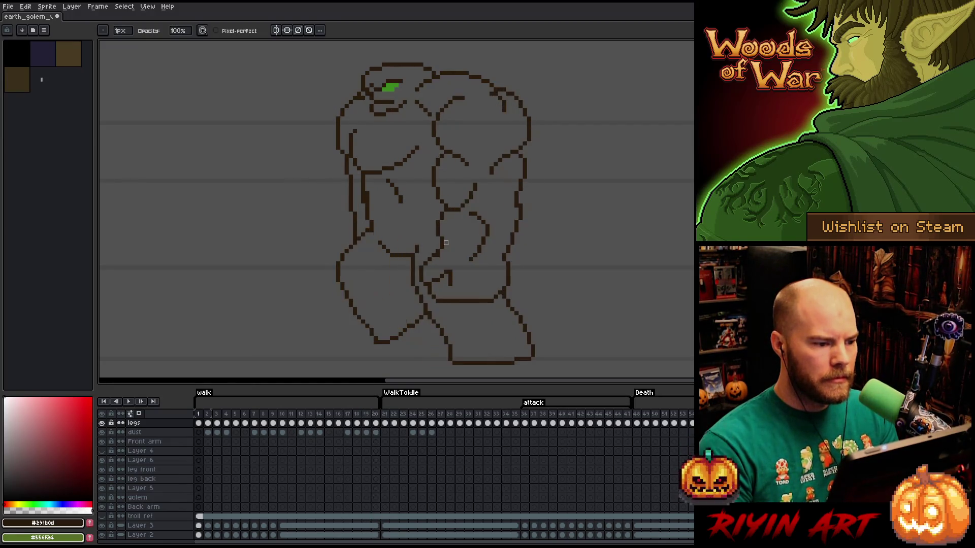
key("Left")
key("Right")
key("Left")
key("Right")
key("Left")
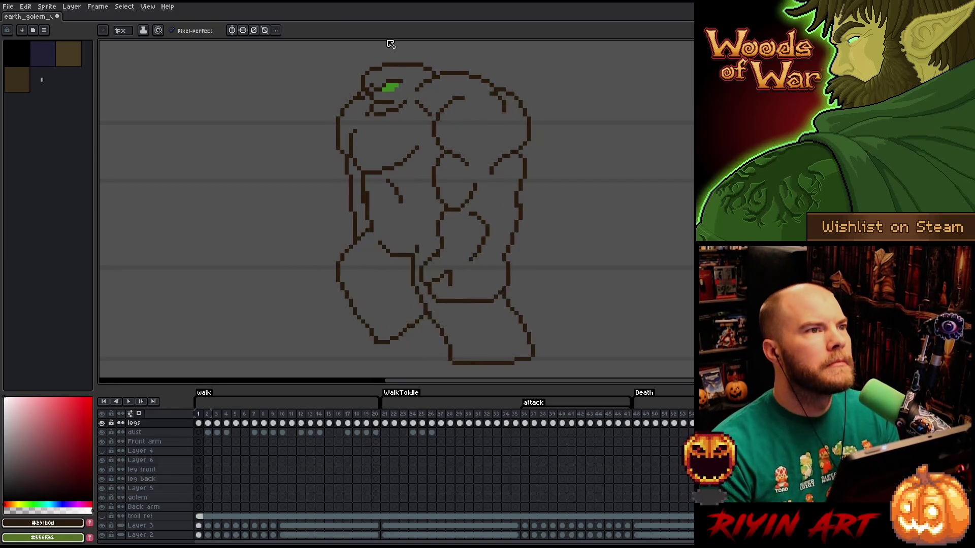
key("Right")
key("Left")
key("Right")
key("Left")
key("Right")
key("Left")
key("Right")
key("Left")
key("Right")
key("Left")
key("Right")
key("Left")
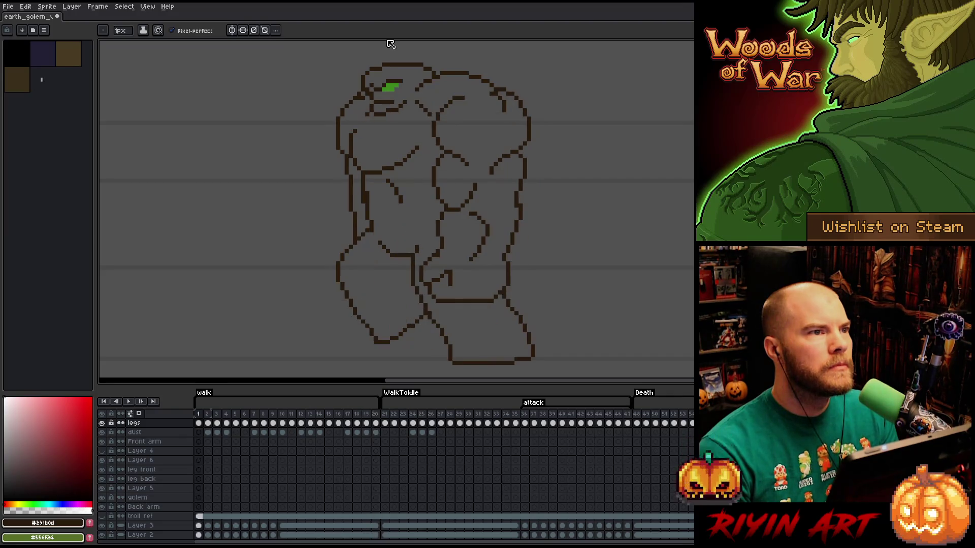
key("Right")
key("Left")
key("Right")
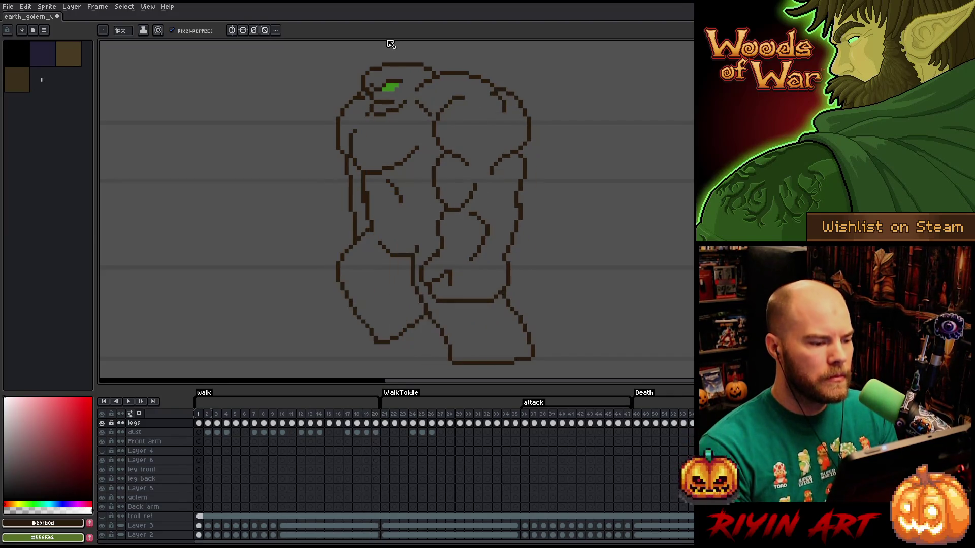
key("Right")
key("Left")
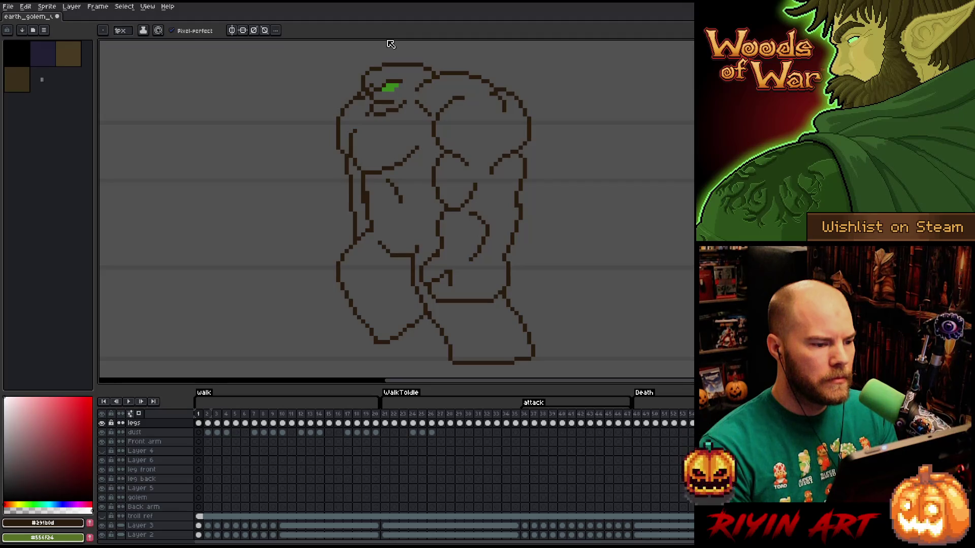
key("Left")
key("Right")
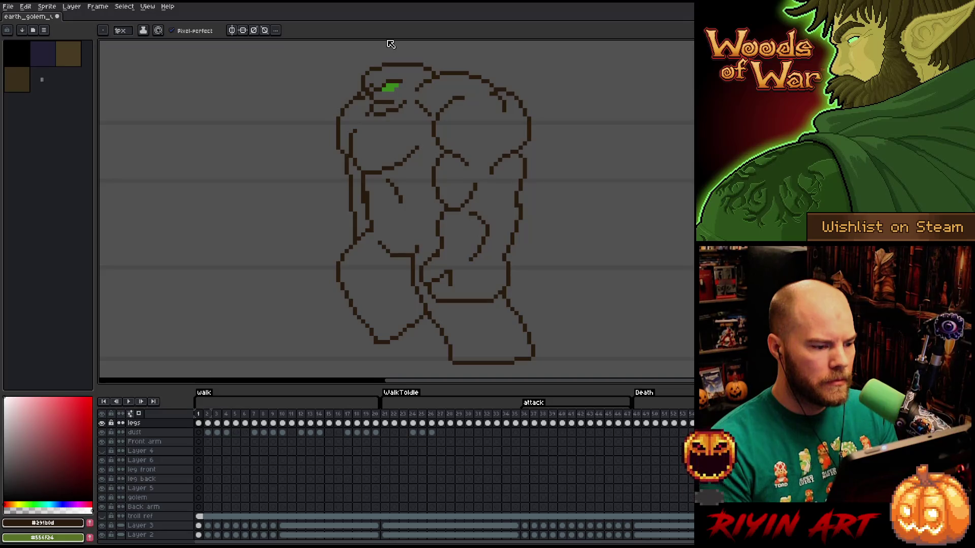
key("Left")
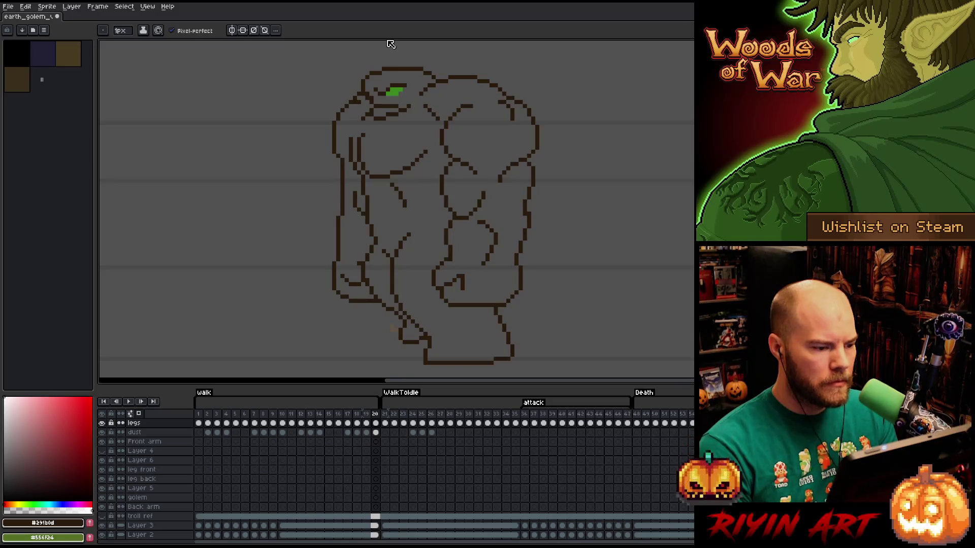
key("Right")
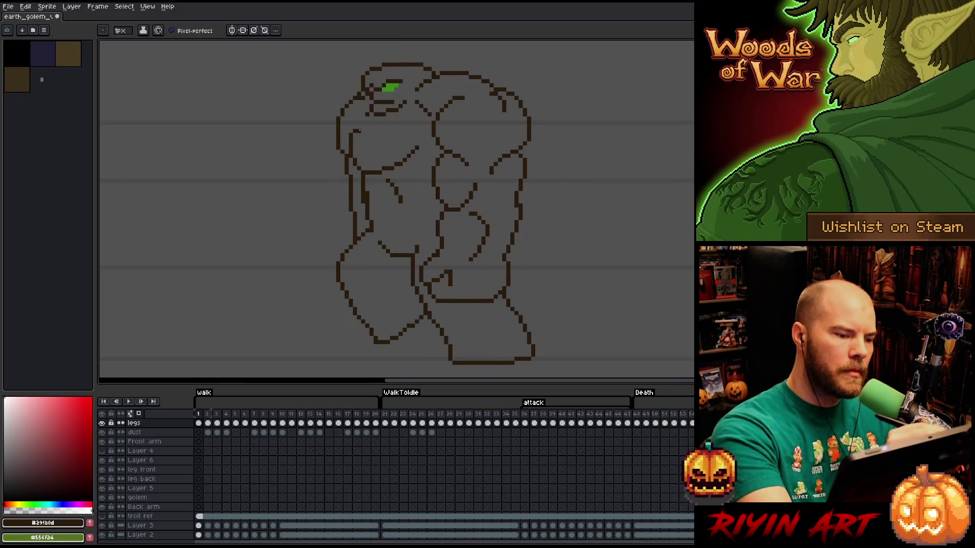
left_click_drag(353, 136, 355, 152)
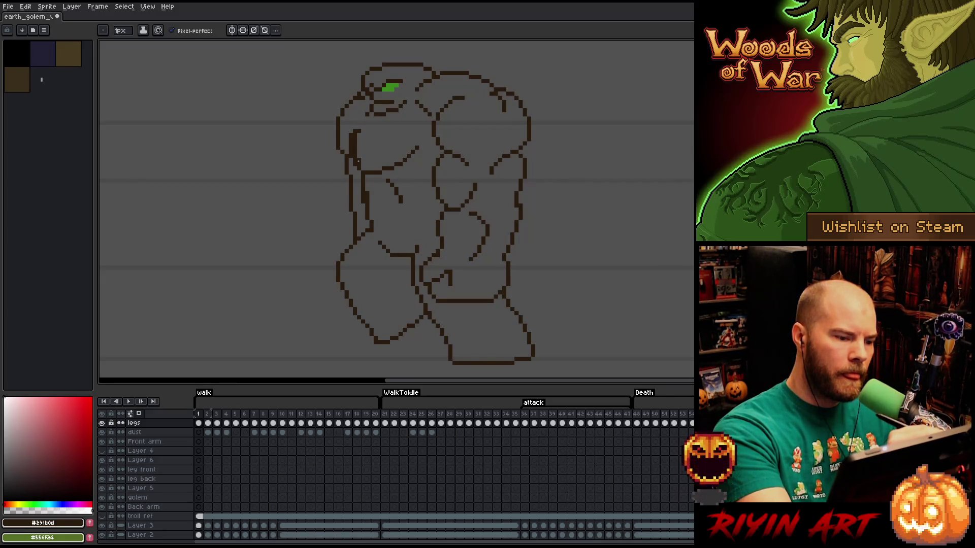
With the pencil ready, flick rapidly between frame 1 and its neighbours to check the shoulder stroke.
key("b")
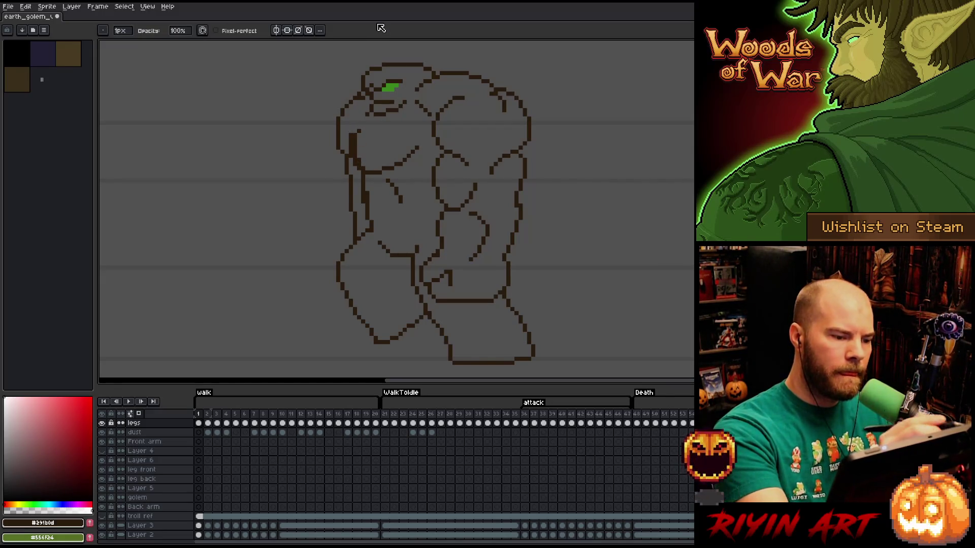
key("Right")
key("Left")
key("Right")
key("Right")
key("Left")
key("Left")
key("Right")
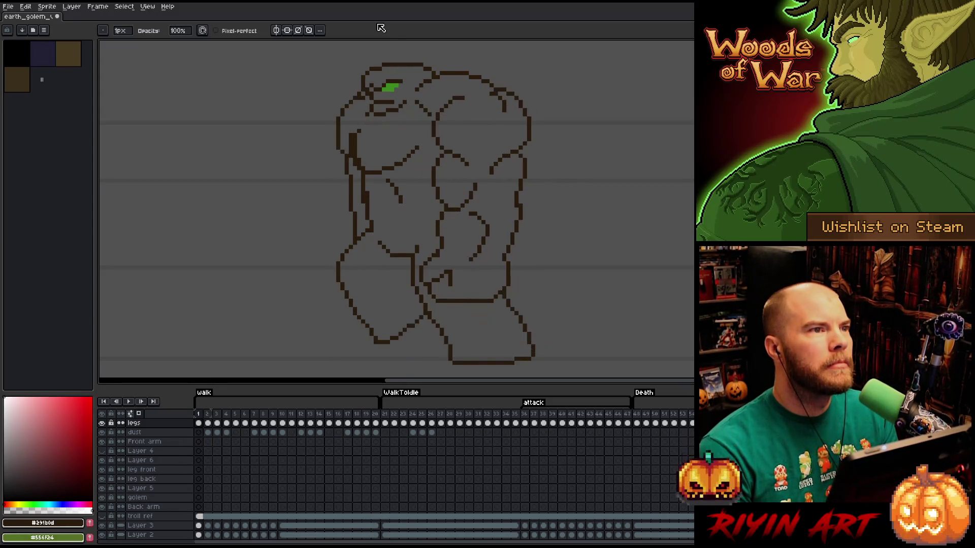
key("Right")
key("Left")
key("Left")
key("Right")
key("Left")
key("Right")
key("Left")
key("Right")
key("Left")
key("Right")
key("Left")
key("Right")
key("Left")
key("Right")
key("Left")
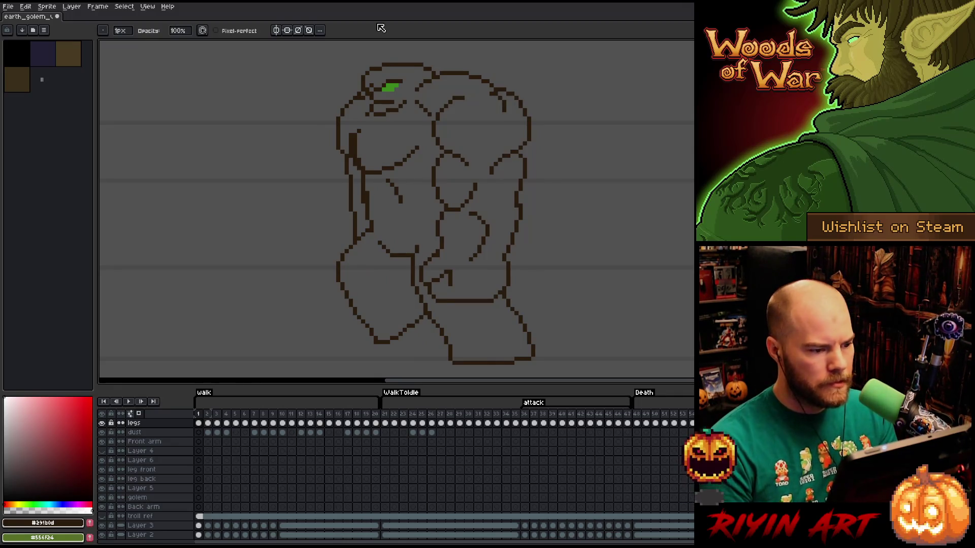
Step to walk frame 2 and back to frame 1 for a final comparison.
key("Right")
key("Right")
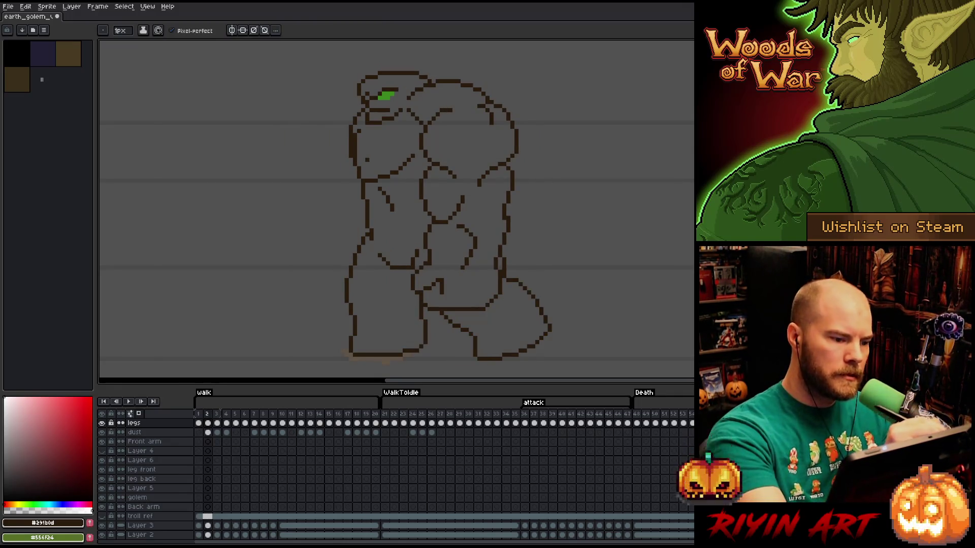
key("Left")
key("Left")
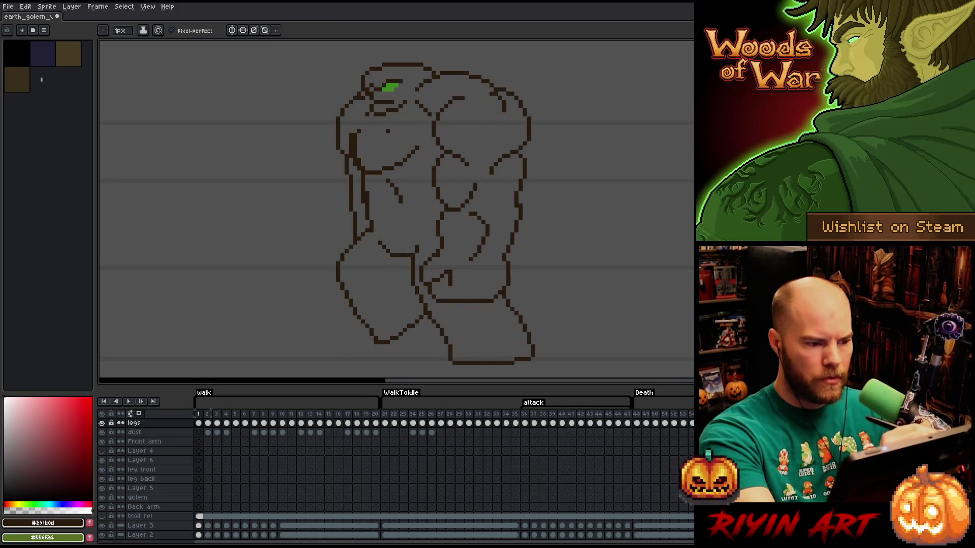
key("m")
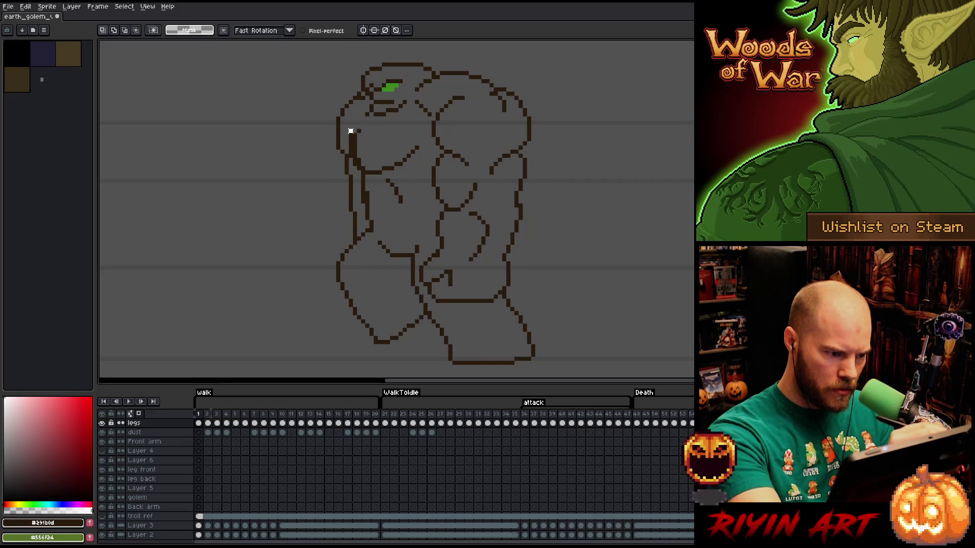
Select the left shoulder and arm, and on frame 2 nudge those pixels down-left and commit the move.
left_click_drag(347, 117, 379, 172)
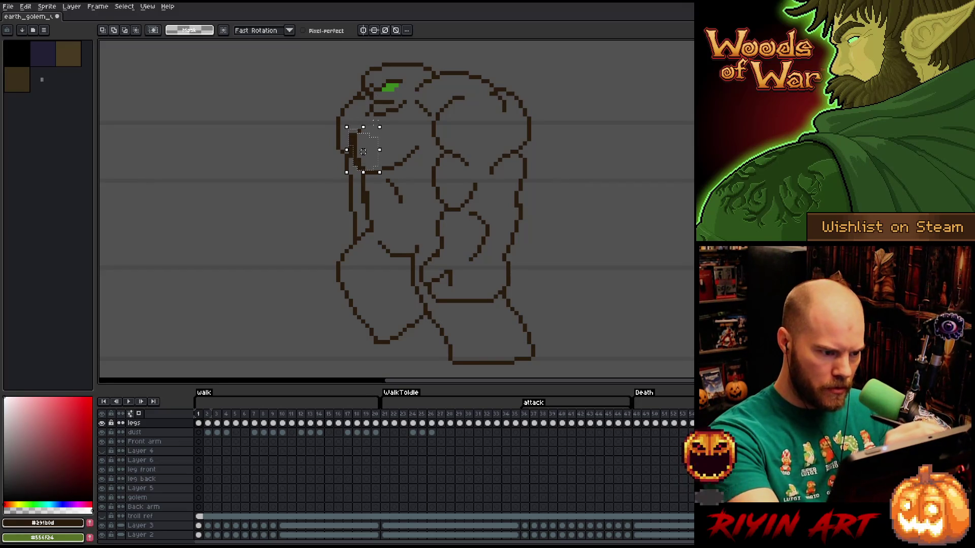
key("Right")
key("Left")
key("Right")
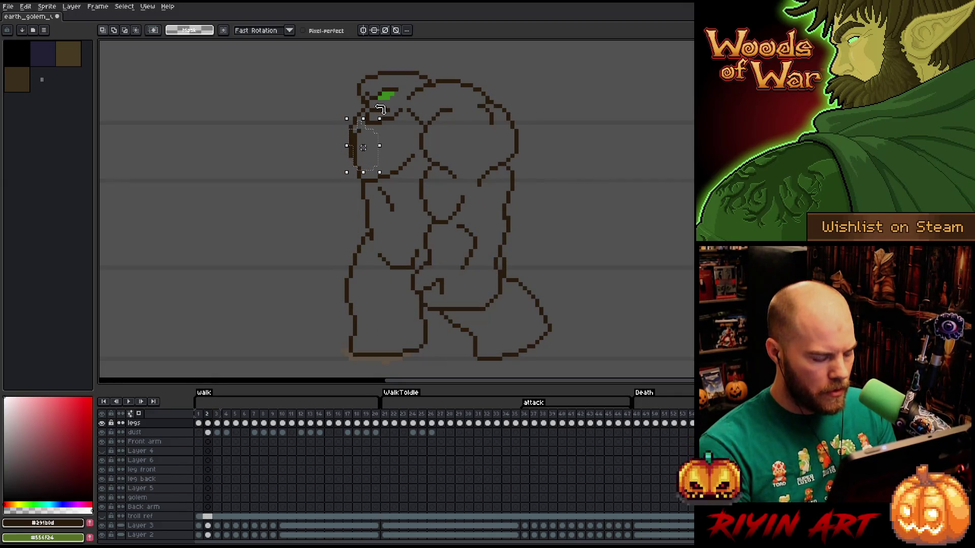
mouse_move(363, 147)
left_mouse_down()
mouse_move(363, 155)
mouse_move(326, 155)
left_mouse_up()
key("ctrl+d")
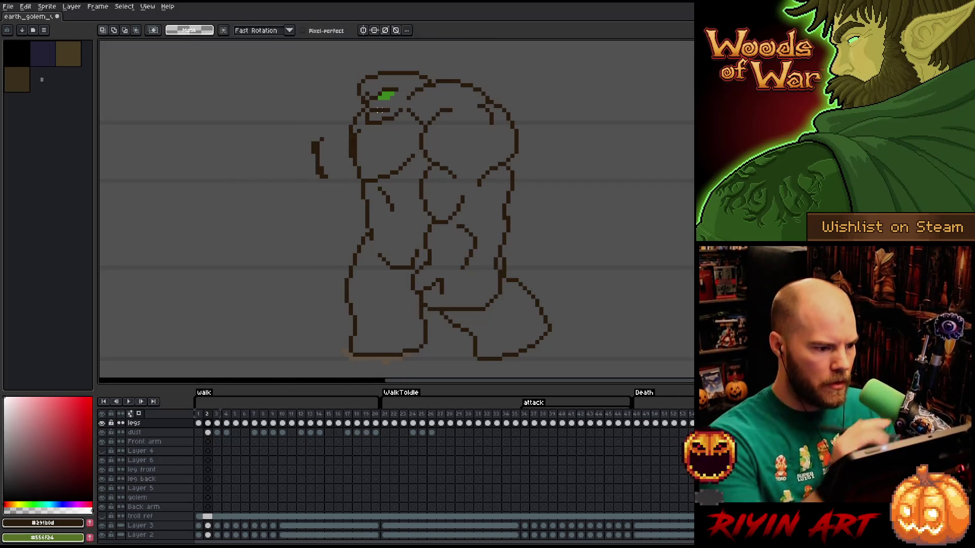
key("b")
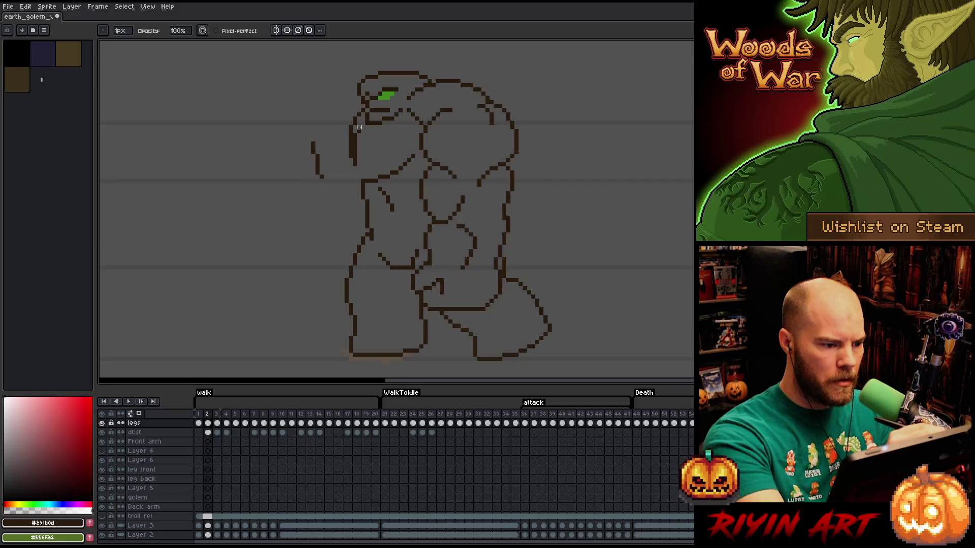
On frame 2, marquee the detached back-arm stroke and shift it right against the shoulder.
key("Left")
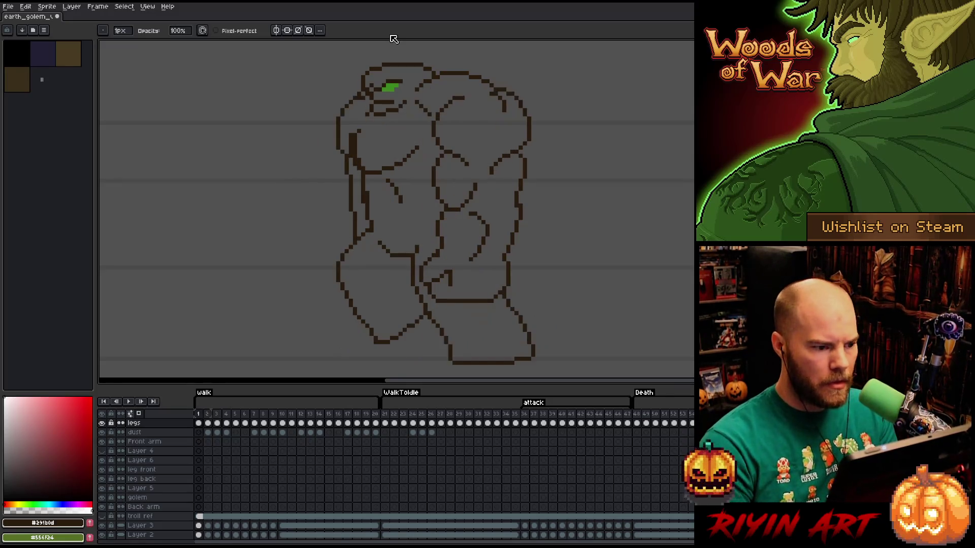
key("Right")
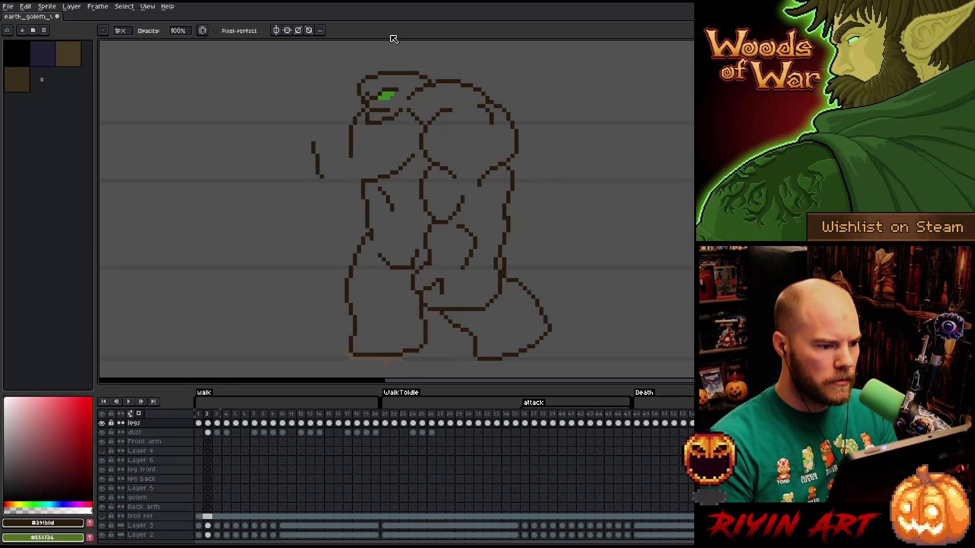
key("m")
left_click_drag(269, 124, 329, 197)
key("Right")
key("Right")
key("Right")
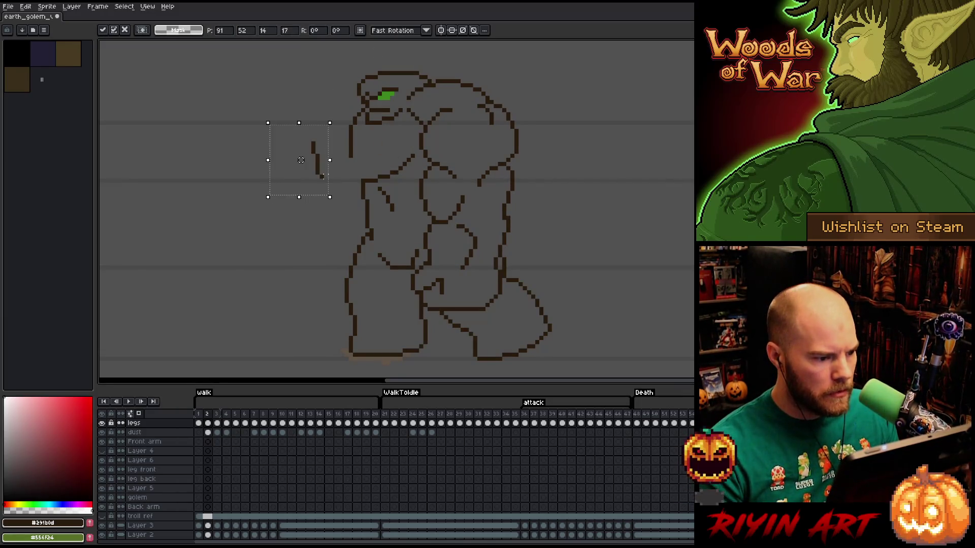
left_click_drag(317, 160, 342, 160)
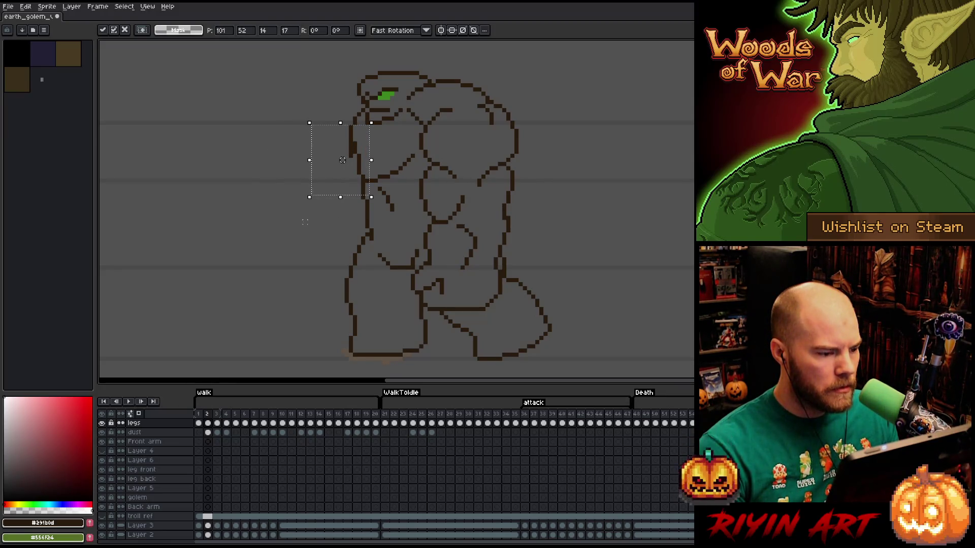
Commit the moved arm stroke, then view frames 1 and 20 before returning to frame 1.
left_click(255, 176)
key("b")
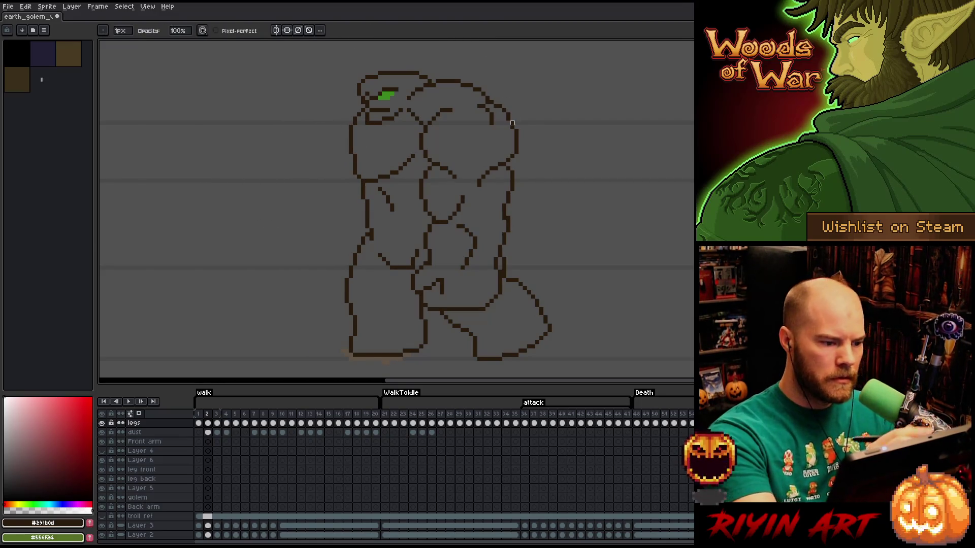
key("Left")
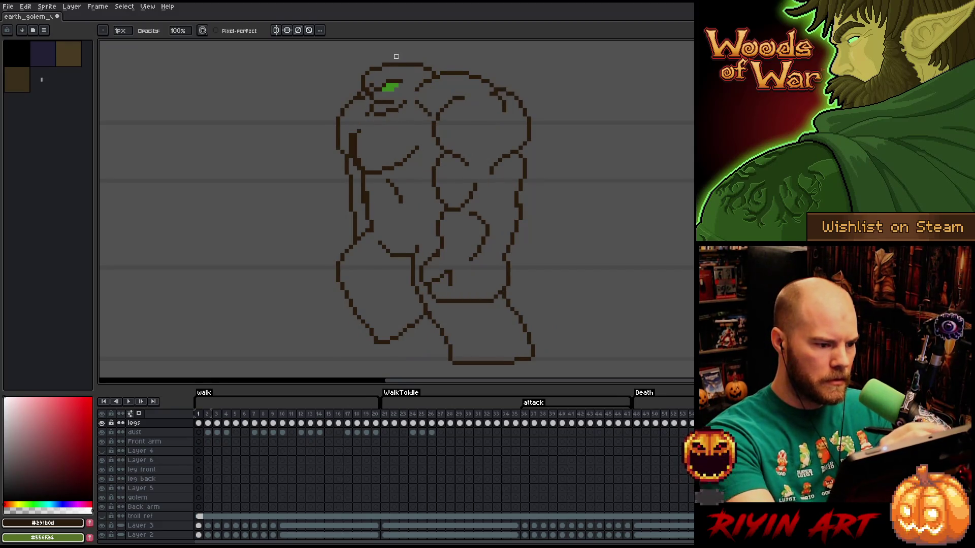
key("Left")
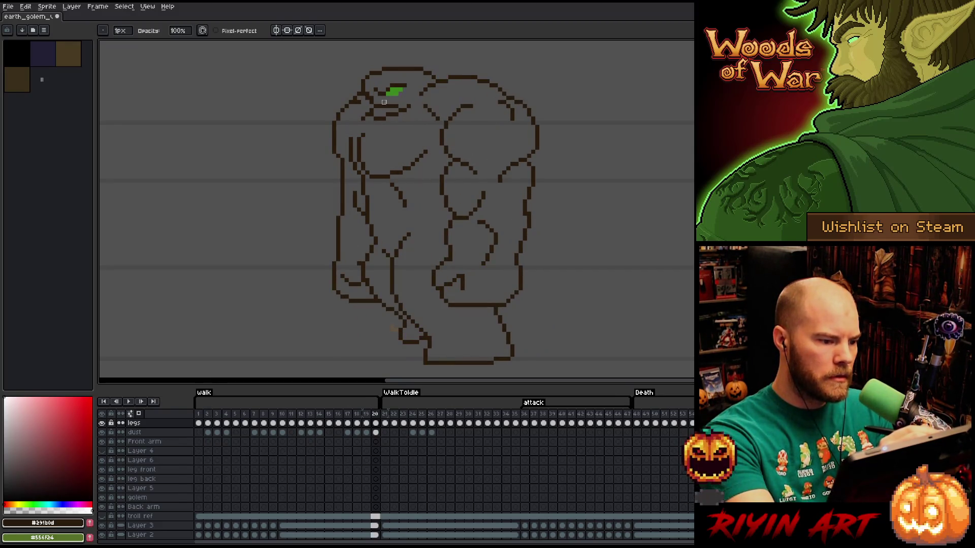
key("Right")
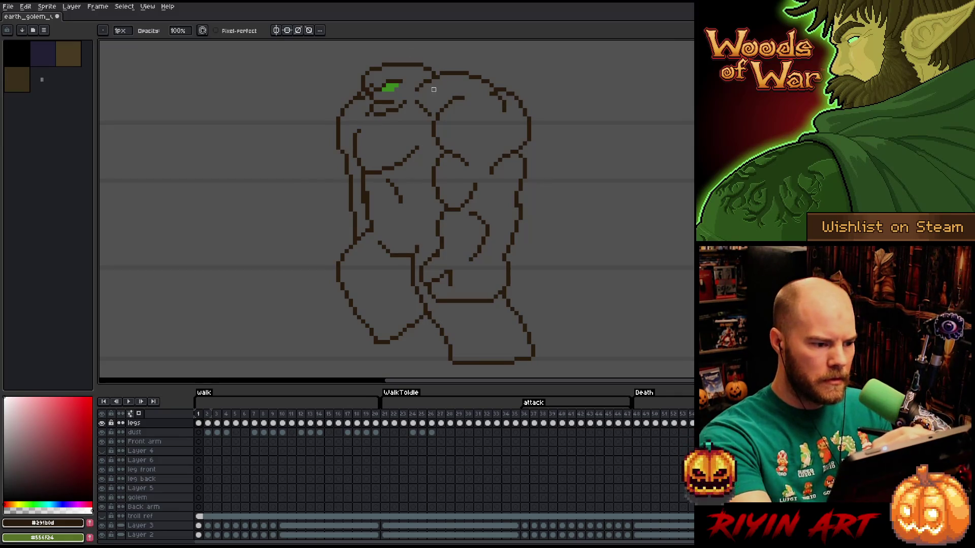
Toggle back and forth between walk frames 1 and 2 to compare the back-arm poses.
key("Right")
key("Left")
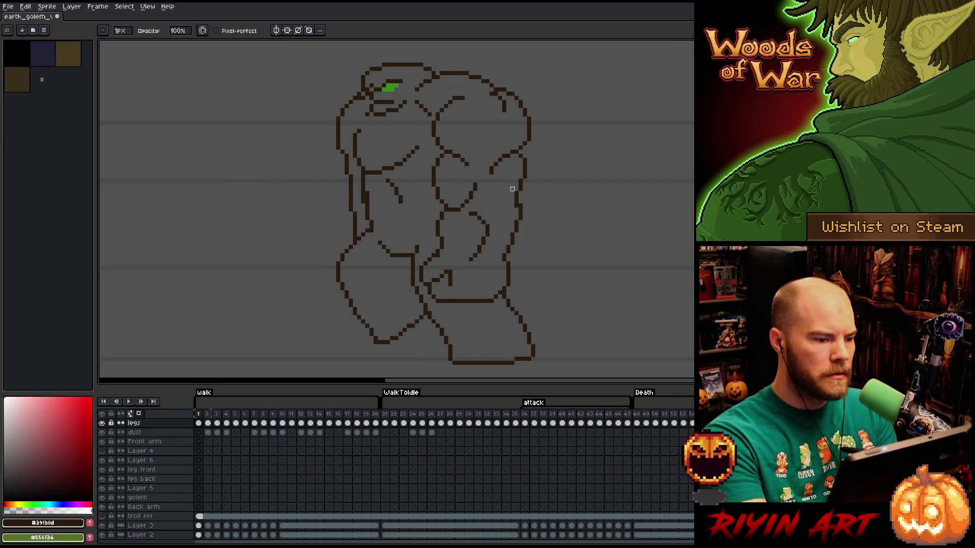
key("Right")
key("Left")
key("Left")
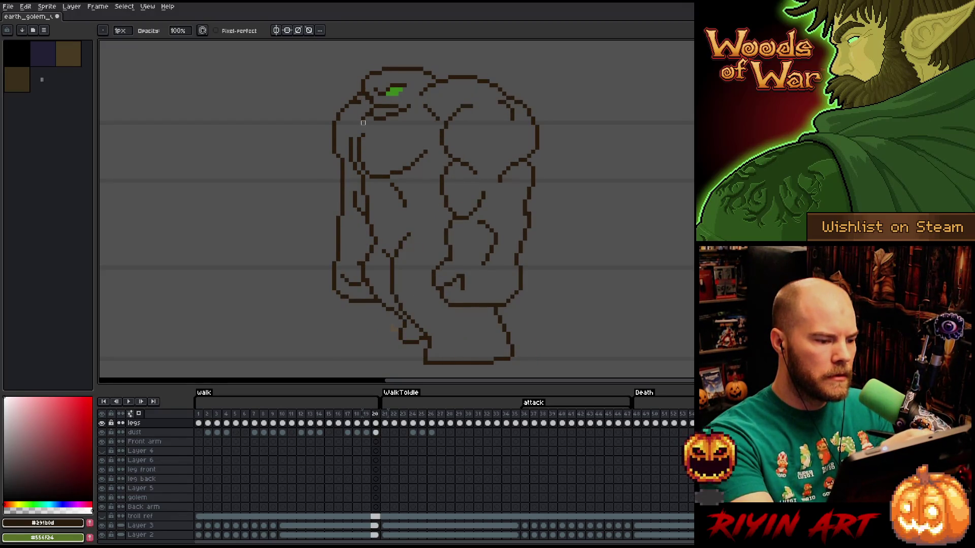
key("Right")
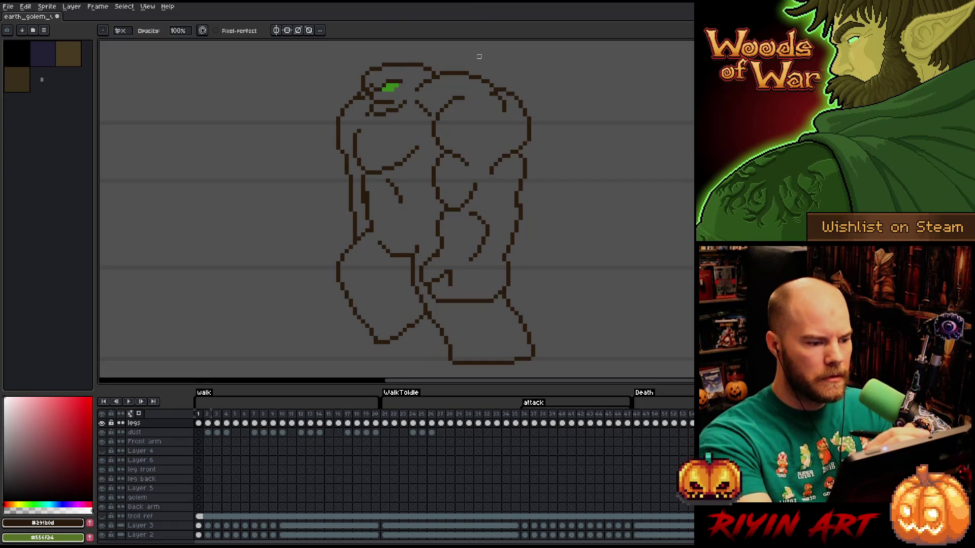
key("Right")
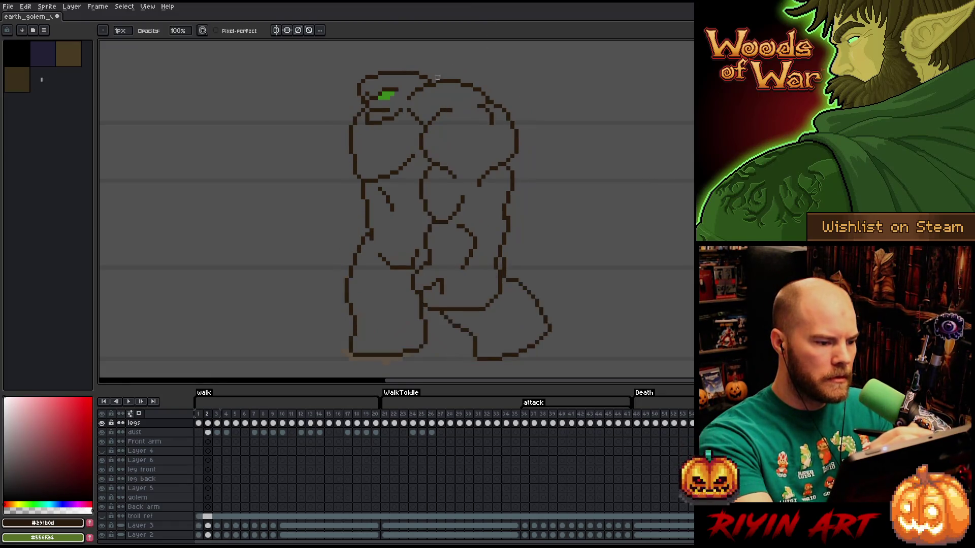
key("Left")
key("Right")
key("Left")
key("Right")
key("Left")
key("Right")
Swap between eraser and pencil and stop the animation preview on frame 2 without editing.
key("e")
key("b")
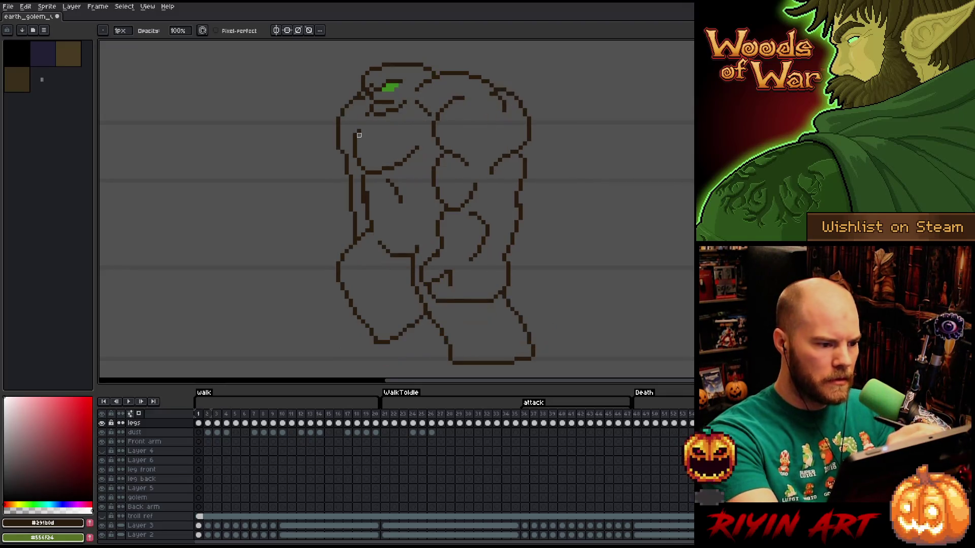
key("Return")
key("e")
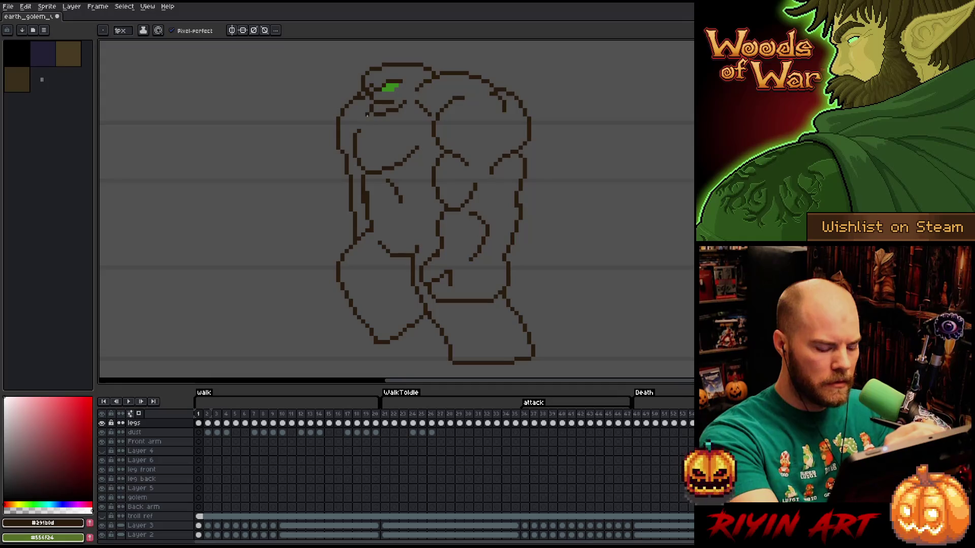
key("m")
Marquee the left shoulder area on frame 1 and again on frame 2, compare the two, then clear the selection.
left_click_drag(362, 133, 306, 160)
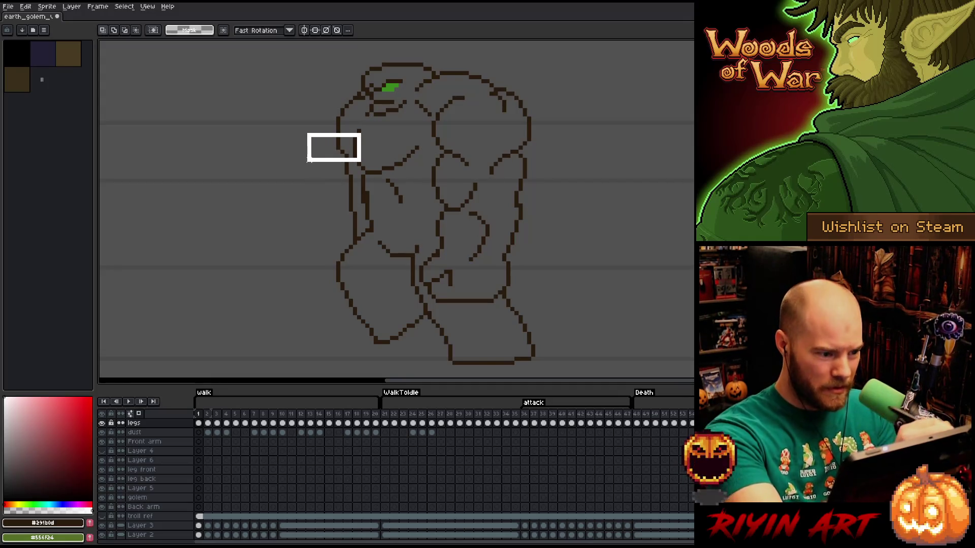
key("Right")
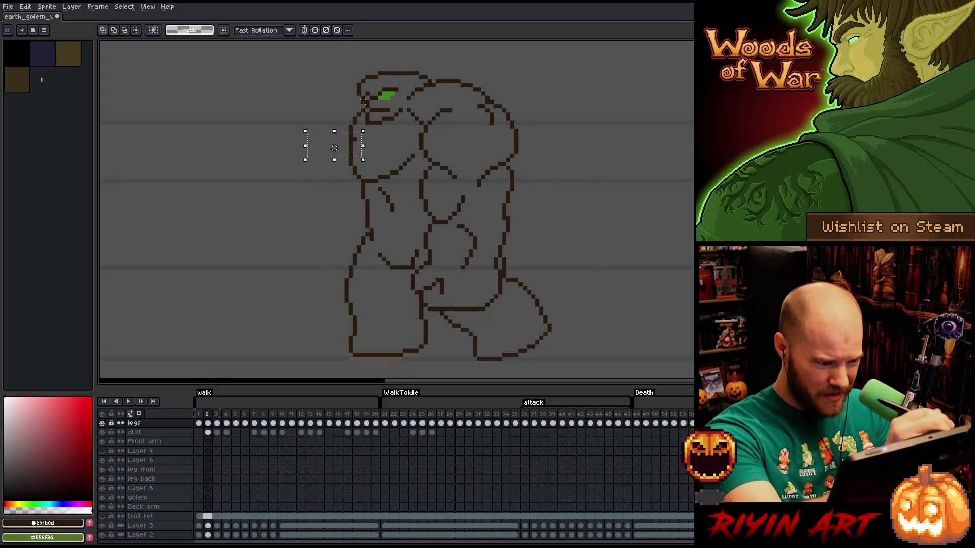
left_click_drag(310, 141, 364, 166)
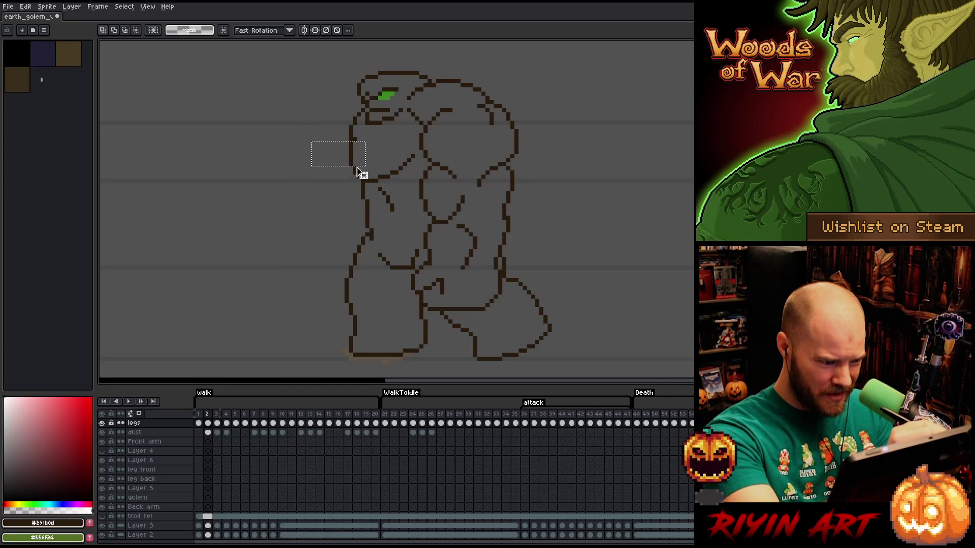
key("Left")
key("Right")
key("Left")
key("Right")
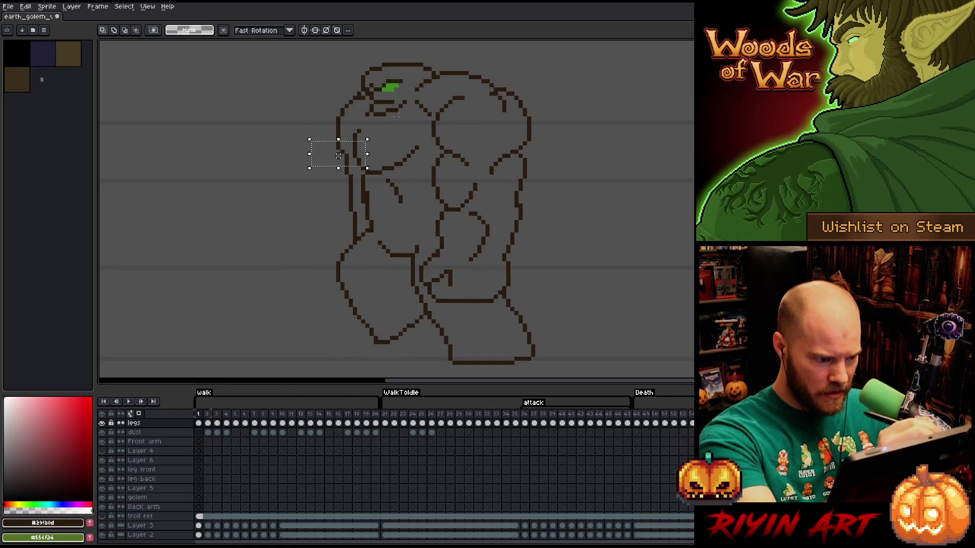
key("ctrl+d")
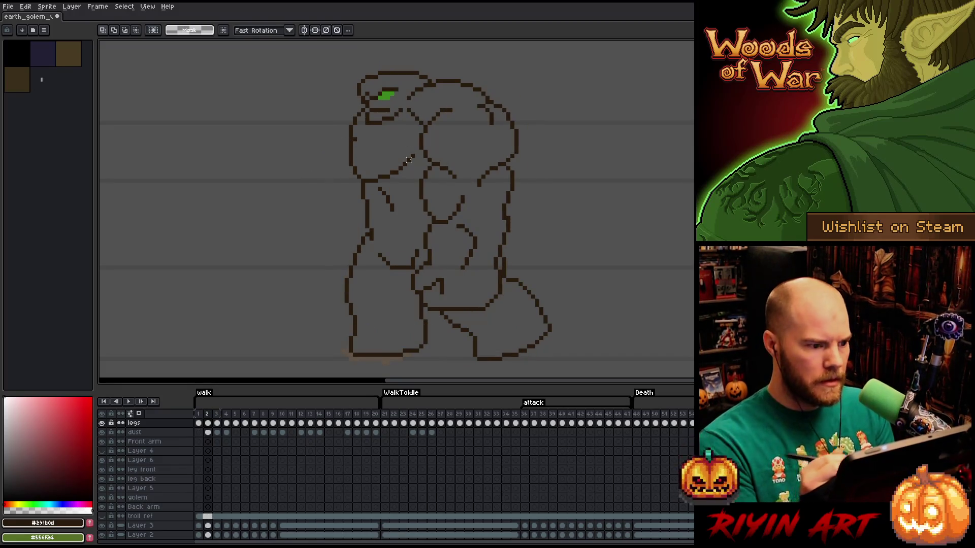
Flick between pencil and eraser while flipping through frames 1, 2 and 20 to compare the shoulder.
key("b")
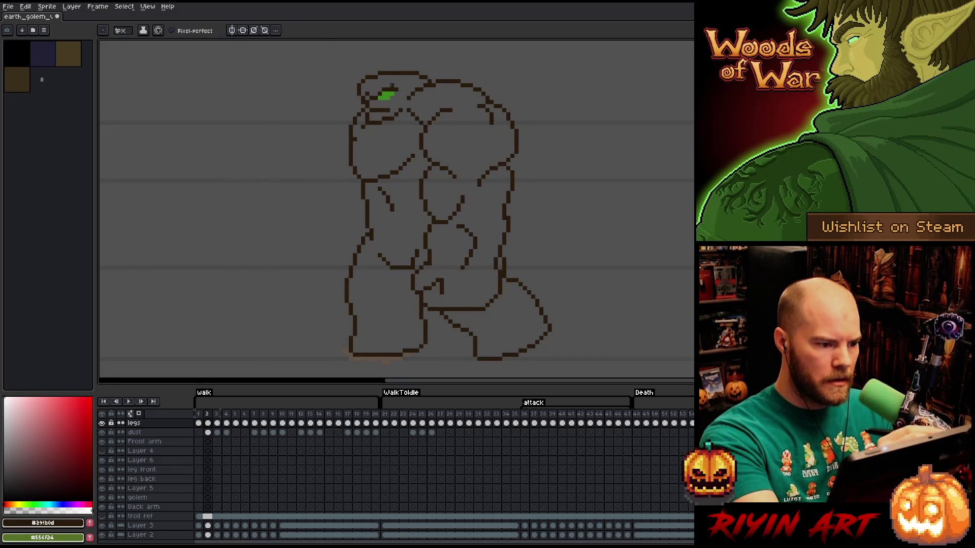
key("e")
key("b")
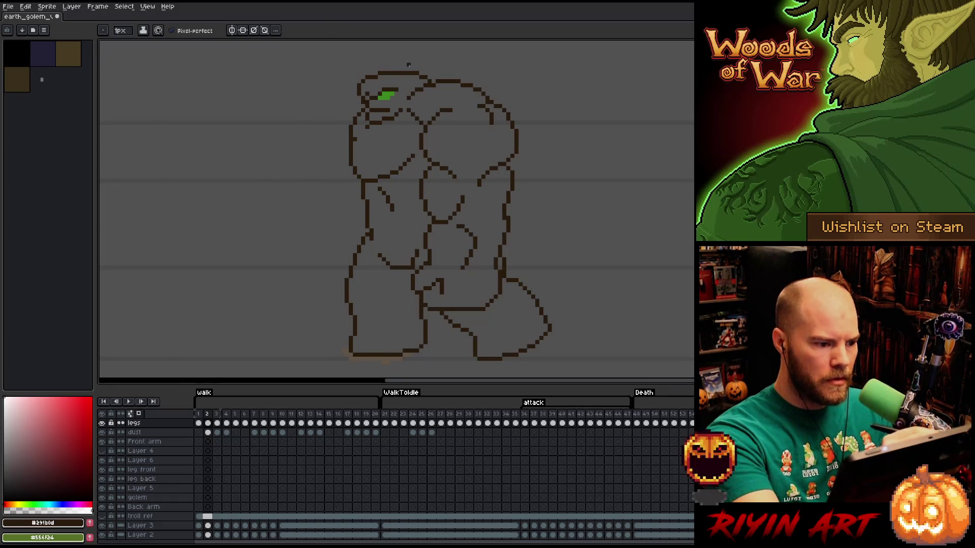
key("Left")
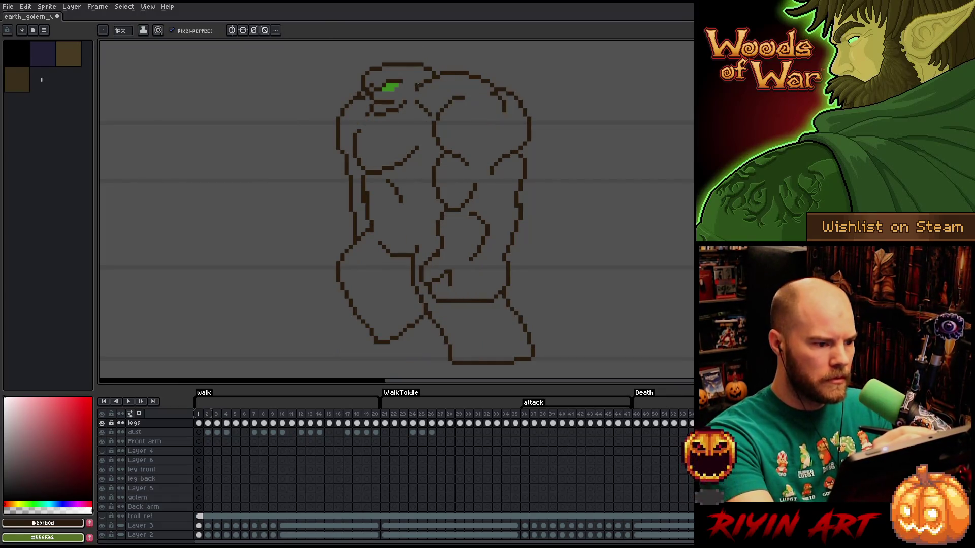
key("Right")
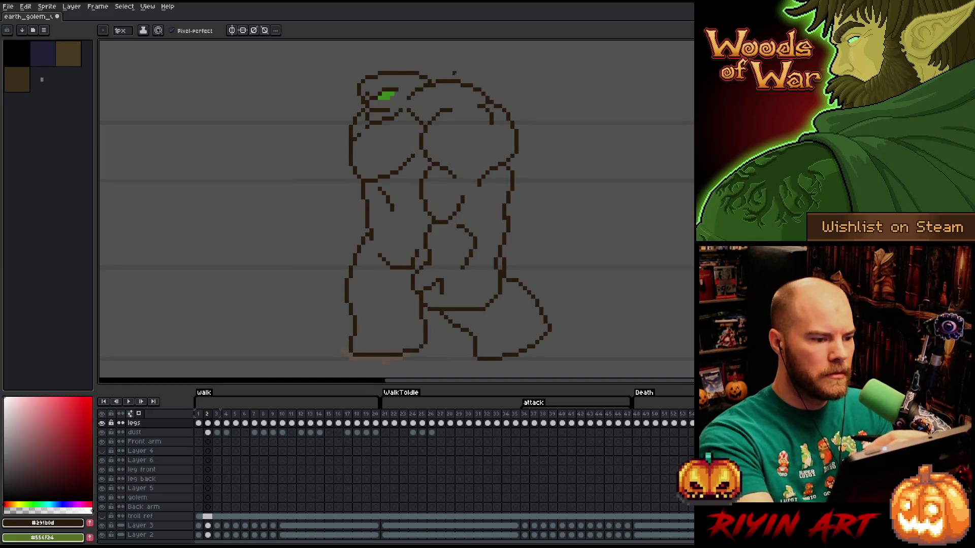
key("Left")
key("Right")
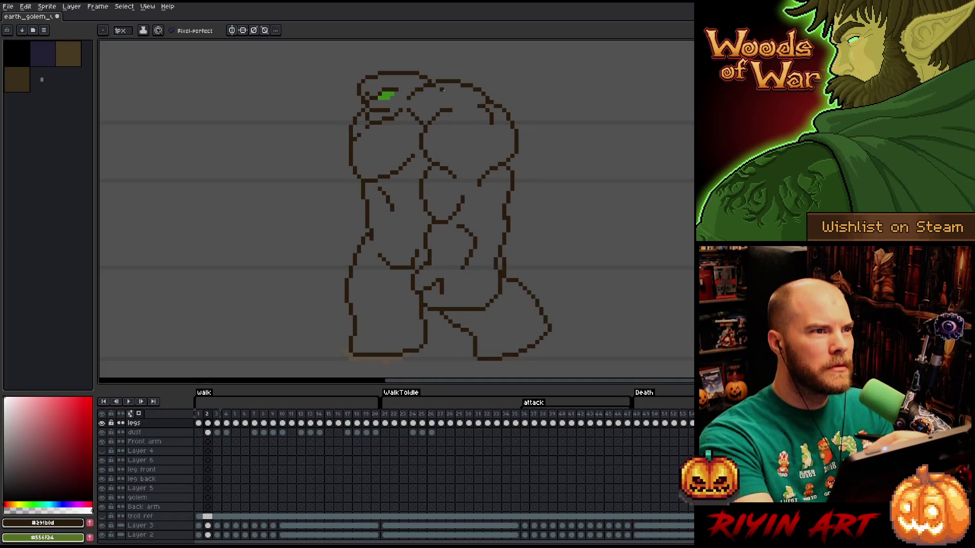
key("Left")
key("Right")
key("Left")
key("Left")
key("Right")
key("Right")
key("b")
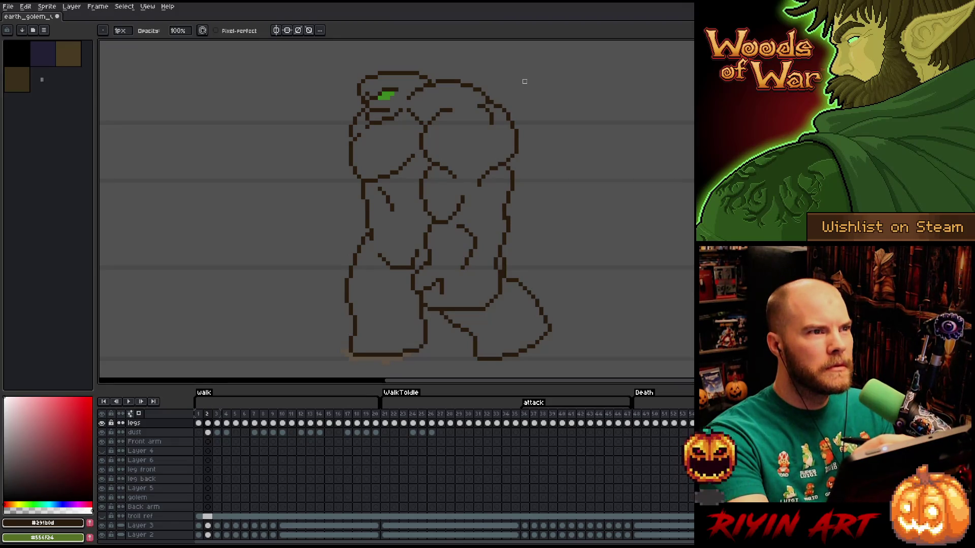
Toggle frames 1, 2 and 20 again, ending on frame 1 to study the shoulder curve.
key("Left")
key("Right")
key("Left")
key("Right")
key("Left")
key("Left")
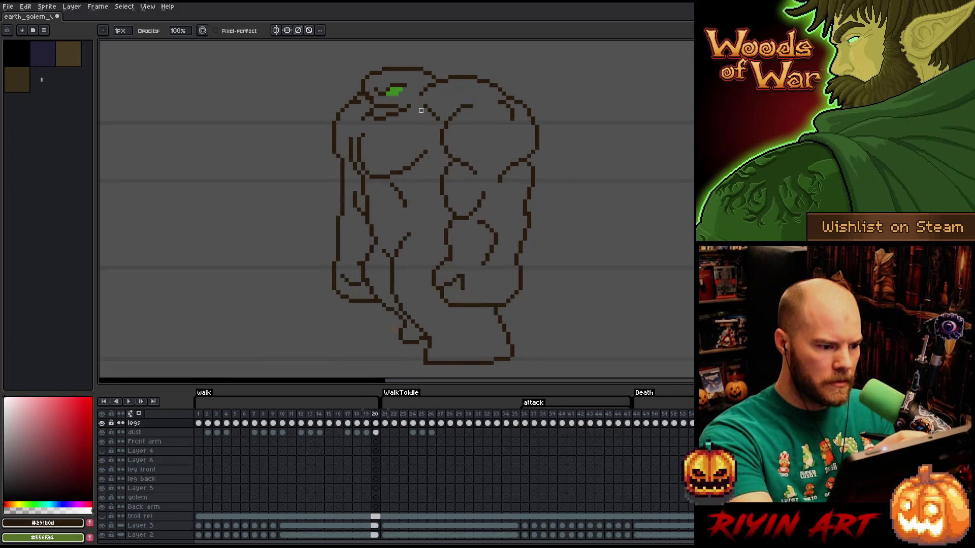
key("Right")
key("Left")
key("Right")
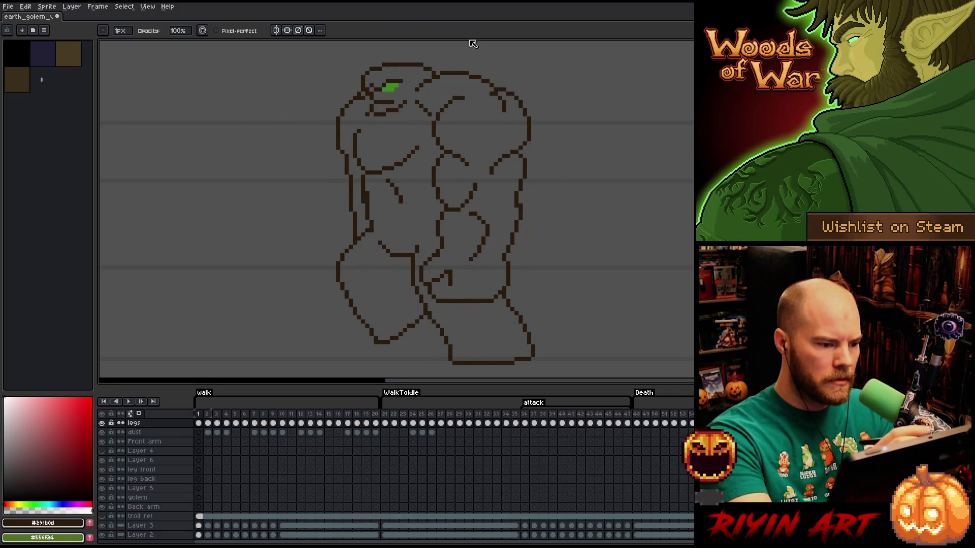
key("Left")
key("Right")
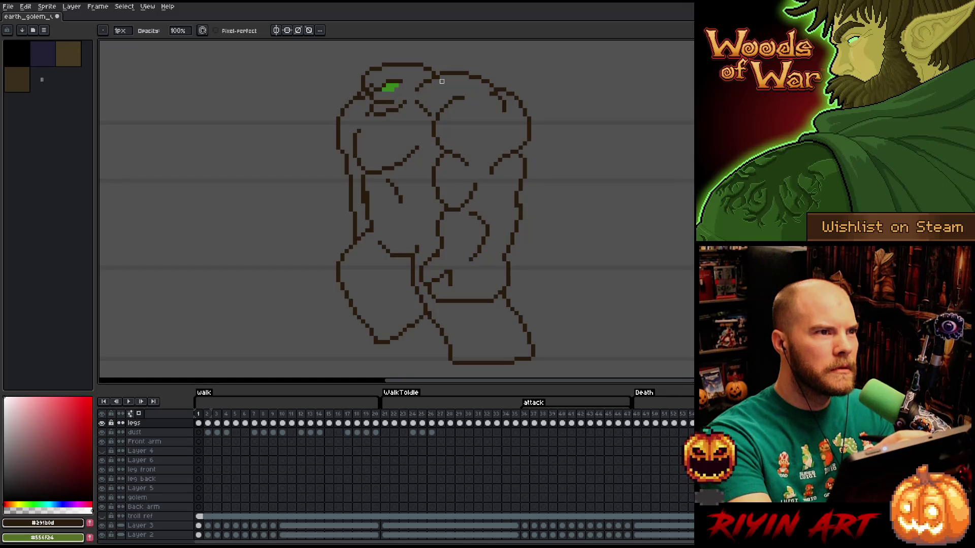
Flash rapidly between walk frames 1 and 2 many times, briefly arming the eraser then the pencil.
key("Right")
key("Left")
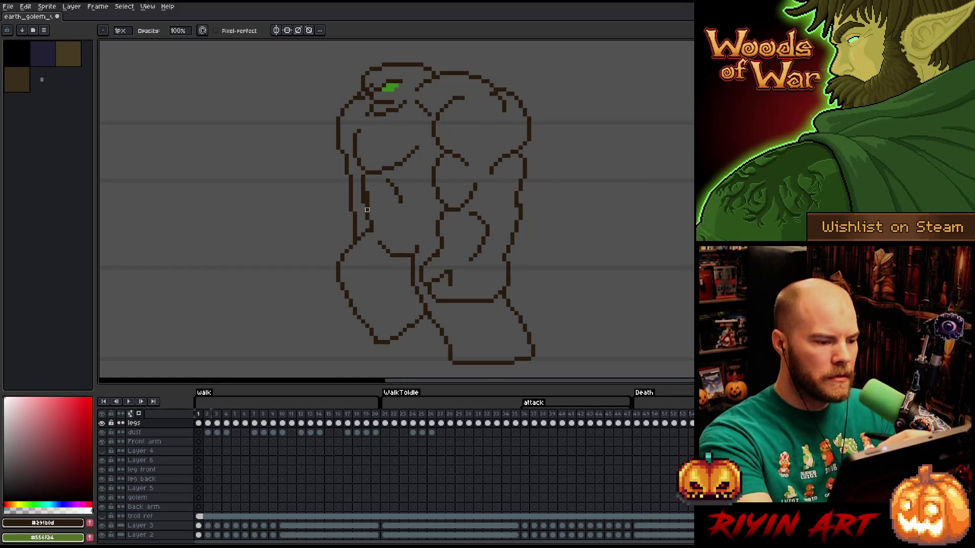
key("Right")
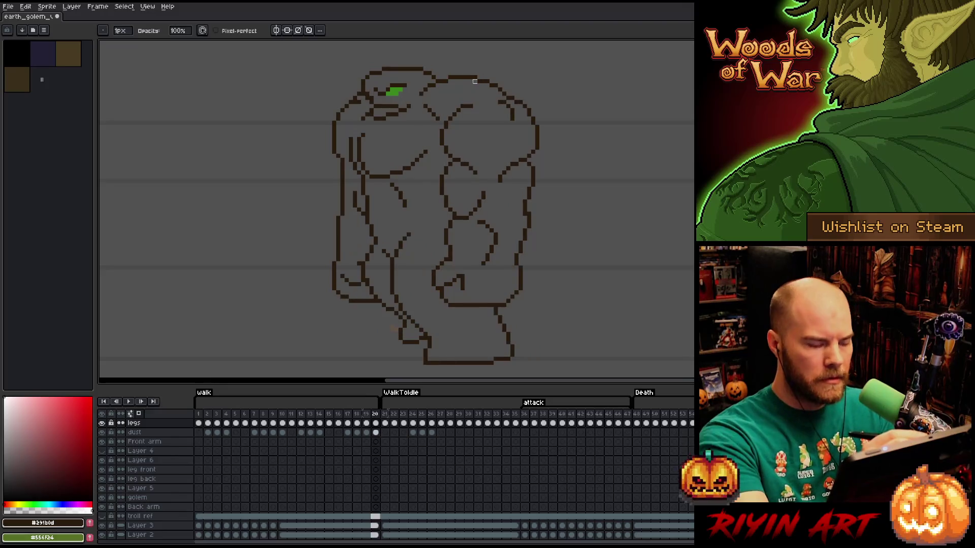
key("Left")
key("Right")
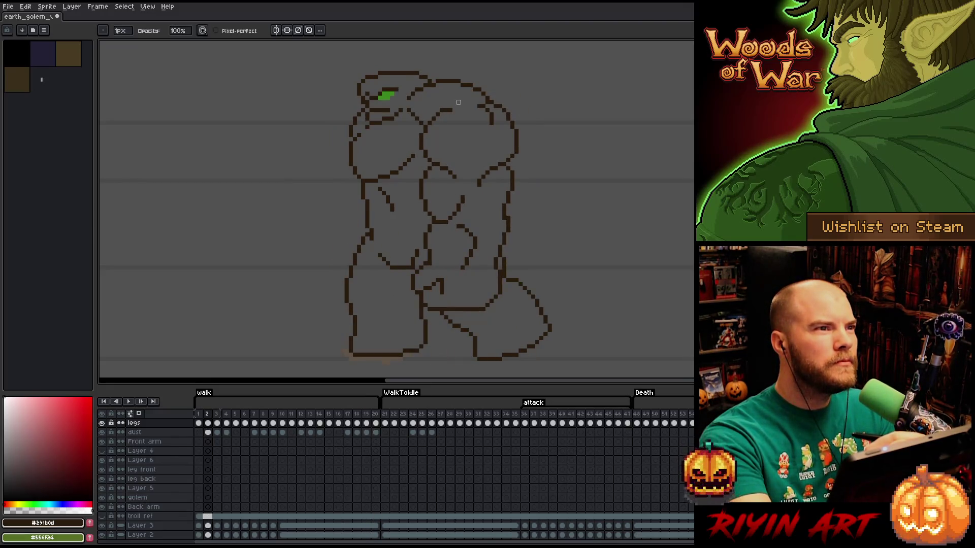
key("Left")
key("Right")
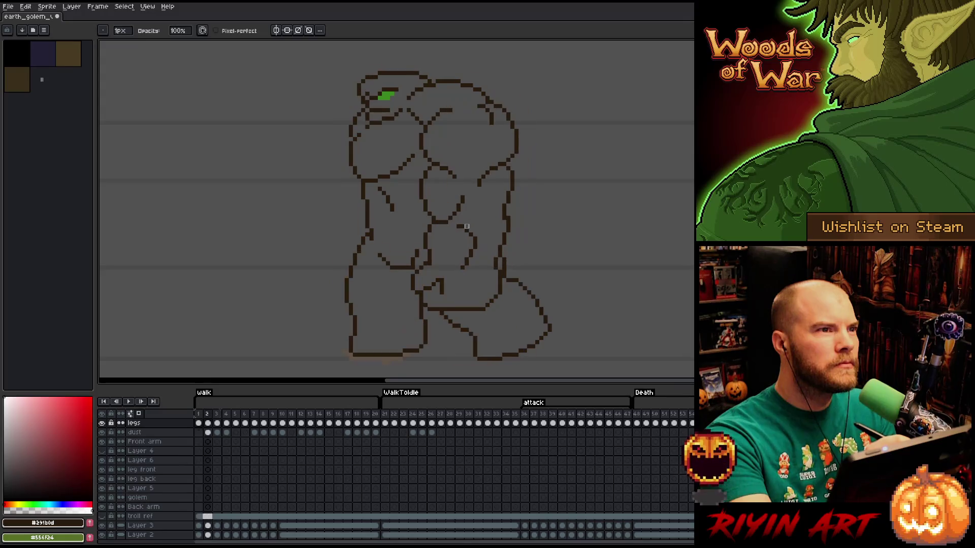
key("Left")
key("Right")
key("Left")
key("Right")
key("Left")
key("Right")
key("Left")
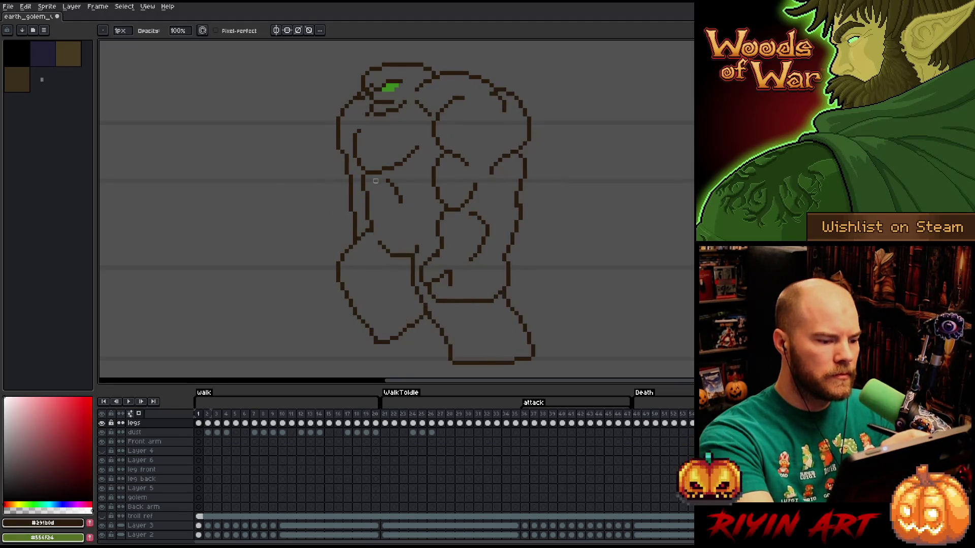
key("e")
key("b")
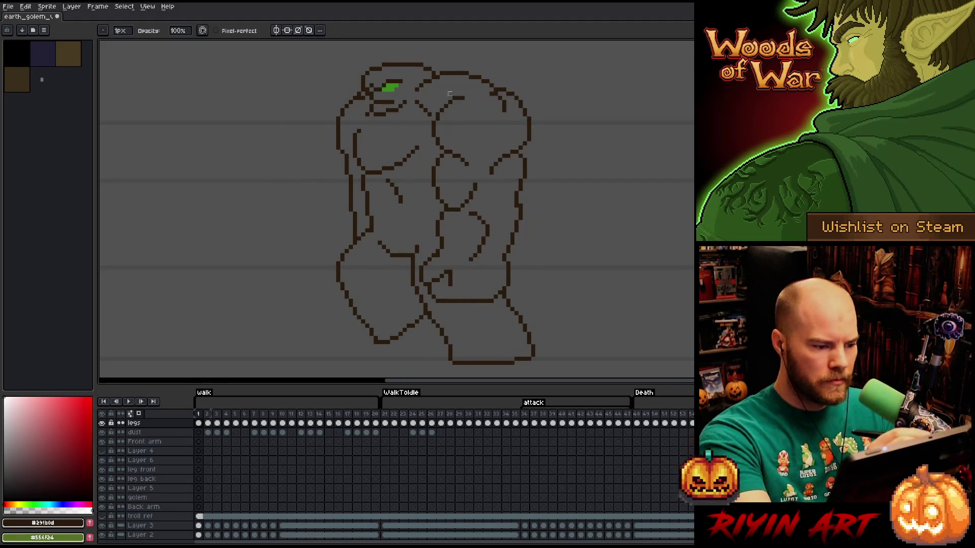
On walk frame 2, lasso around the curved left-shoulder outline.
key("Right")
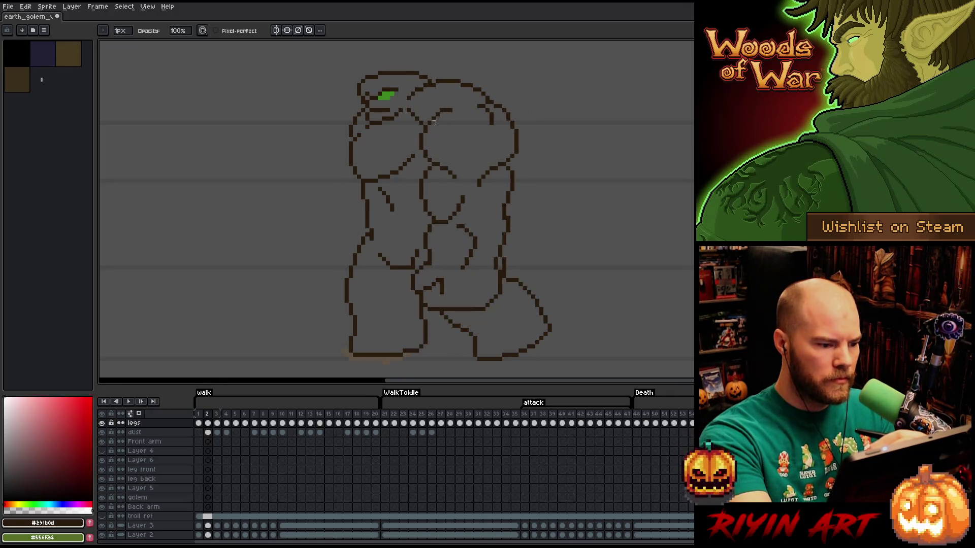
key("q")
left_click_drag(367, 127, 364, 176)
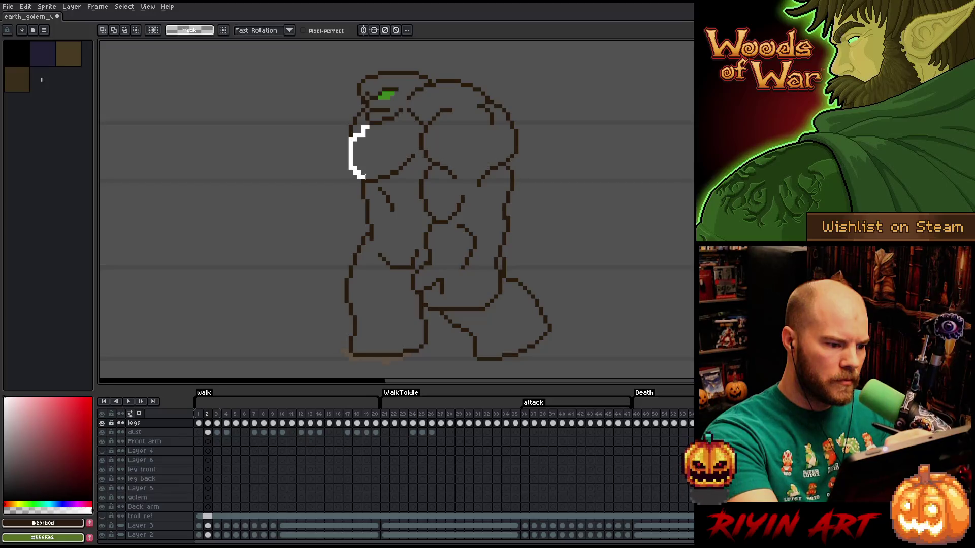
Clear frame 3's old left-shoulder pixels and paste in frame 2's shoulder outline, committing it.
key("Right")
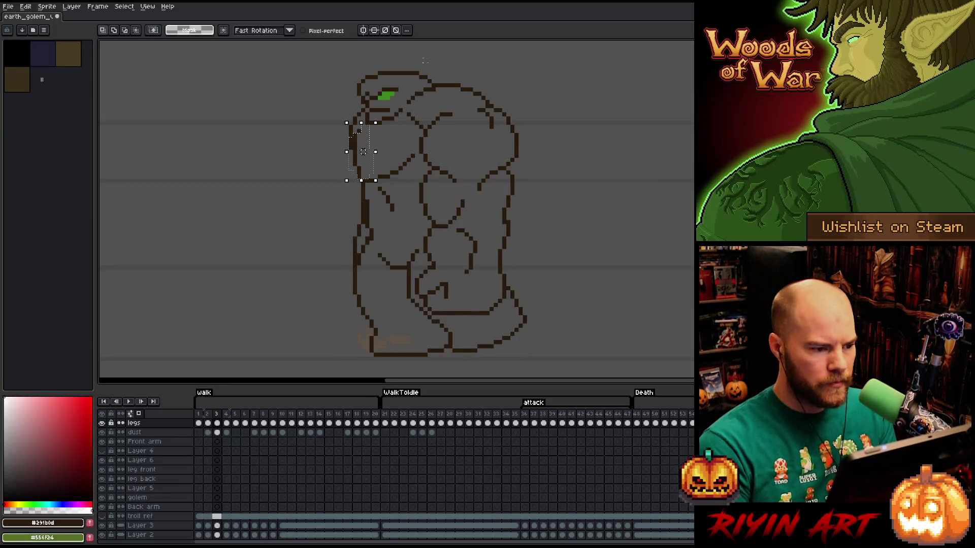
key("Delete")
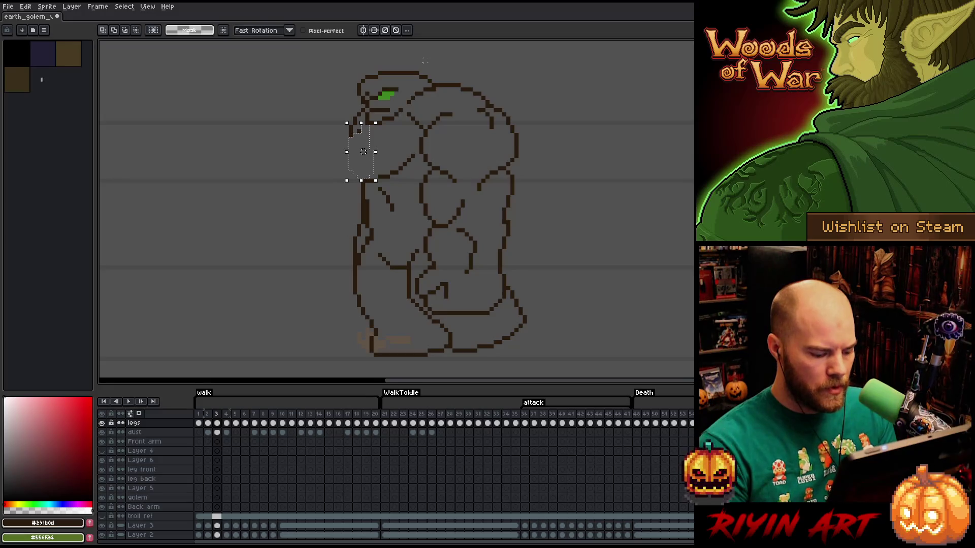
key("ctrl+v")
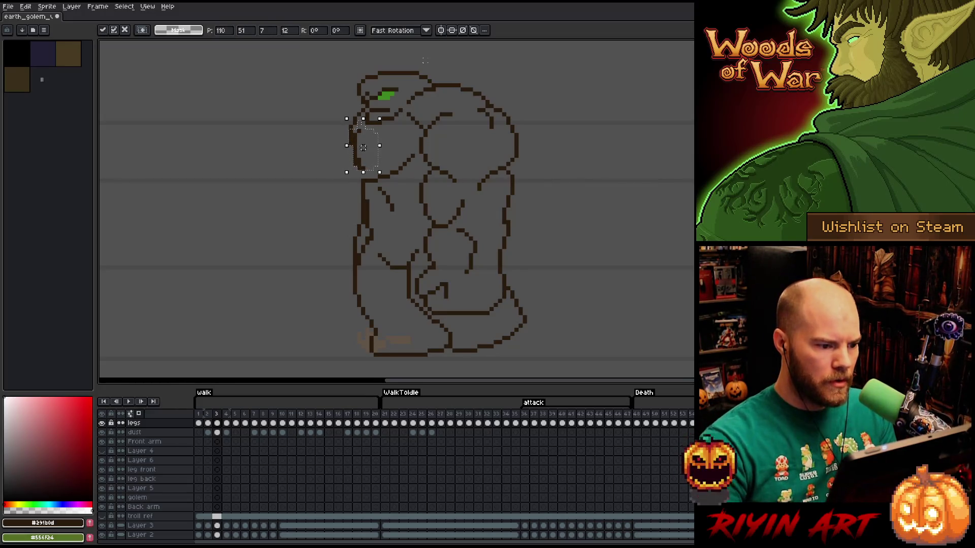
key("Escape")
key("comma")
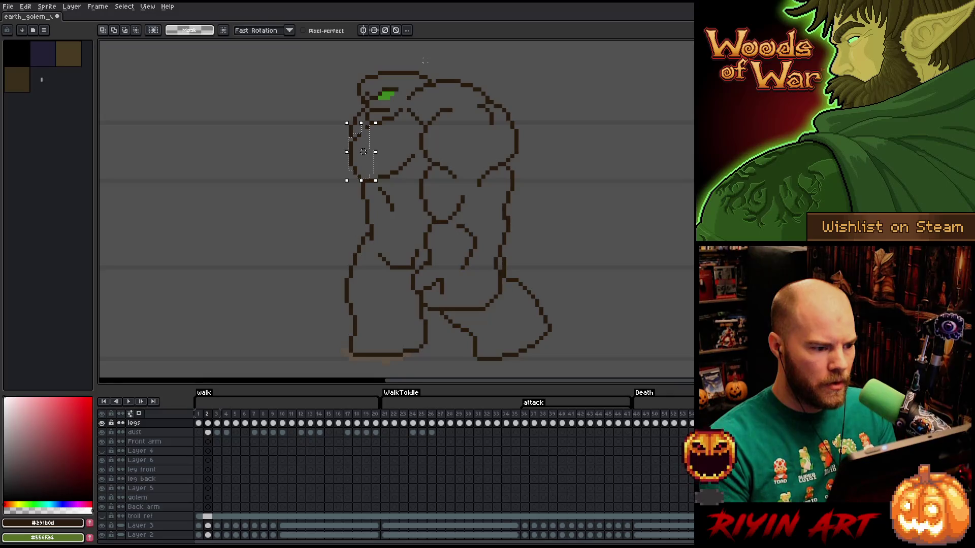
key("period")
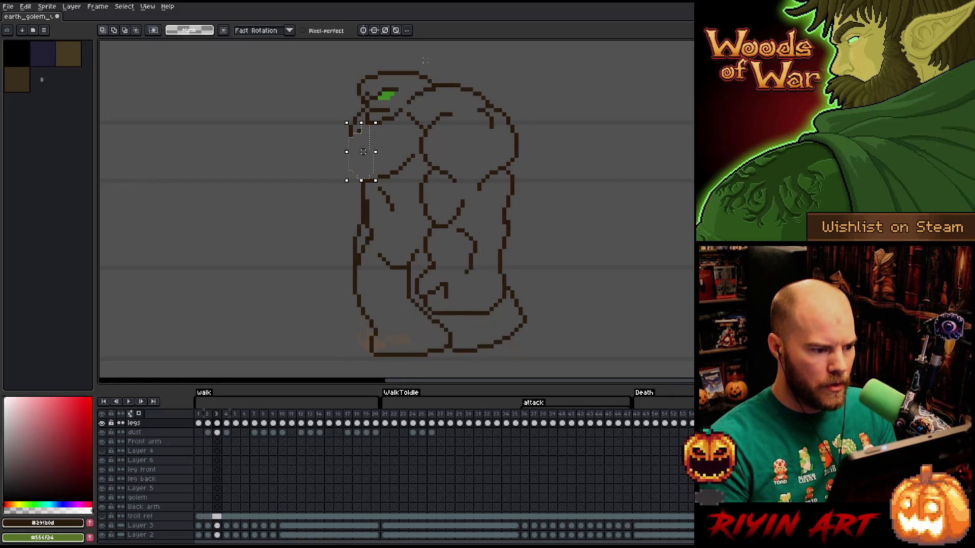
key("ctrl+v")
key("b")
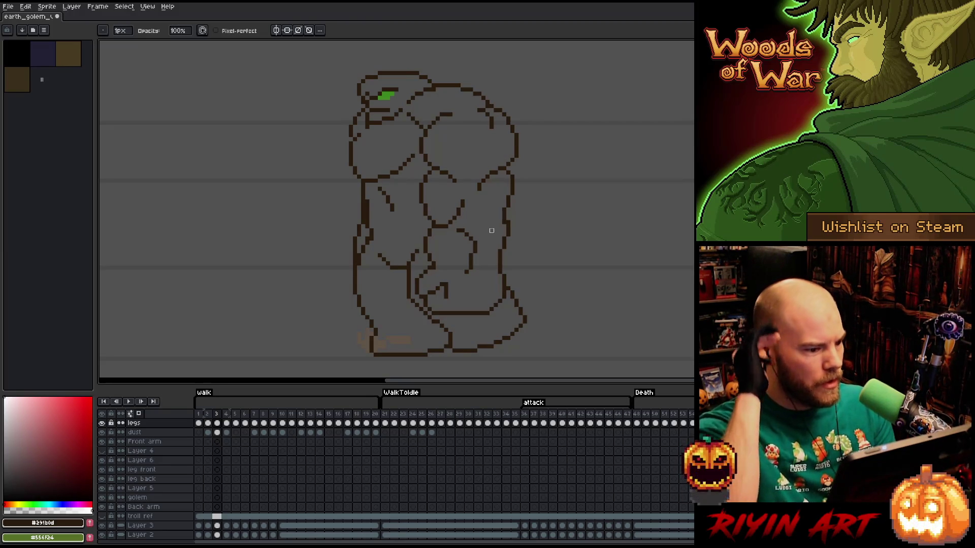
Flip between frames 2 and 3 to check the shoulder matches, then play the walk animation.
key("comma")
key("period")
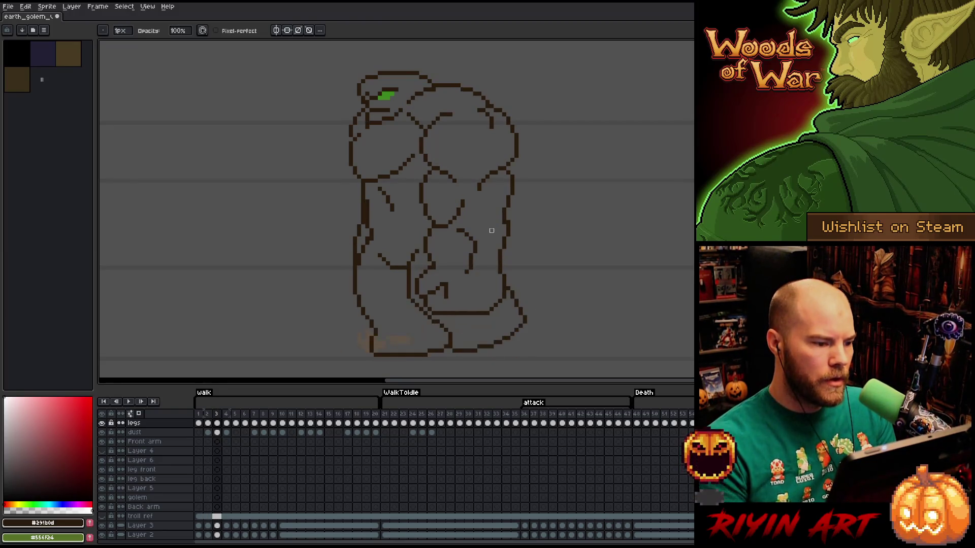
key("comma")
key("period")
key("comma")
key("period")
key("comma")
key("period")
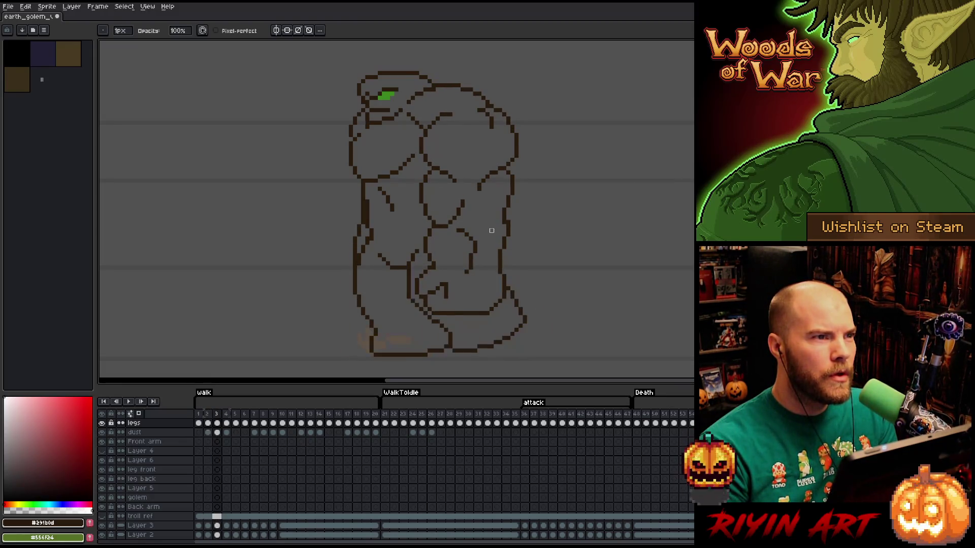
key("comma")
key("period")
key("comma")
key("period")
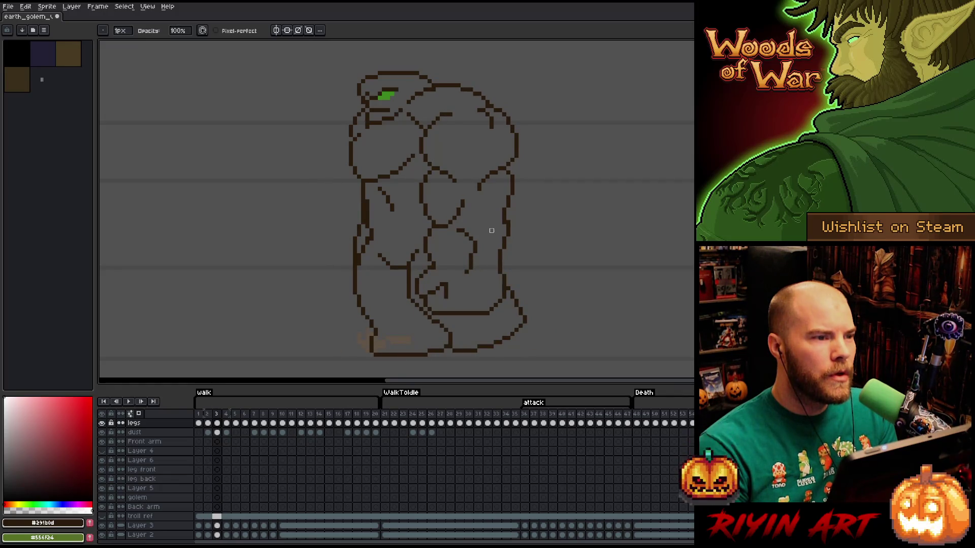
key("comma")
key("period")
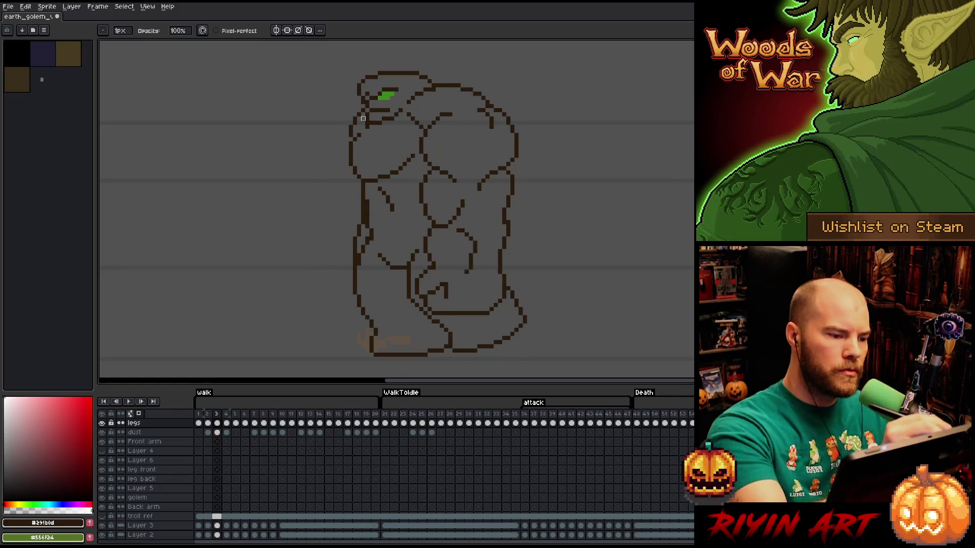
key("comma")
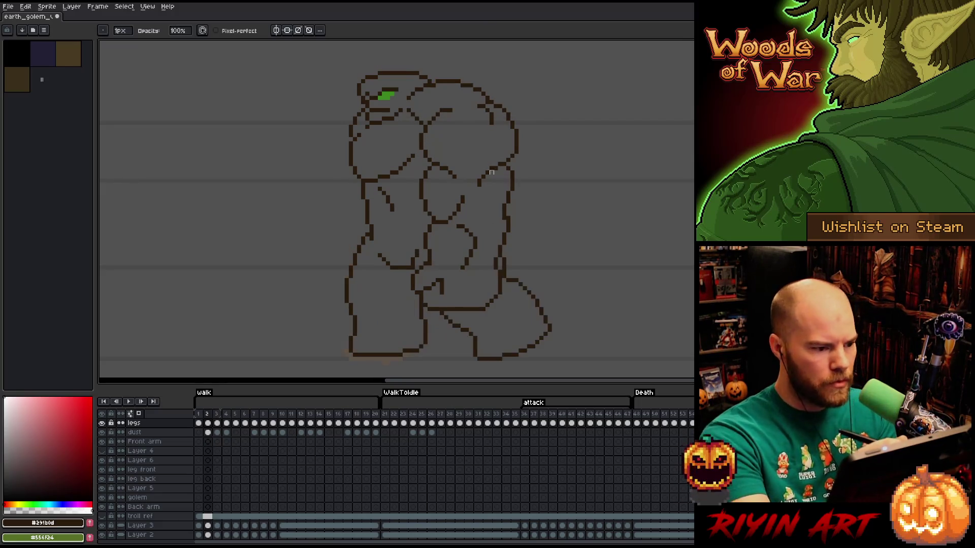
key("period")
key("comma")
key("period")
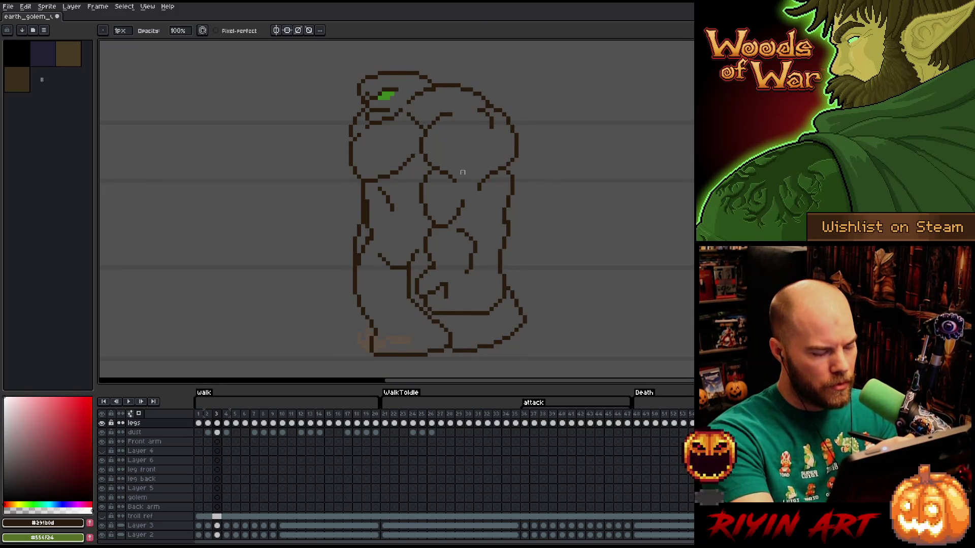
key("period")
key("Return")
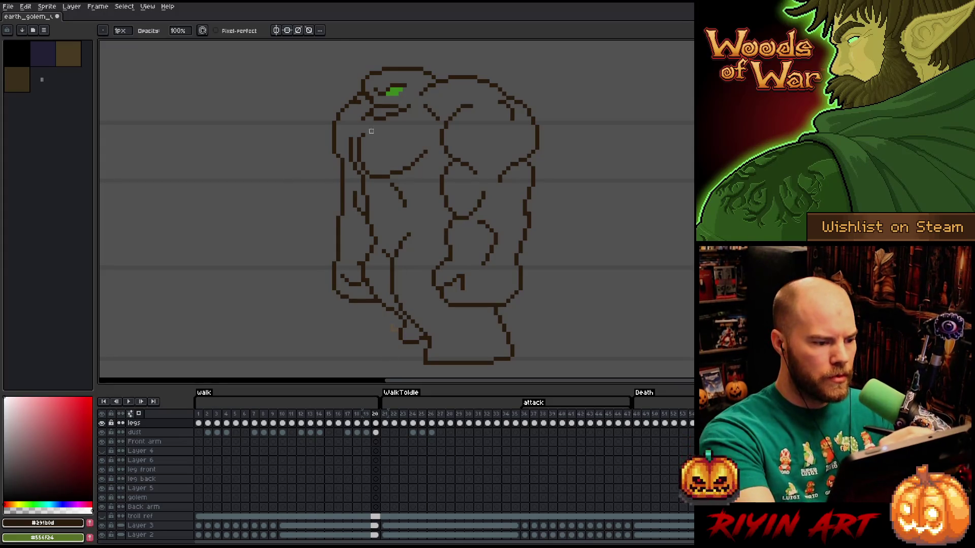
Begin a freehand selection traced down the golem's back arm.
key("m")
mouse_move(348, 81)
left_mouse_down()
mouse_move(343, 152)
mouse_move(359, 261)
left_mouse_up()
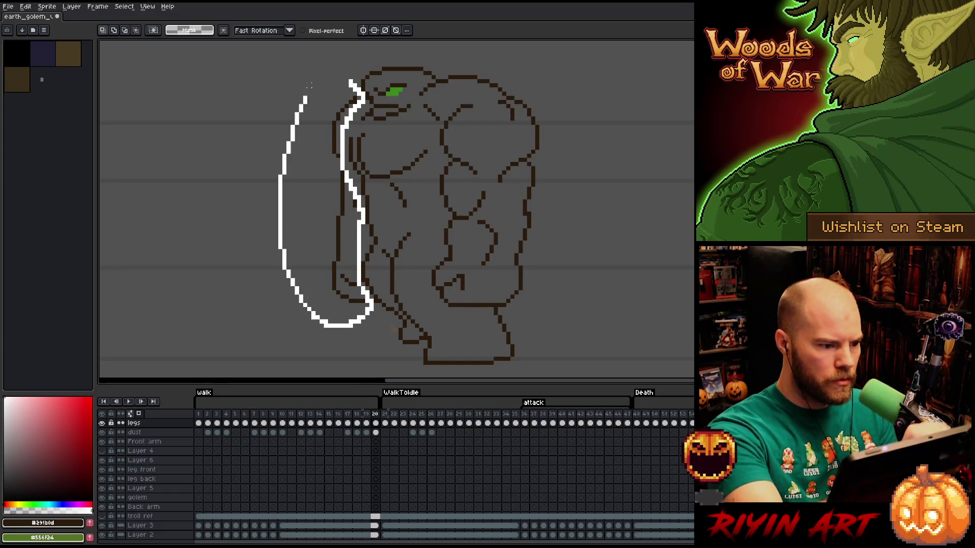
Close the lasso around the back arm and settle on walk frame 3.
left_click_drag(358, 261, 313, 56)
key("Right")
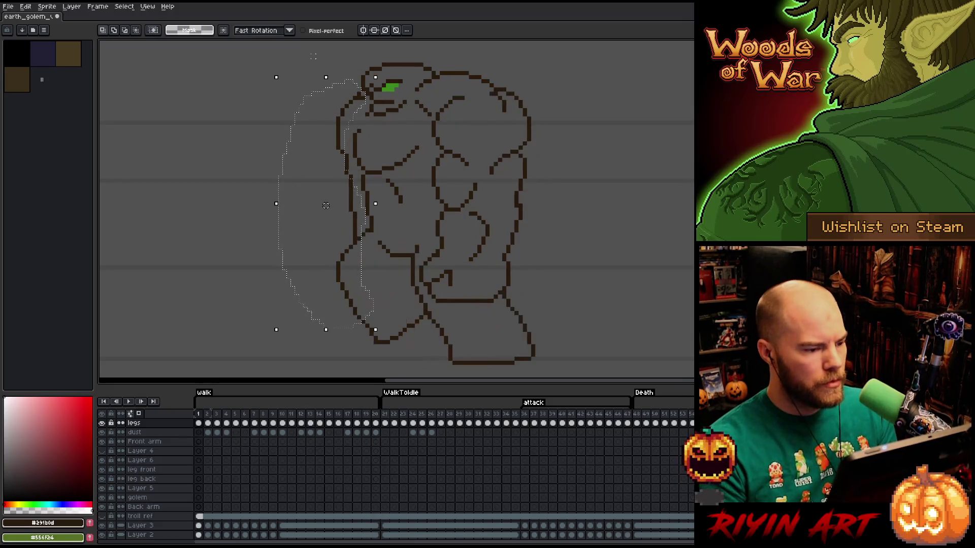
key("Right")
key("Right")
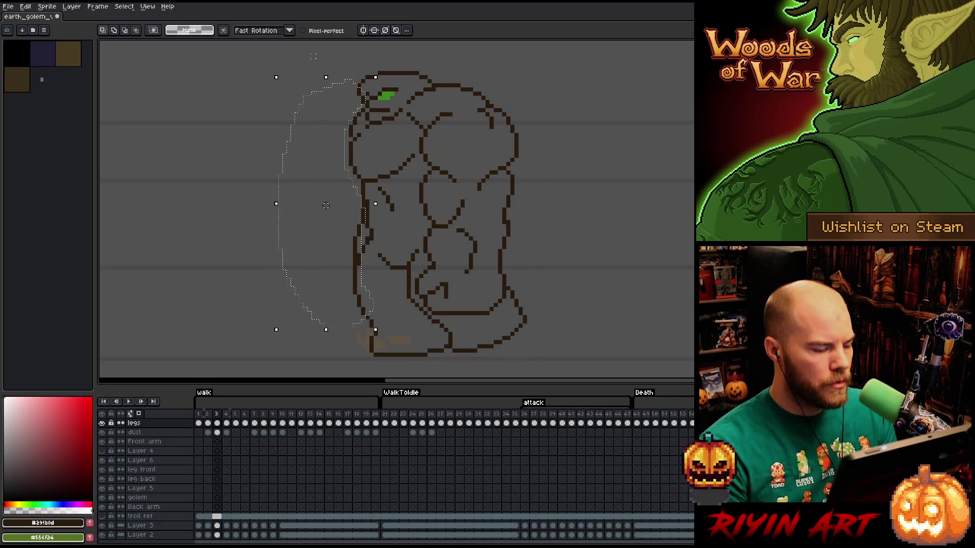
key("Right")
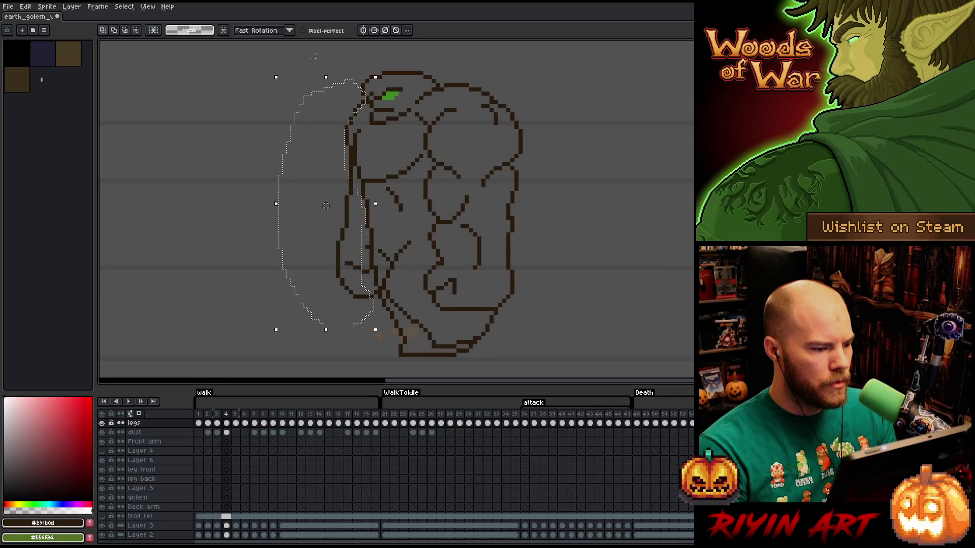
key("Left")
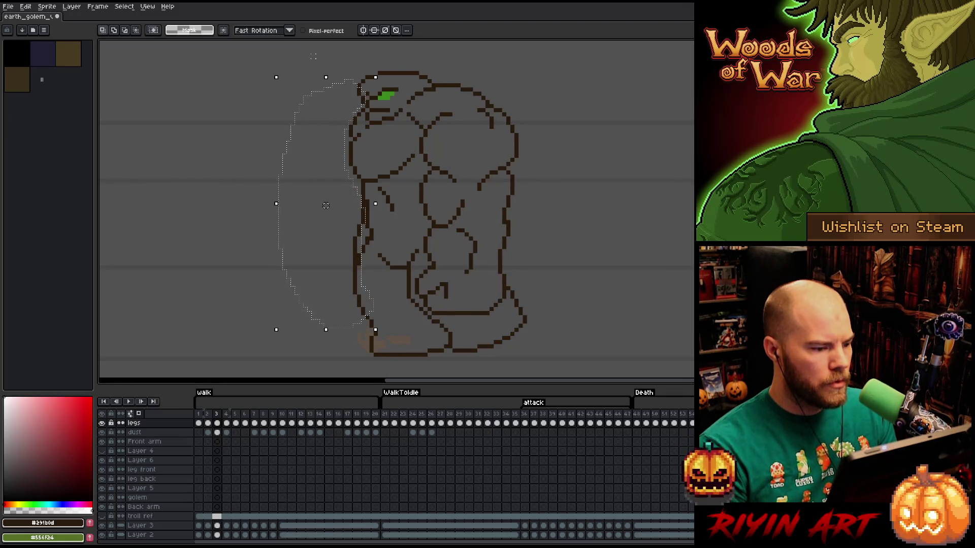
Nudge the selected back-arm outline two pixels left and commit it on frame 3.
left_click(325, 205)
key("Left")
key("Left")
key("Left")
key("Left")
key("Left")
key("Left")
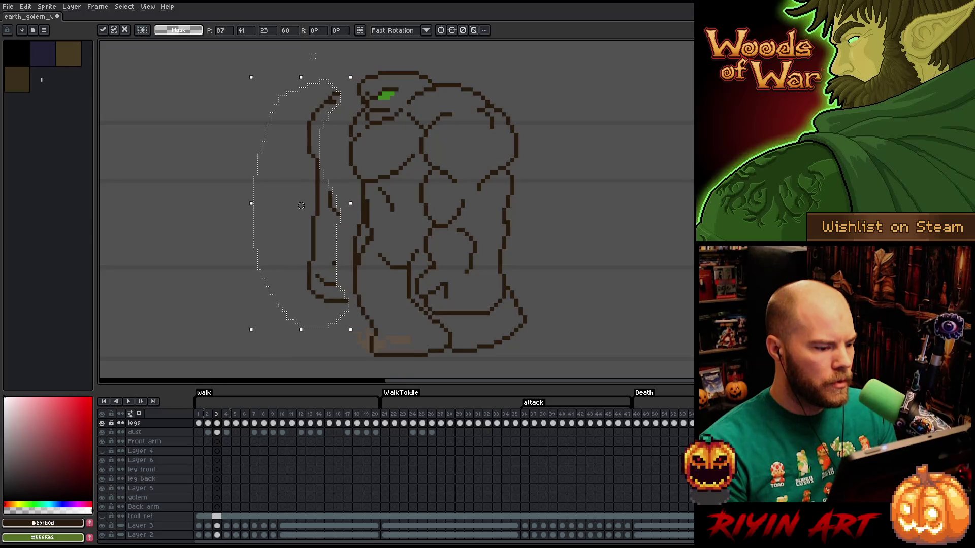
key("Left")
key("Left")
key("Left")
key("Return")
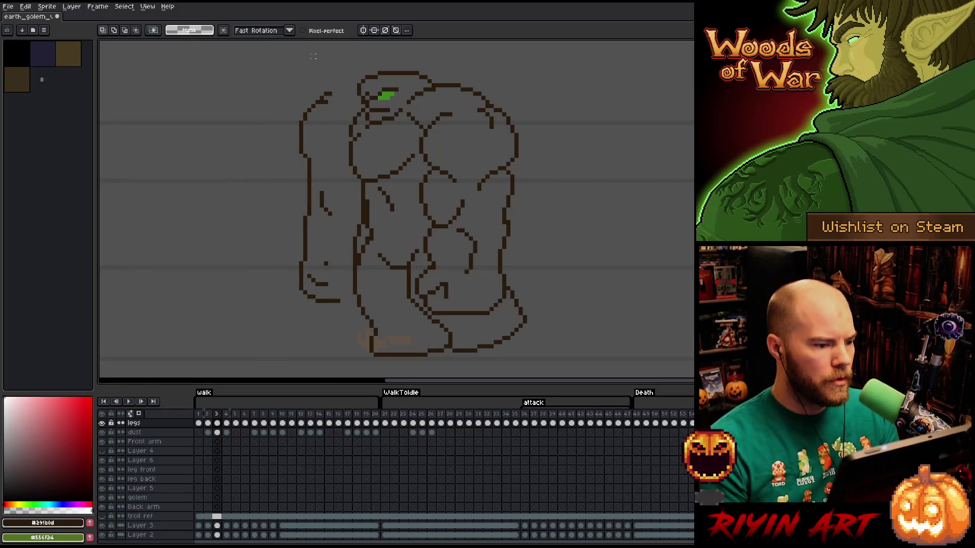
key("b")
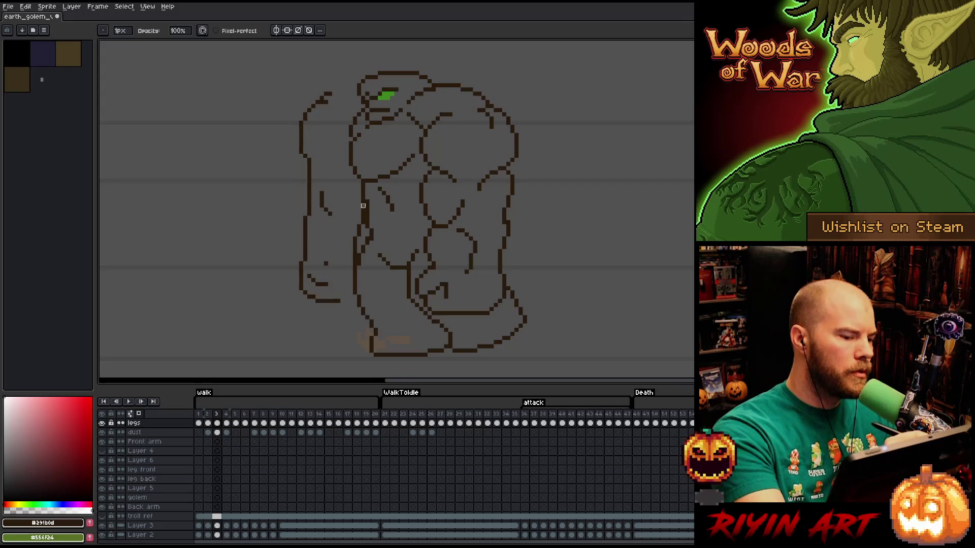
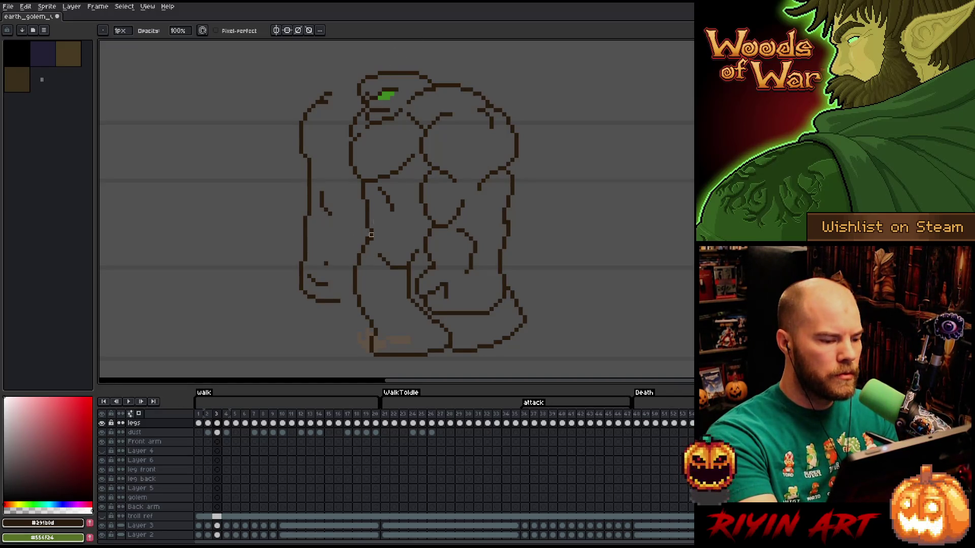
Add a short line inside the golem's shoulder on frame 3 and check it against neighbouring frames.
left_click_drag(450, 114, 433, 121)
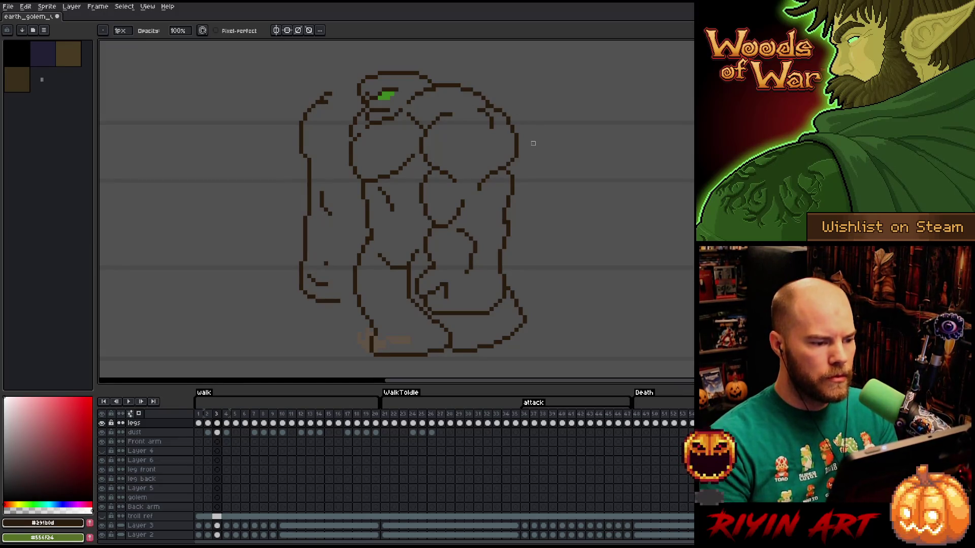
key("Left")
key("Right")
key("Left")
key("Right")
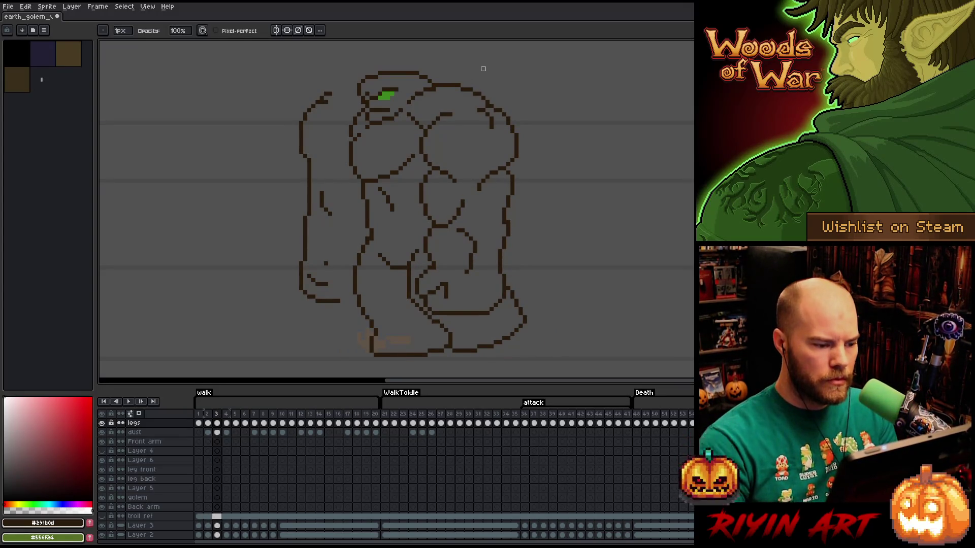
Flip repeatedly between frames 2 and 3 to judge the back arm's pose.
key("Left")
key("Right")
key("Left")
key("Right")
key("e")
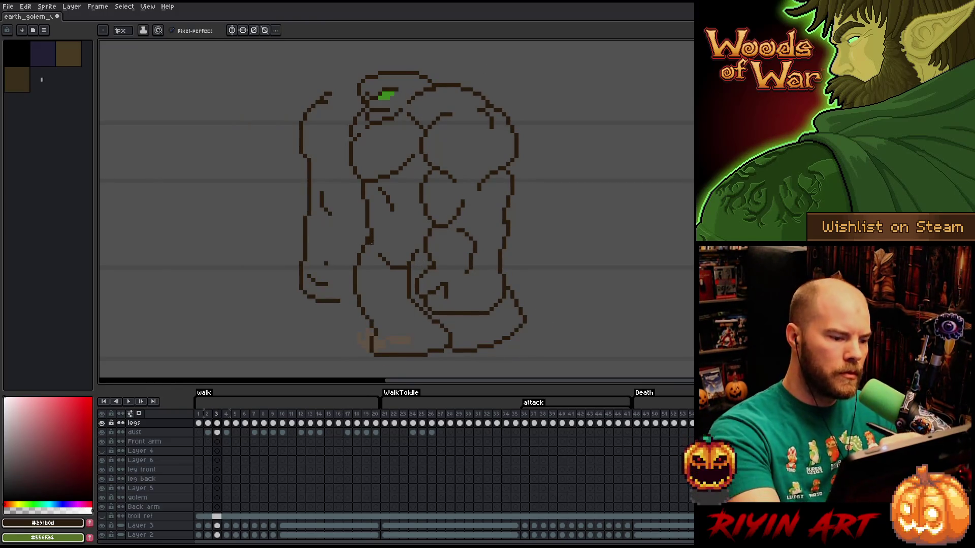
key("Left")
key("Right")
key("Left")
key("Right")
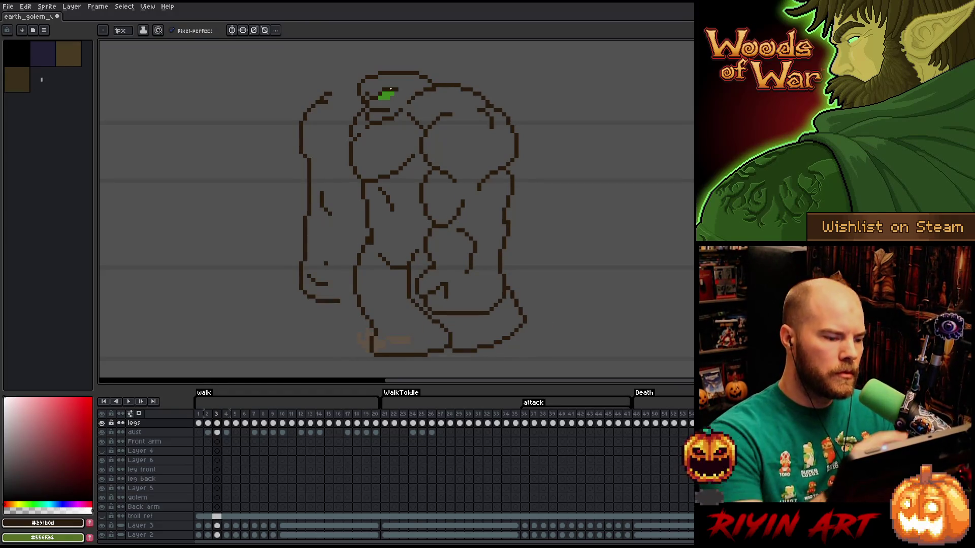
Play the walk animation to preview the motion, then settle on frame 2 for drawing.
key("b")
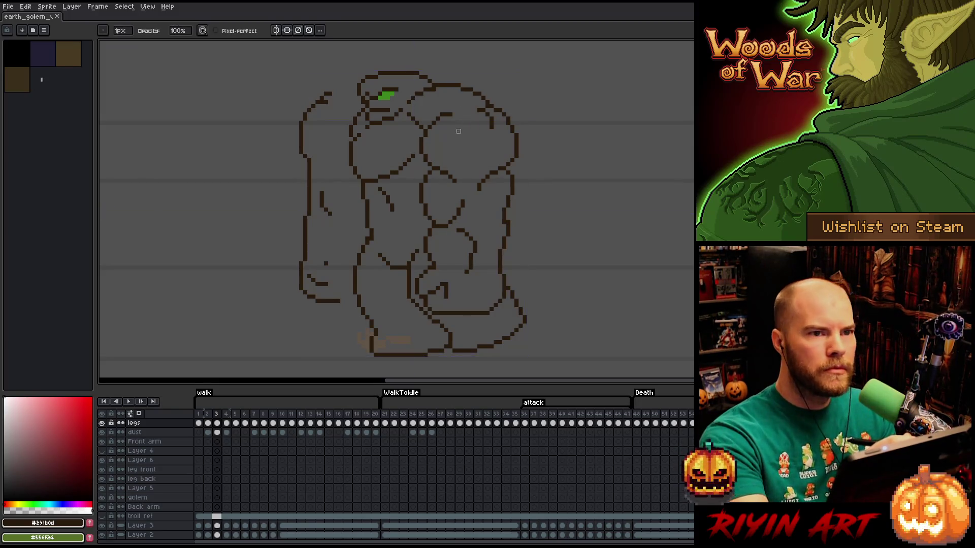
key("Return")
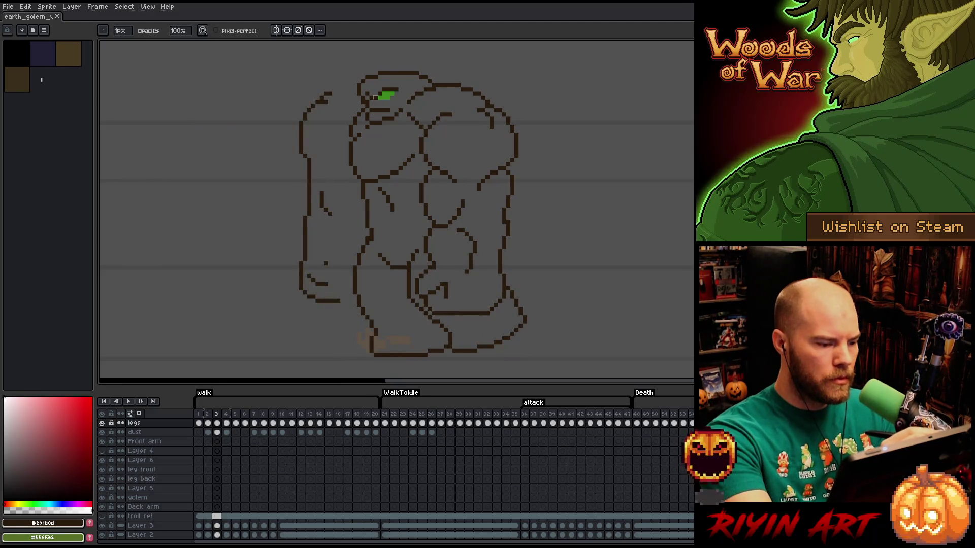
key("e")
key("b")
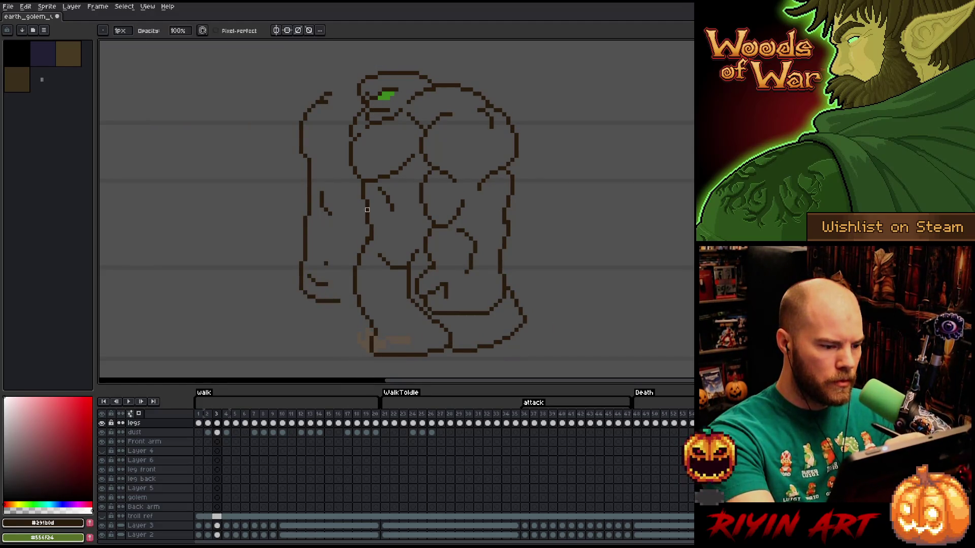
key("Left")
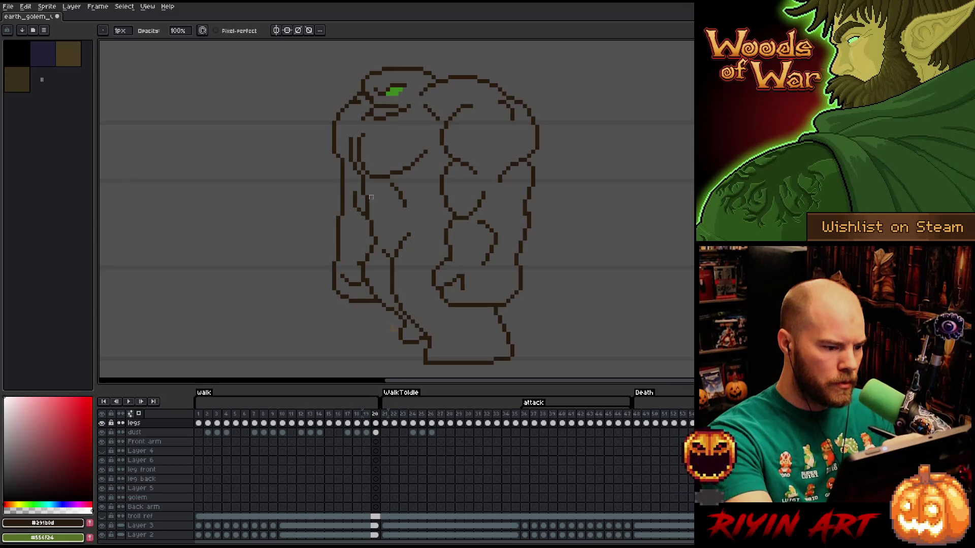
Step forward through walk frames 1 to 6 to compare the golem's poses.
key("Right")
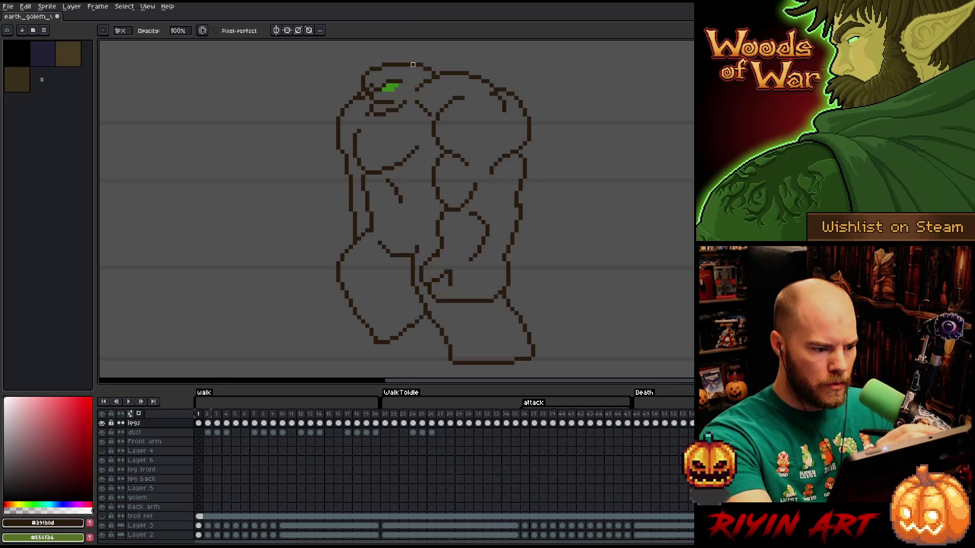
key("Right")
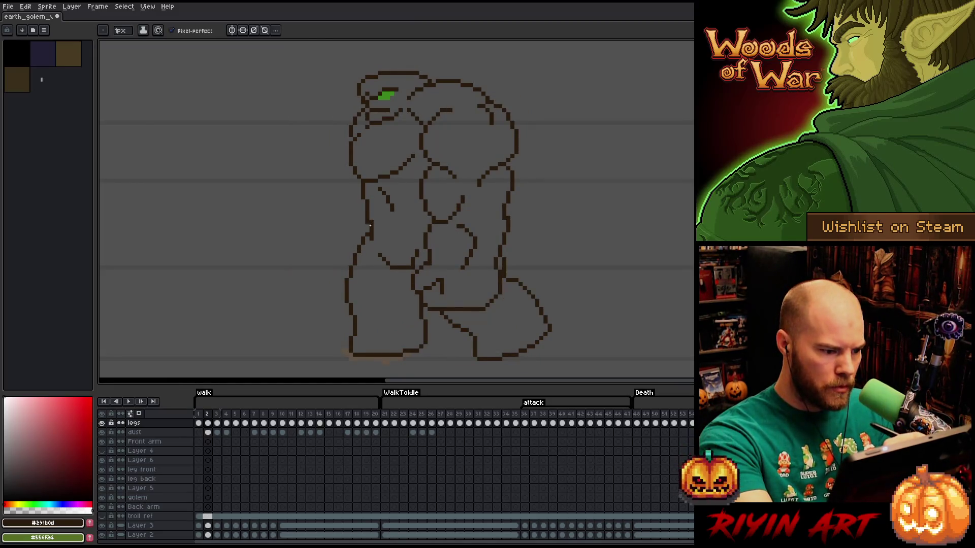
key("Right")
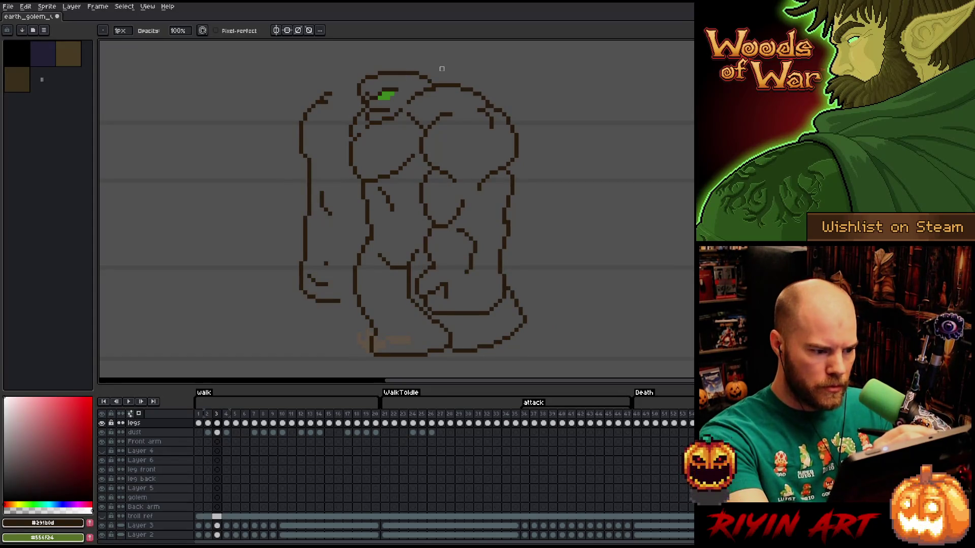
key("Right")
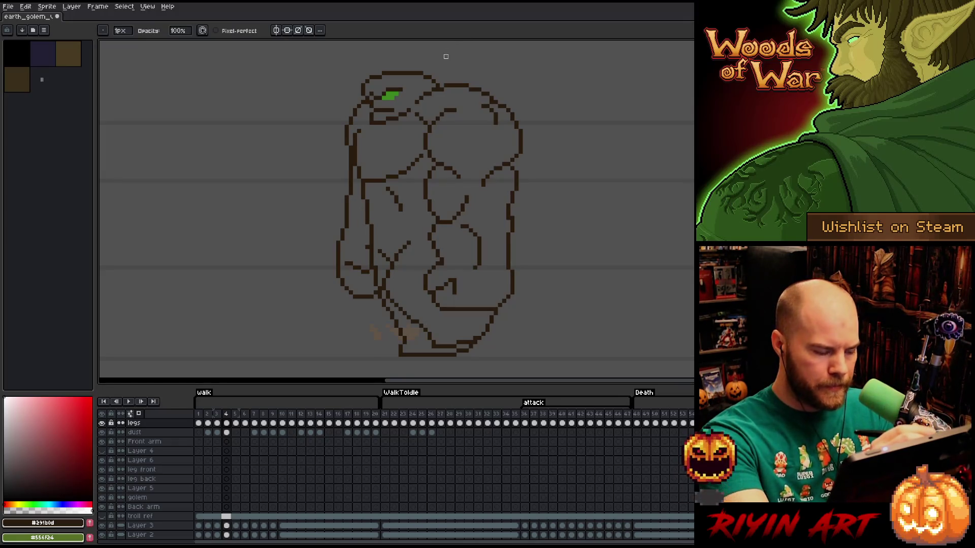
key("Right")
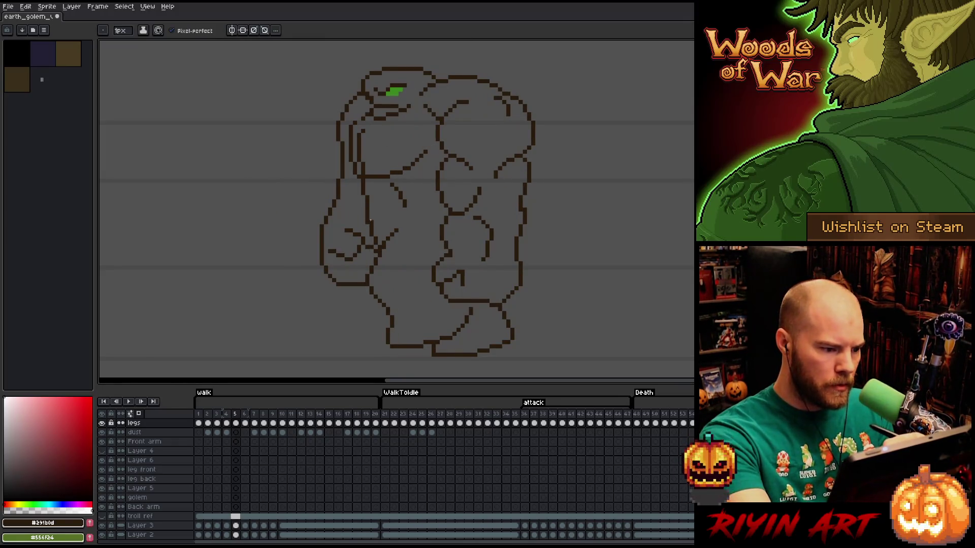
key("Right")
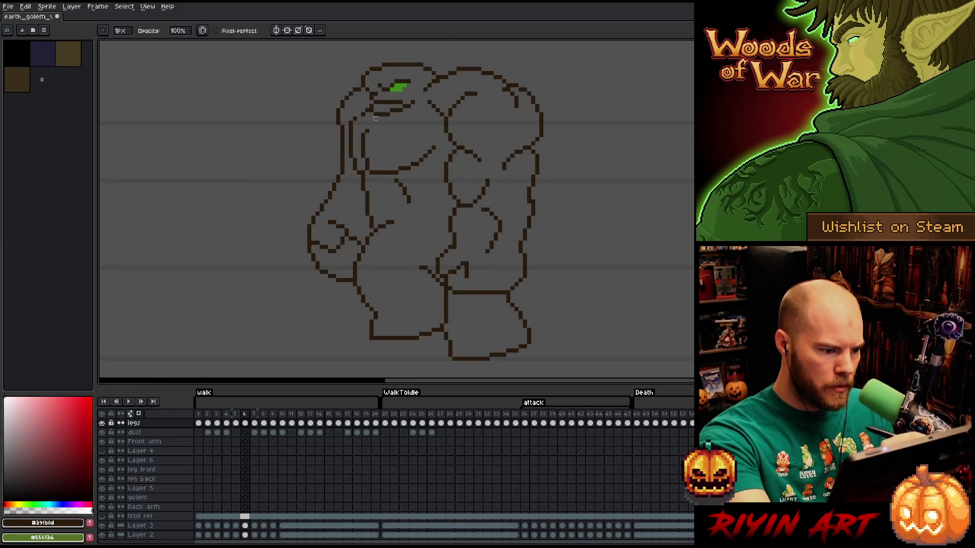
Step back to frame 3 and begin a freehand selection of the back arm.
key("Left")
key("Left")
key("Left")
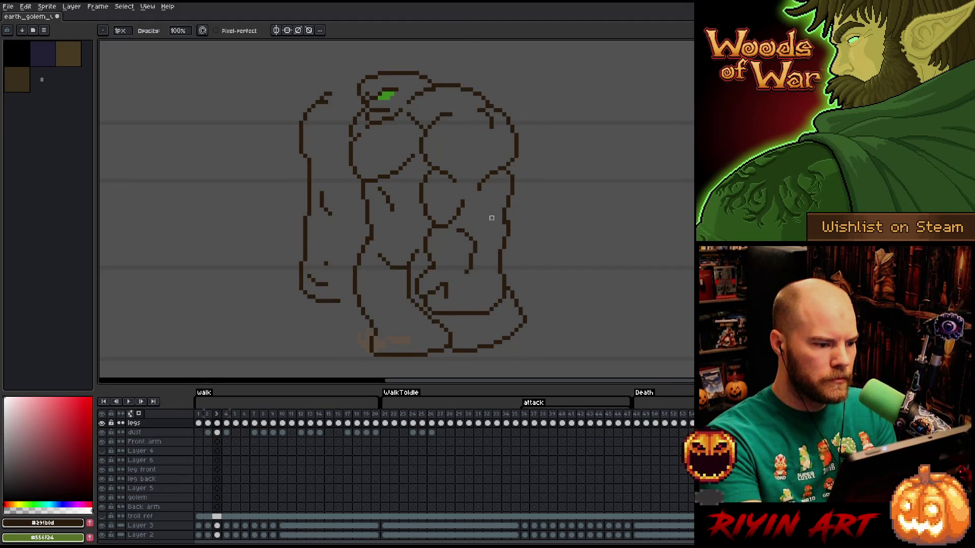
key("Left")
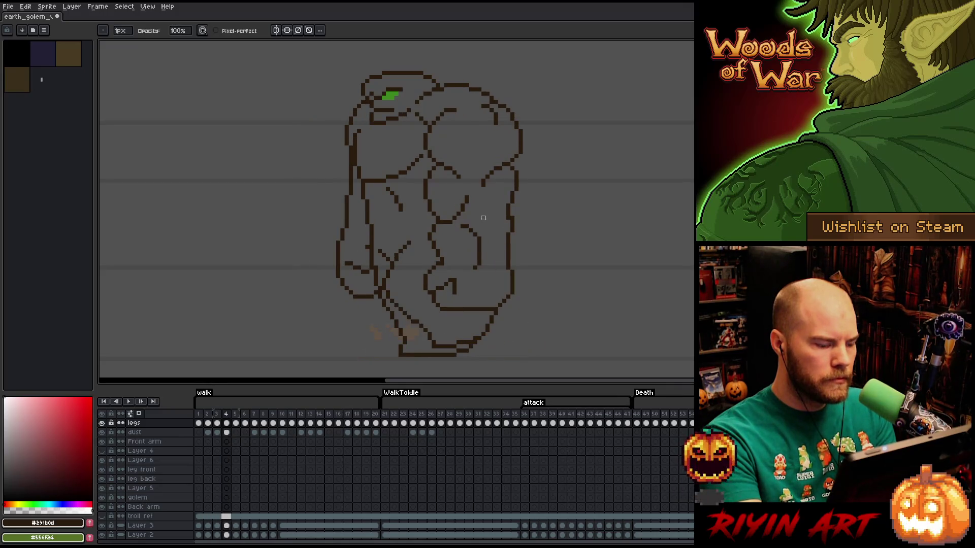
key("Left")
key("q")
Lasso the back arm outline on frame 3 and shift it a few pixels right.
left_click_drag(286, 170, 308, 230)
key("ctrl+d")
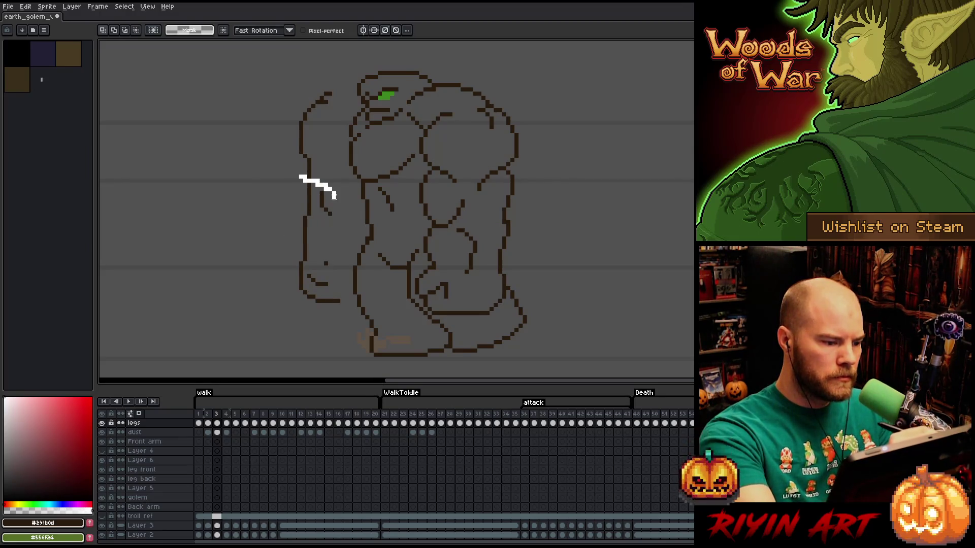
left_click_drag(336, 193, 259, 153)
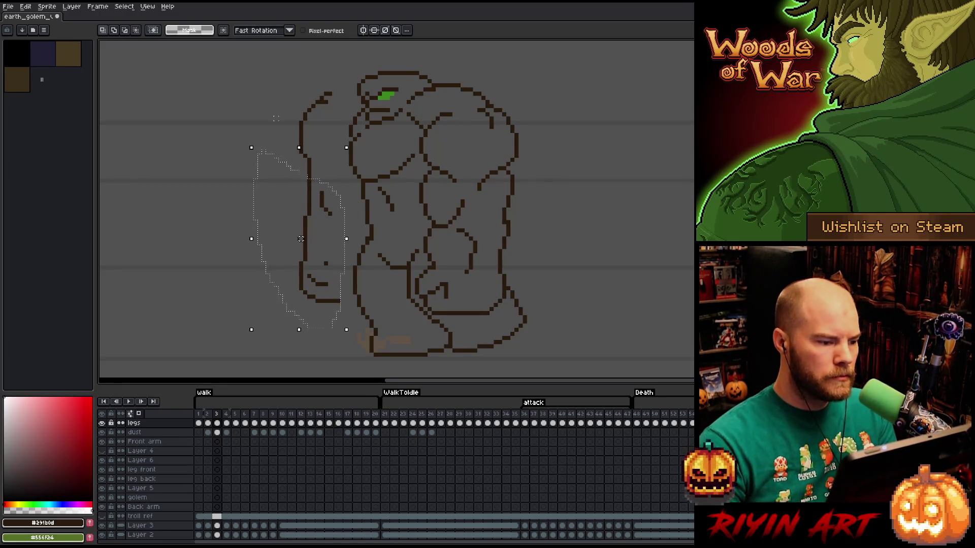
left_click_drag(300, 238, 305, 238)
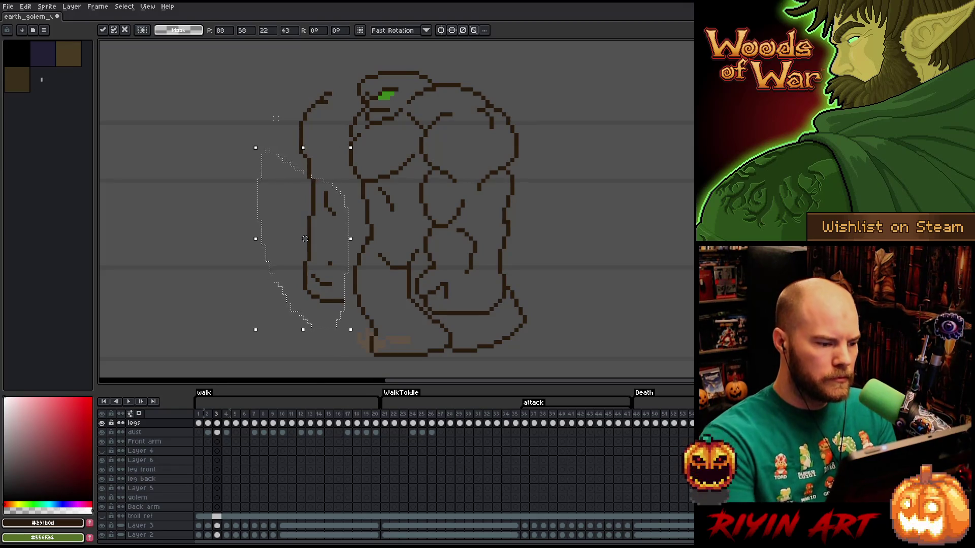
key("ctrl+d")
Delete the stray stroke and the lower back arm, leaving only the upper outline, and resume the Pencil.
left_click_drag(341, 147, 327, 168)
key("Delete")
mouse_move(347, 250)
left_mouse_down()
mouse_move(348, 306)
mouse_move(299, 286)
mouse_move(301, 217)
left_mouse_up()
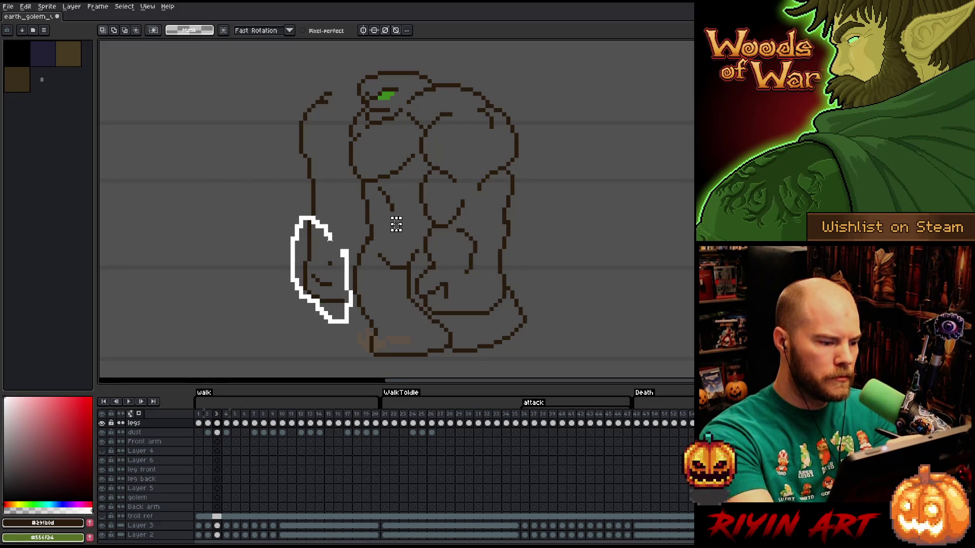
key("Delete")
key("ctrl+d")
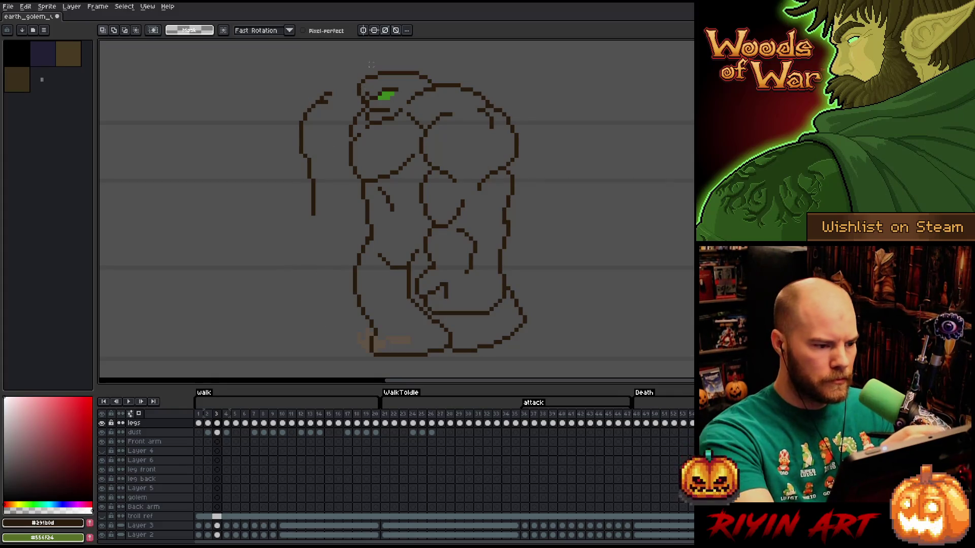
key("b")
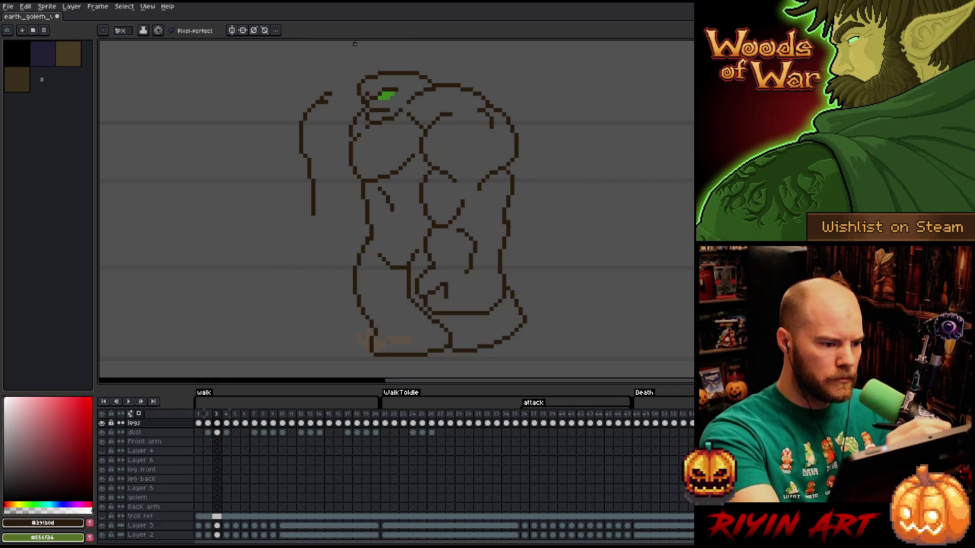
key("b")
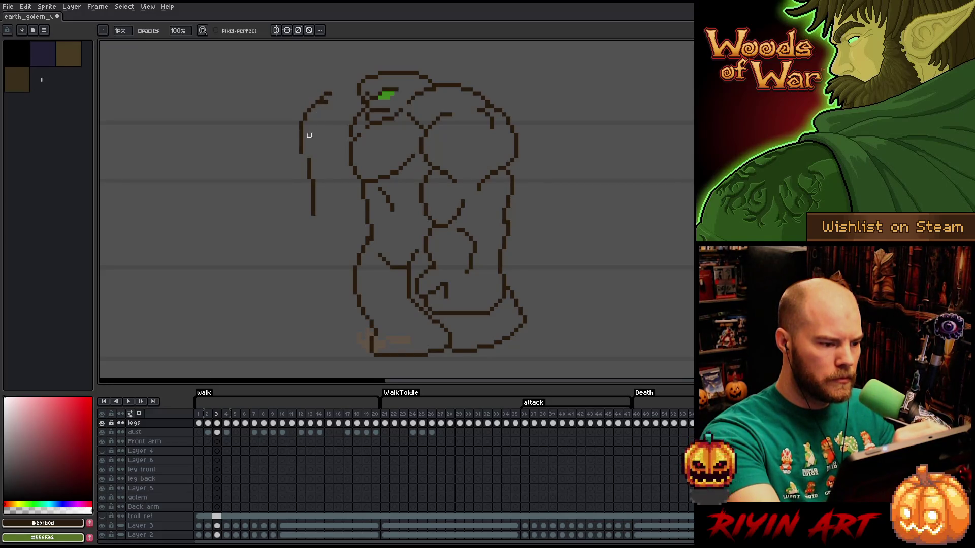
Undo the leftover outline change and shift the arm line right with the Move tool.
key("ctrl+z")
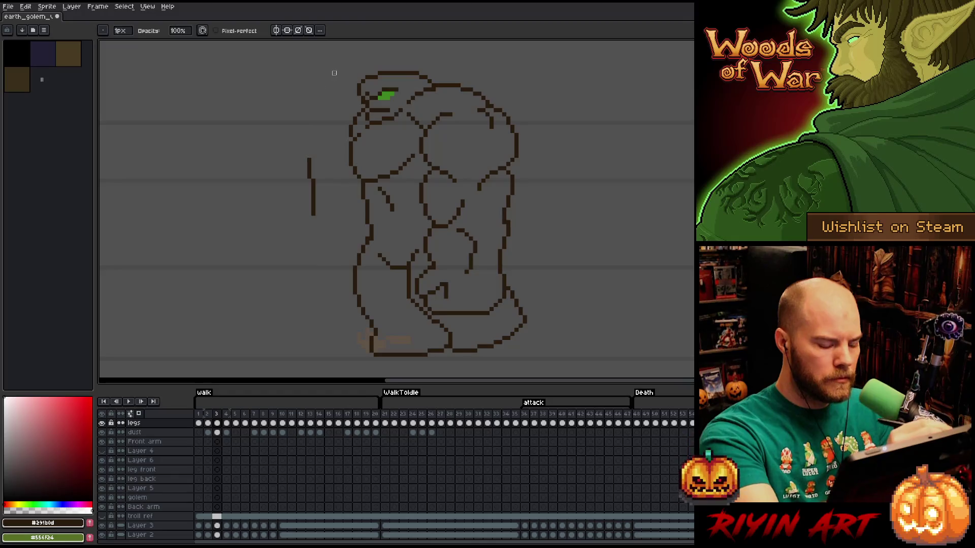
key("v")
left_click_drag(316, 192, 360, 199)
key("ctrl+z")
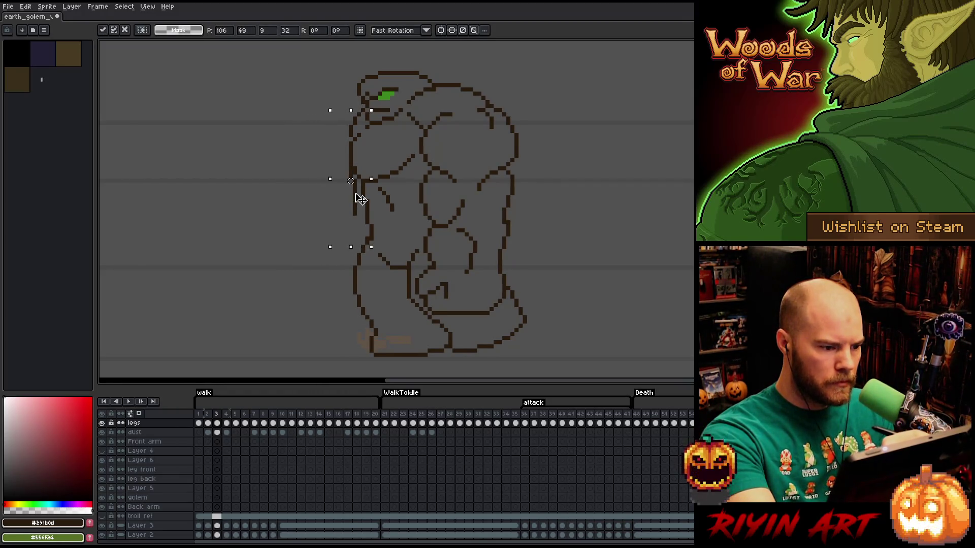
key("b")
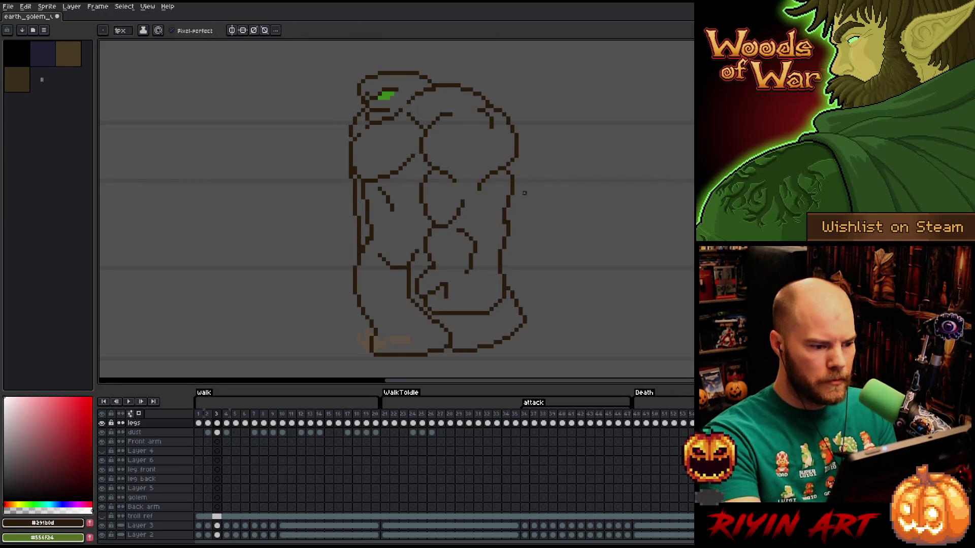
Compare frame 3's arm against frames 2 and 4.
key("Left")
key("Right")
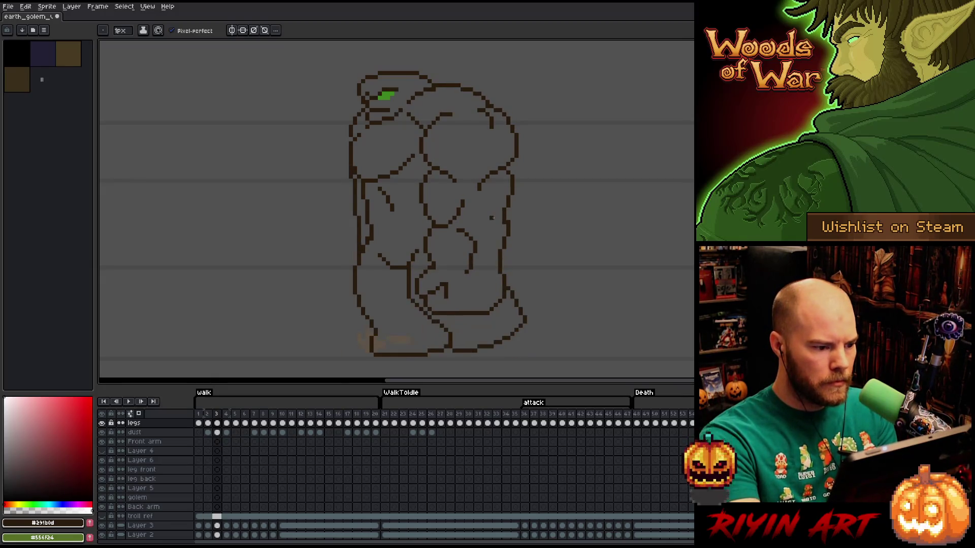
key("Right")
key("Left")
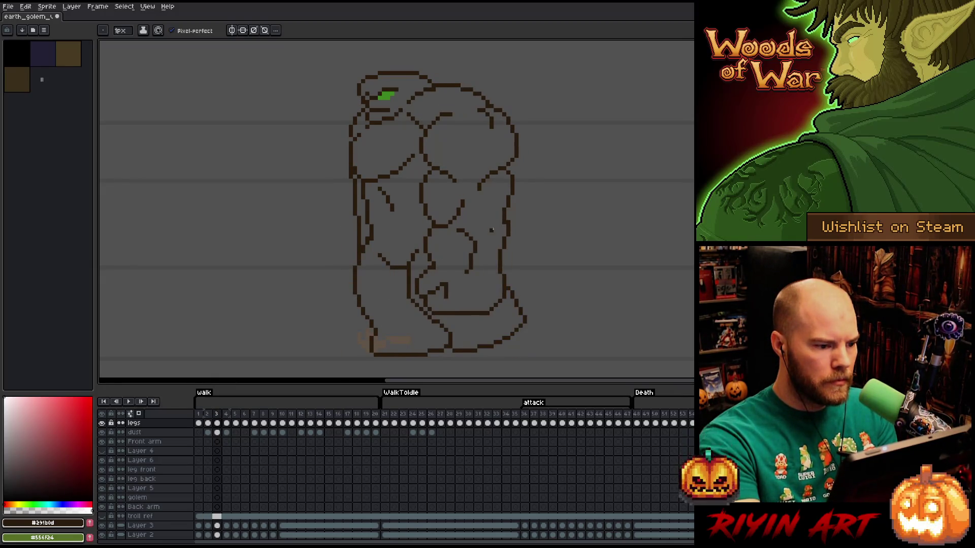
key("Right")
key("Left")
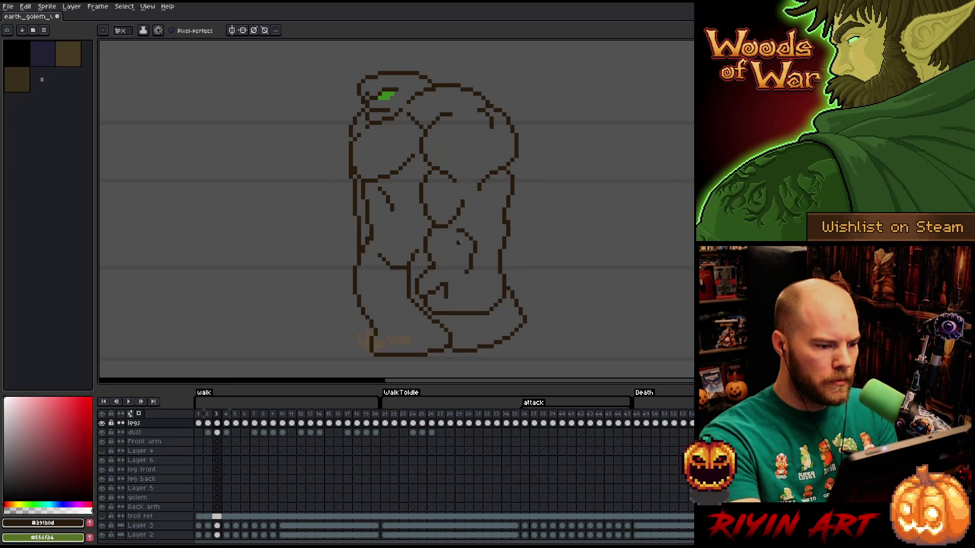
Place the solid back arm further left, clear the selection and return to drawing.
key("v")
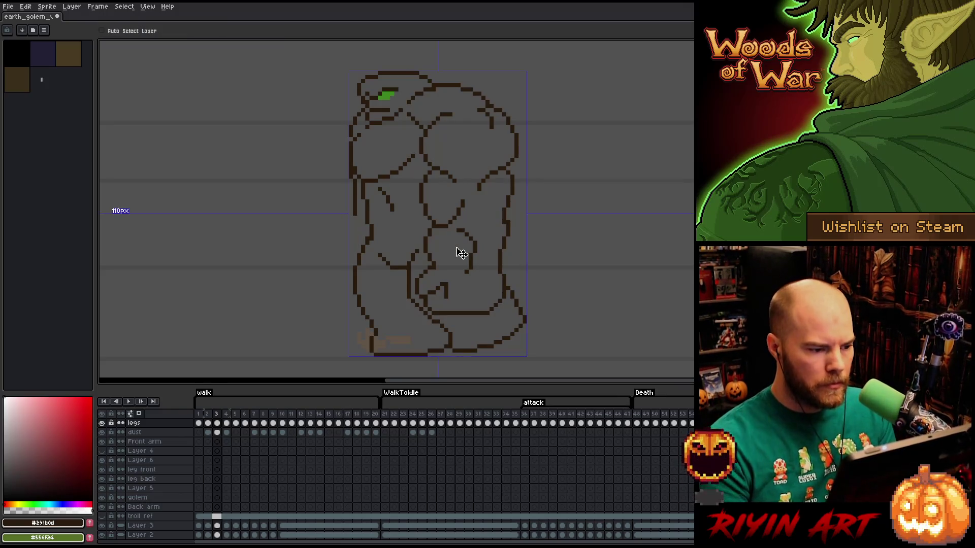
key("ctrl+z")
key("ctrl+z")
key("b")
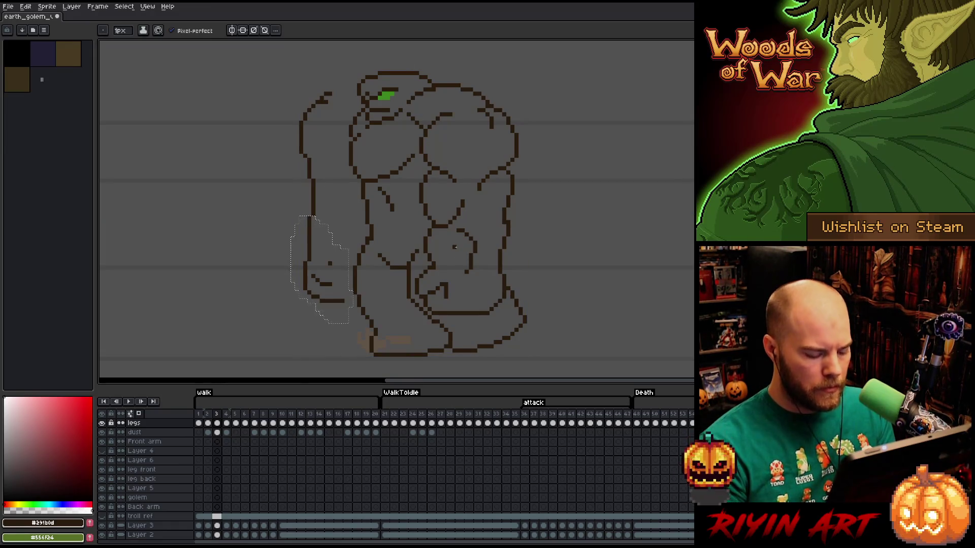
key("ctrl+d")
key("e")
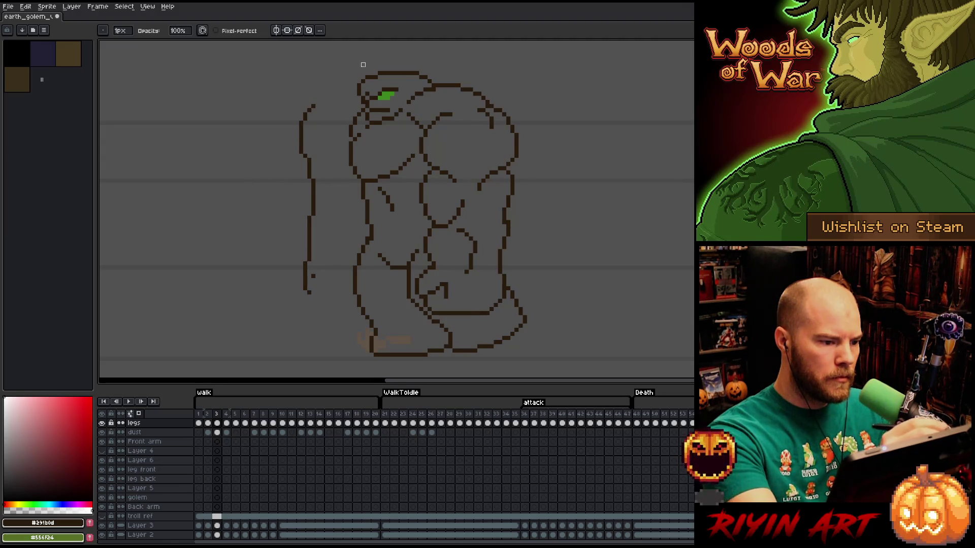
Lasso just the lower forearm and move it right toward the body.
key("m")
left_click_drag(326, 87, 305, 76)
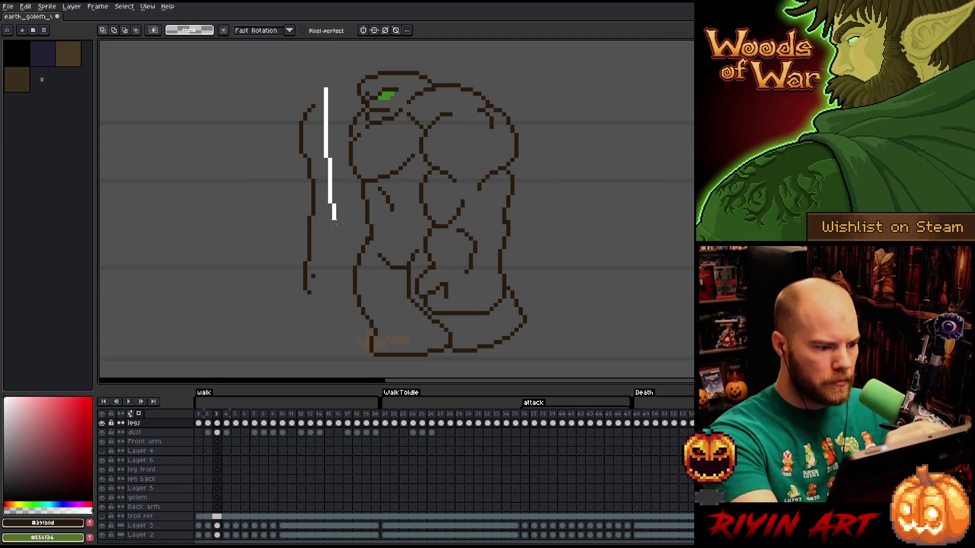
left_click(535, 118)
mouse_move(307, 216)
left_mouse_down()
mouse_move(230, 274)
mouse_move(286, 263)
mouse_move(320, 337)
left_mouse_up()
left_click(557, 104)
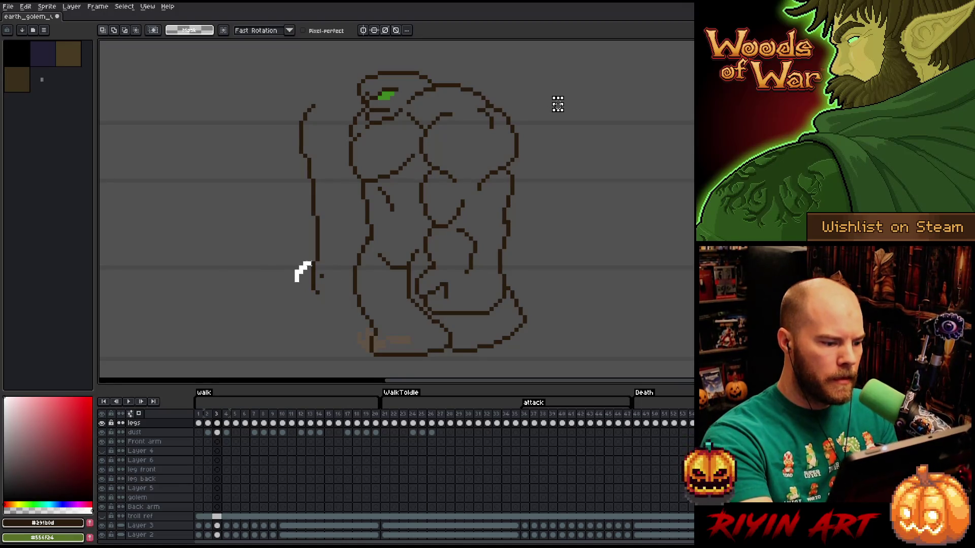
left_click_drag(318, 300, 326, 300)
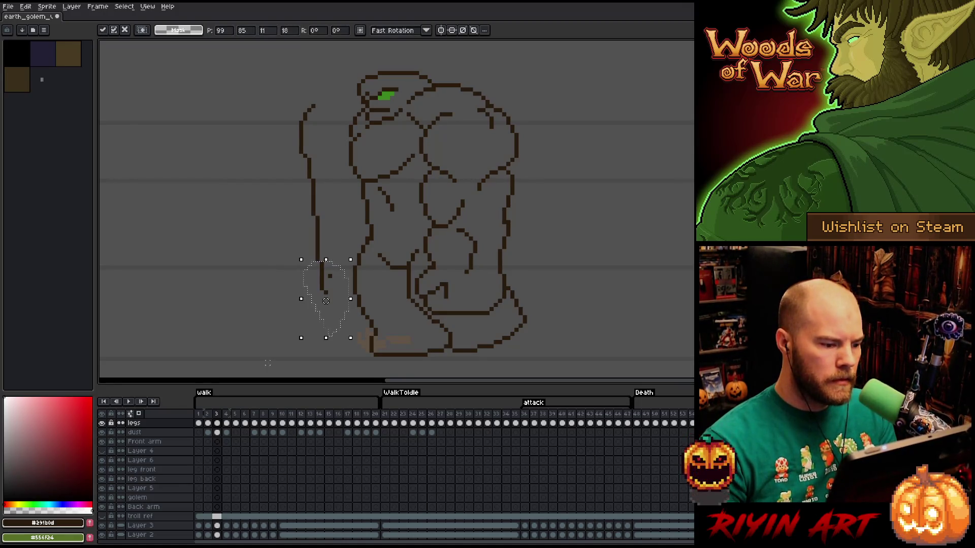
left_click(267, 363)
Shift the whole back arm, then its upper part, right toward the torso.
left_click_drag(316, 94, 282, 129)
left_click_drag(312, 201, 333, 201)
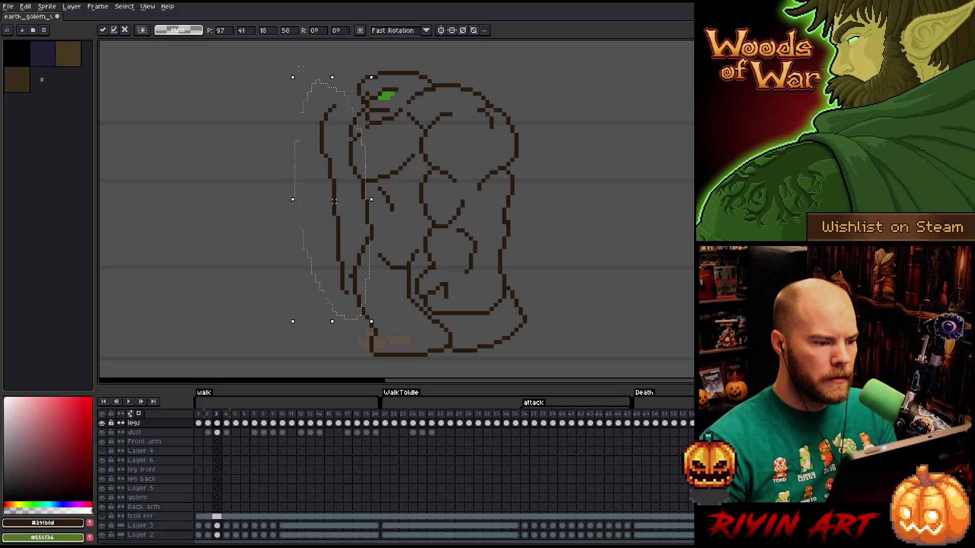
key("ctrl+d")
key("b")
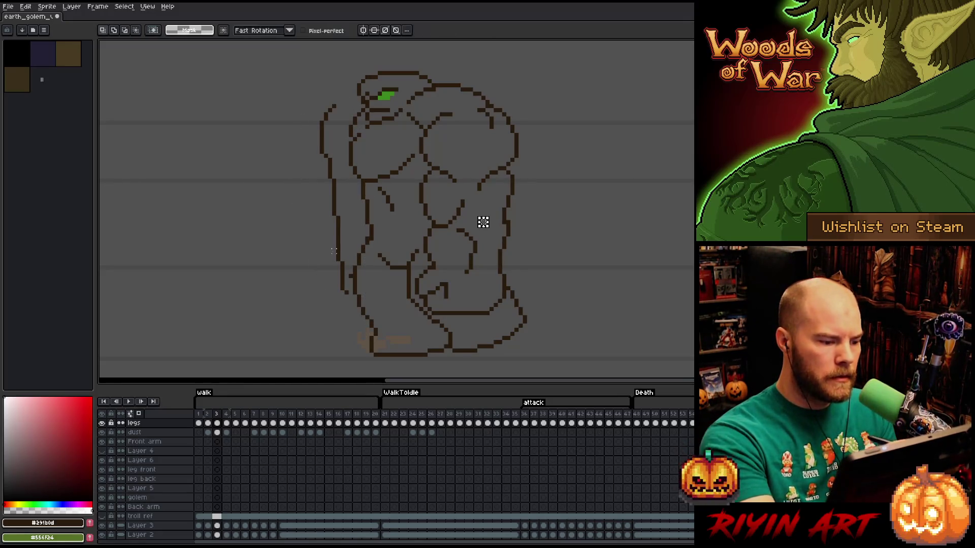
left_click_drag(333, 252, 335, 248)
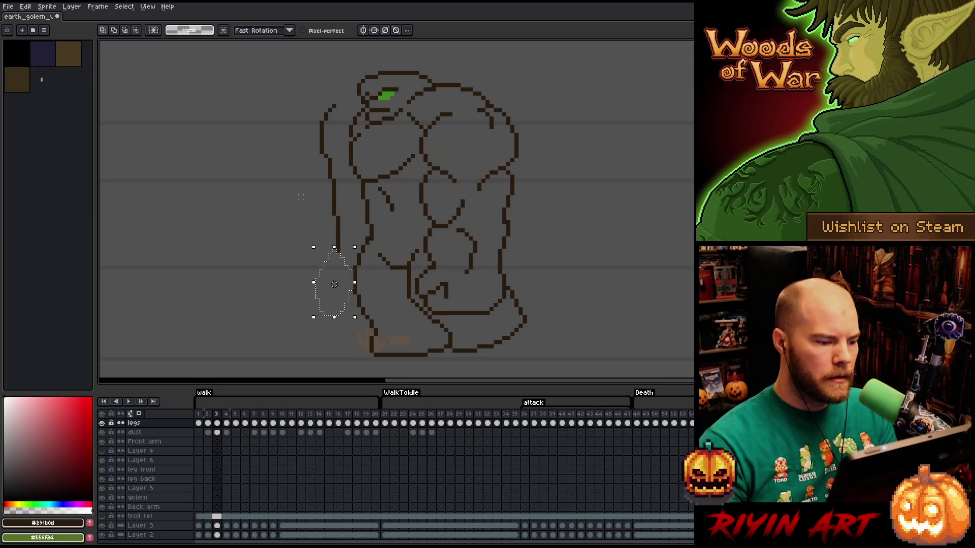
left_click_drag(340, 82, 335, 87)
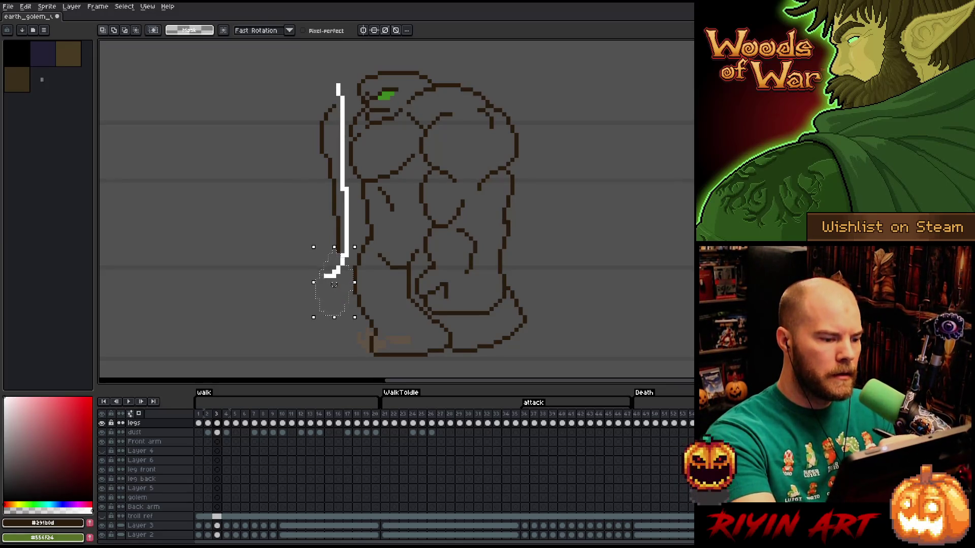
left_click_drag(313, 181, 342, 181)
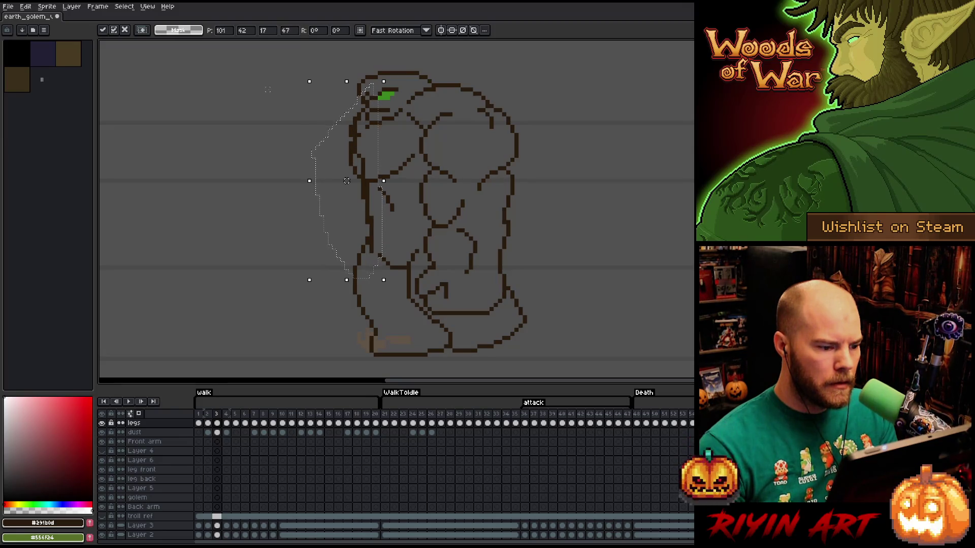
Nudge the selected arm left away from the torso and commit the outward move.
left_click_drag(342, 181, 338, 180)
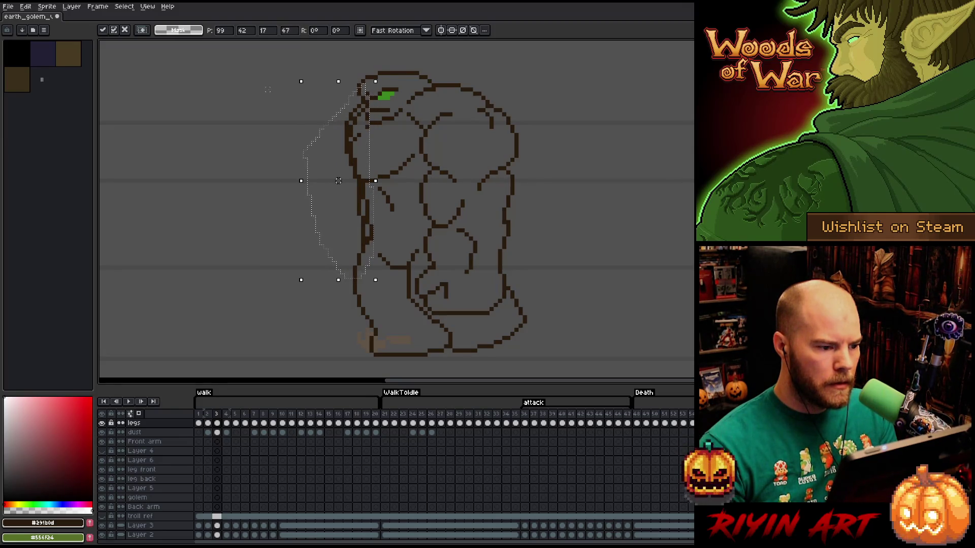
left_click_drag(338, 181, 334, 180)
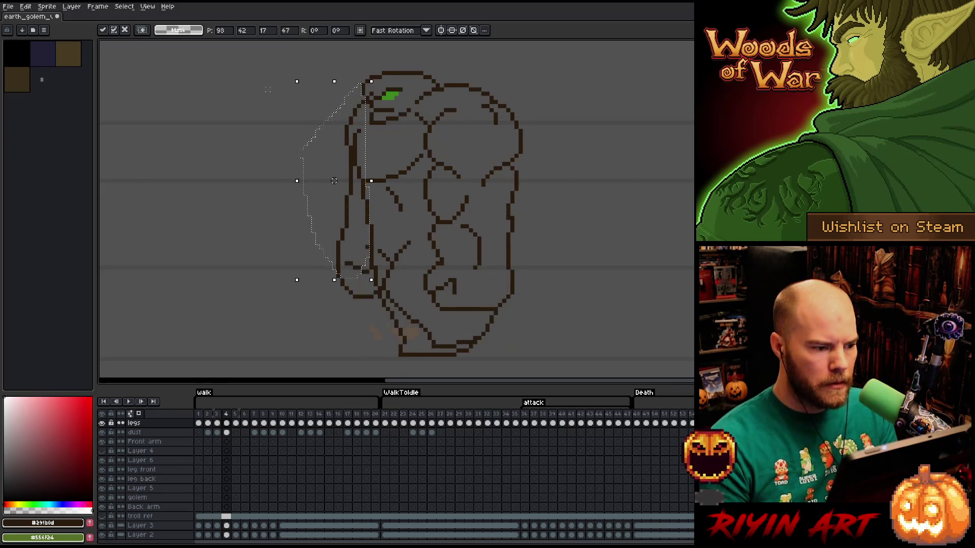
key("Return")
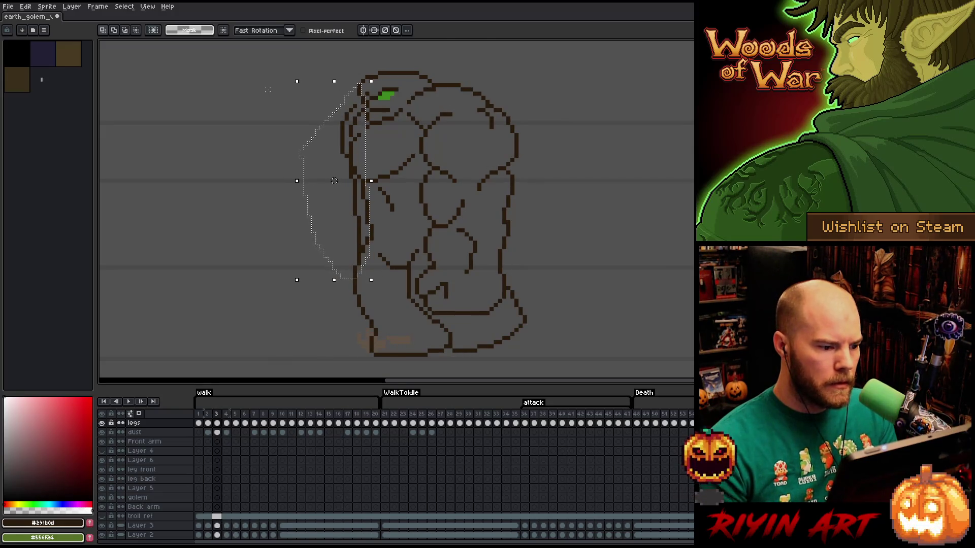
left_click_drag(334, 180, 314, 181)
key("Return")
key("Return")
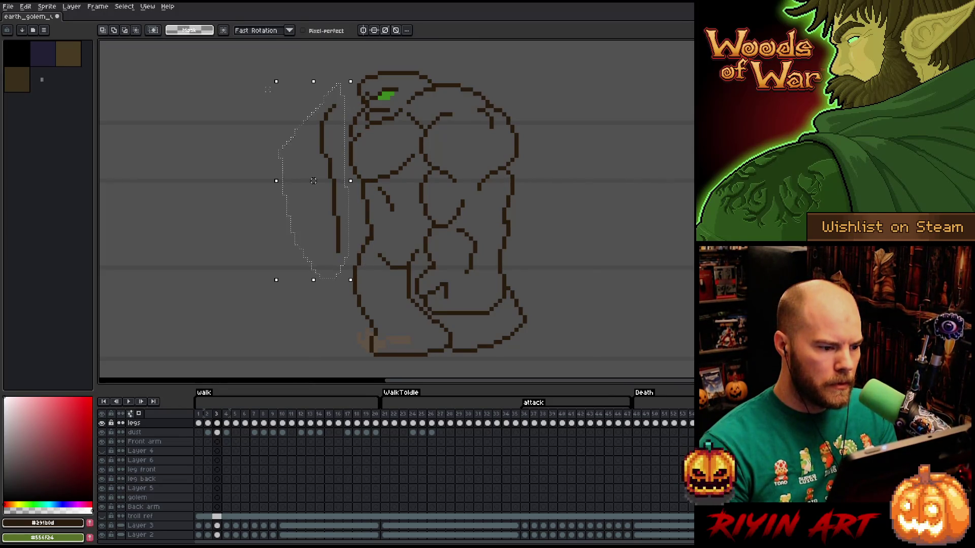
key("b")
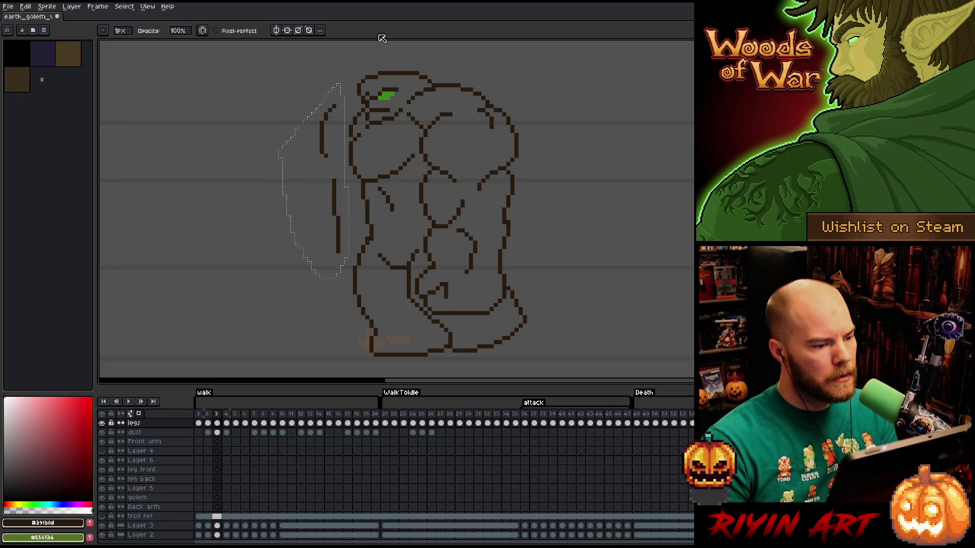
After a peek at the next frame, transform the arm a pixel left or right and apply it.
key("Right")
key("Left")
key("ctrl+t")
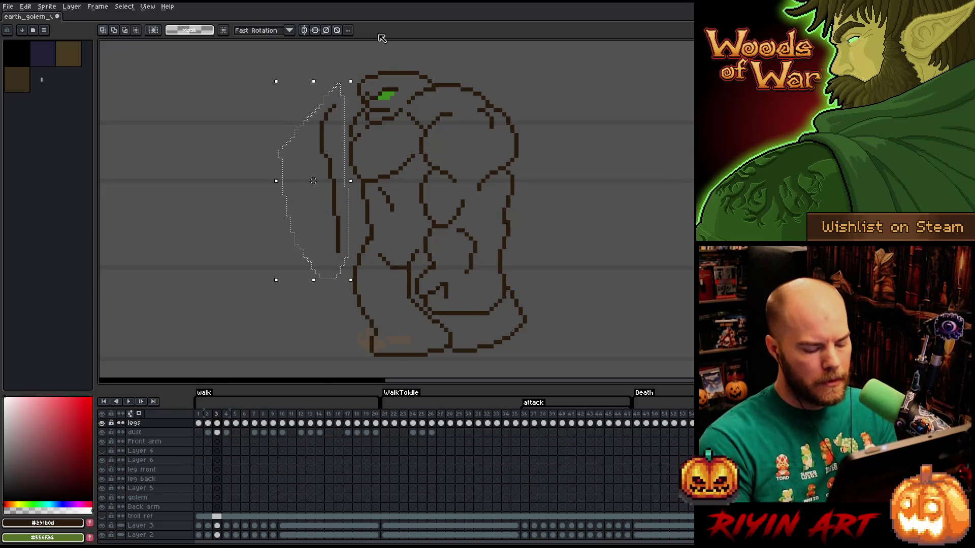
key("Right")
key("Right")
key("Right")
key("Right")
key("Right")
key("Right")
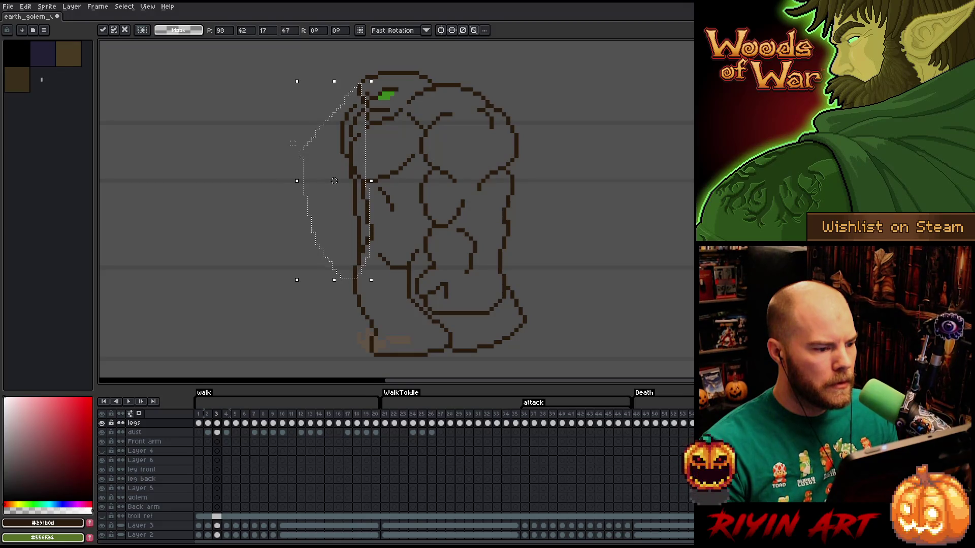
key("Left")
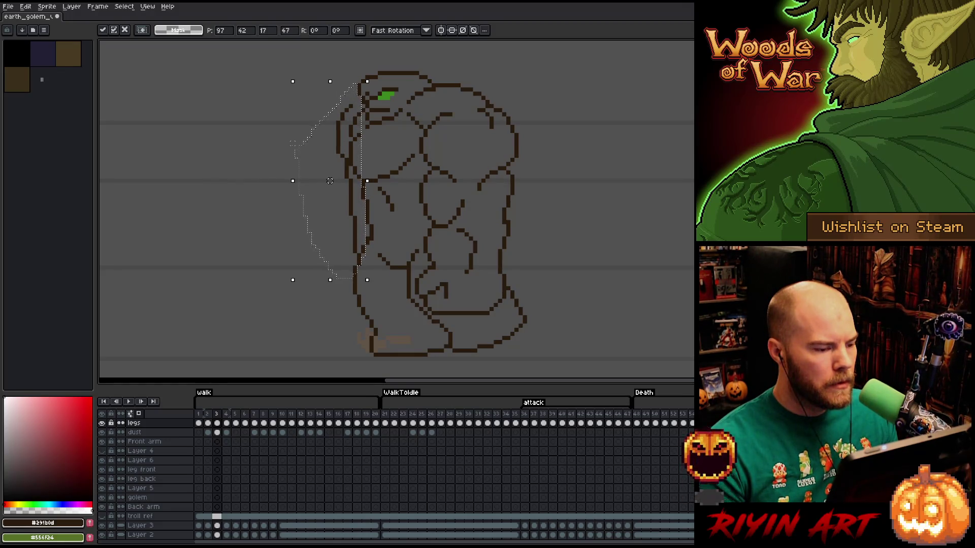
key("Left")
key("b")
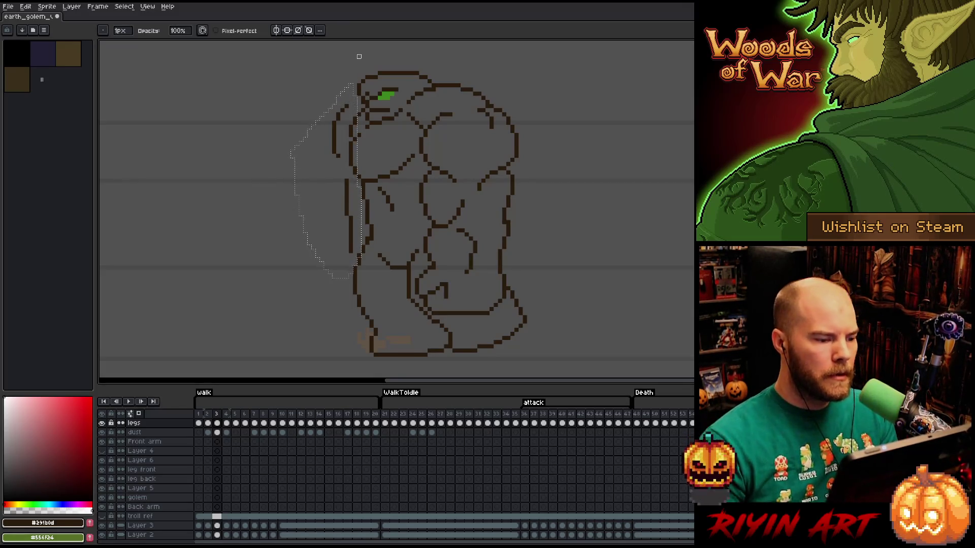
Compare with frame 4, then stretch the arm selection wider to the left and apply.
key("period")
key("comma")
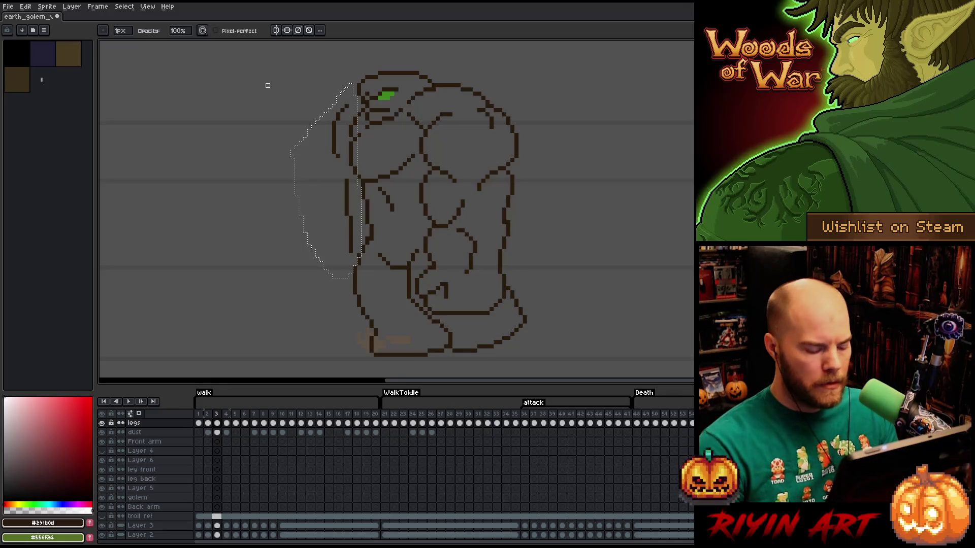
key("m")
left_click_drag(288, 181, 209, 181)
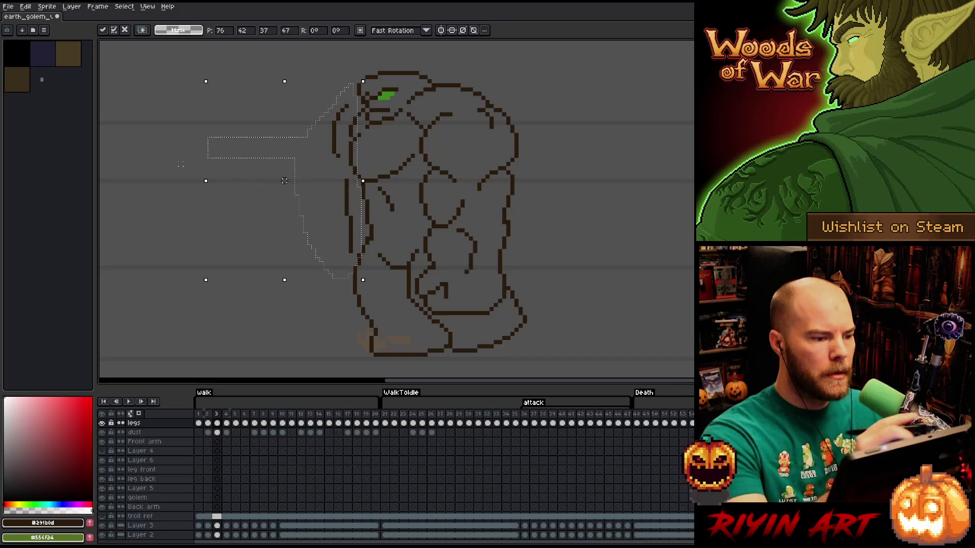
key("Return")
key("b")
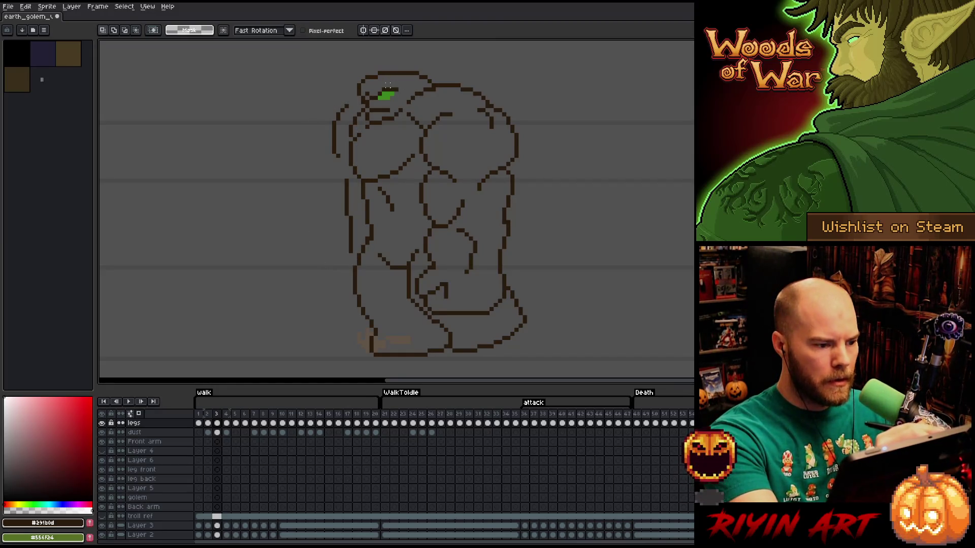
Undo the stretch, narrow and reposition the arm region snugly along the torso, and commit it.
key("ctrl+z")
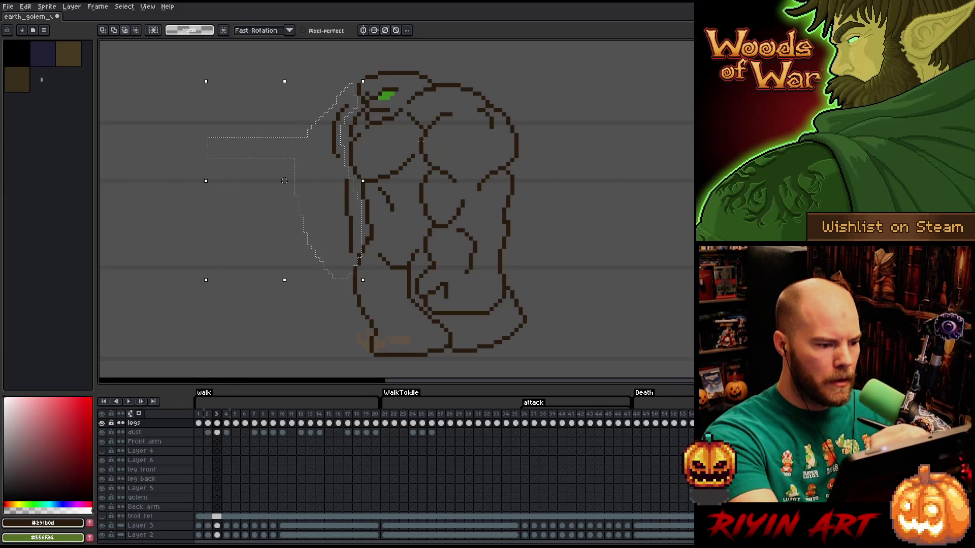
left_click_drag(363, 180, 358, 181)
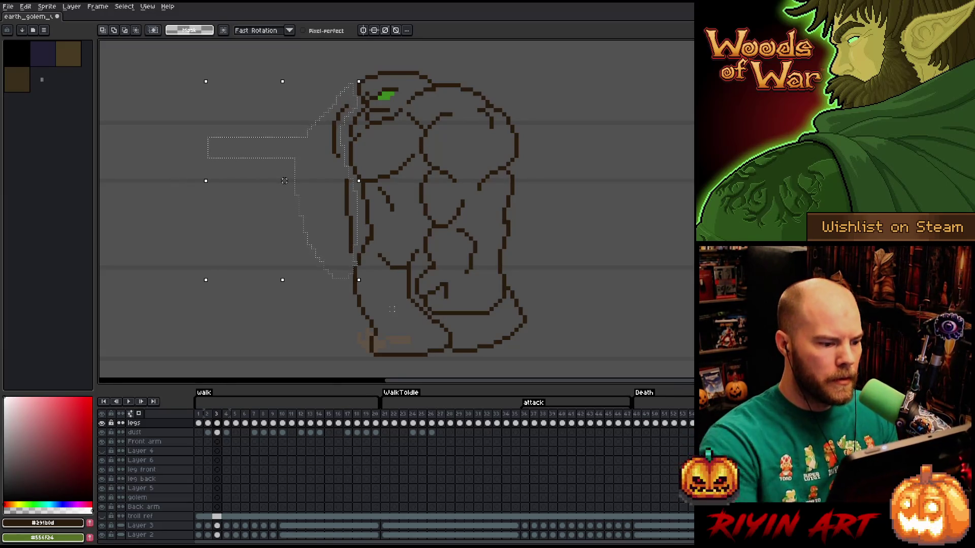
left_click_drag(284, 180, 301, 180)
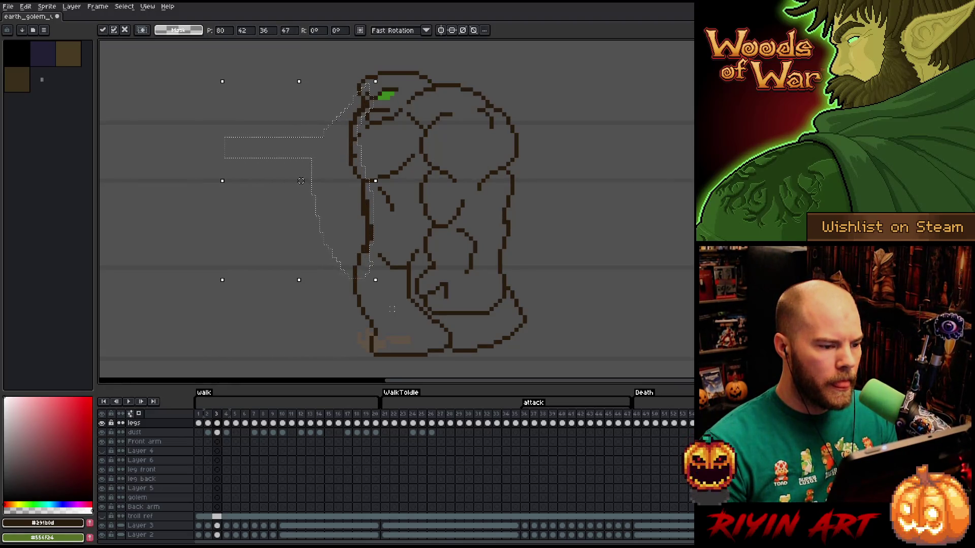
mouse_move(300, 180)
left_mouse_down()
mouse_move(293, 181)
mouse_move(301, 185)
left_mouse_up()
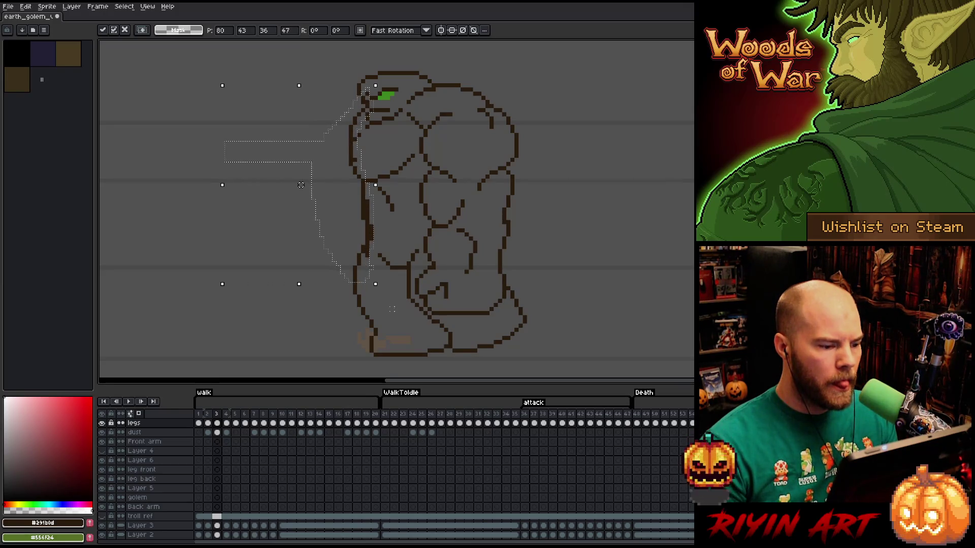
left_click_drag(301, 185, 296, 184)
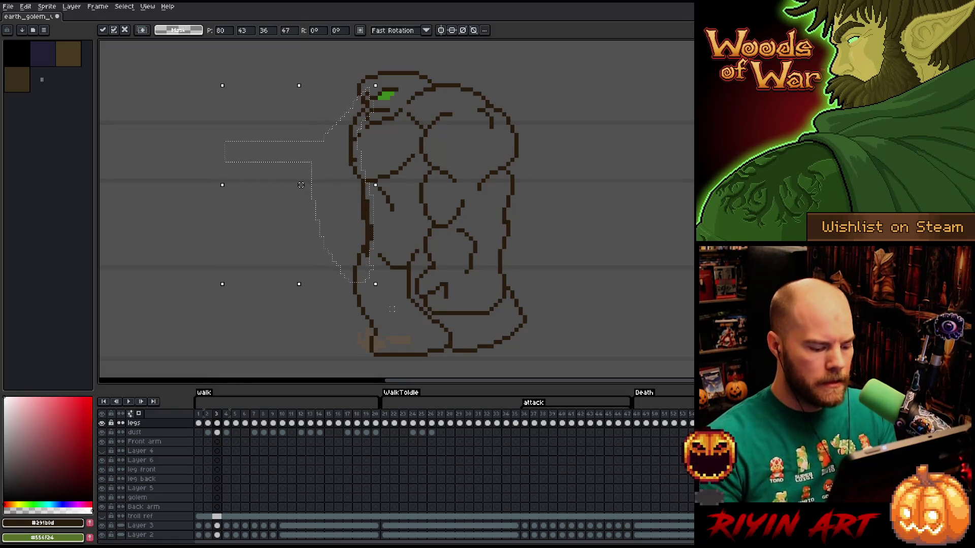
key("ctrl+d")
key("b")
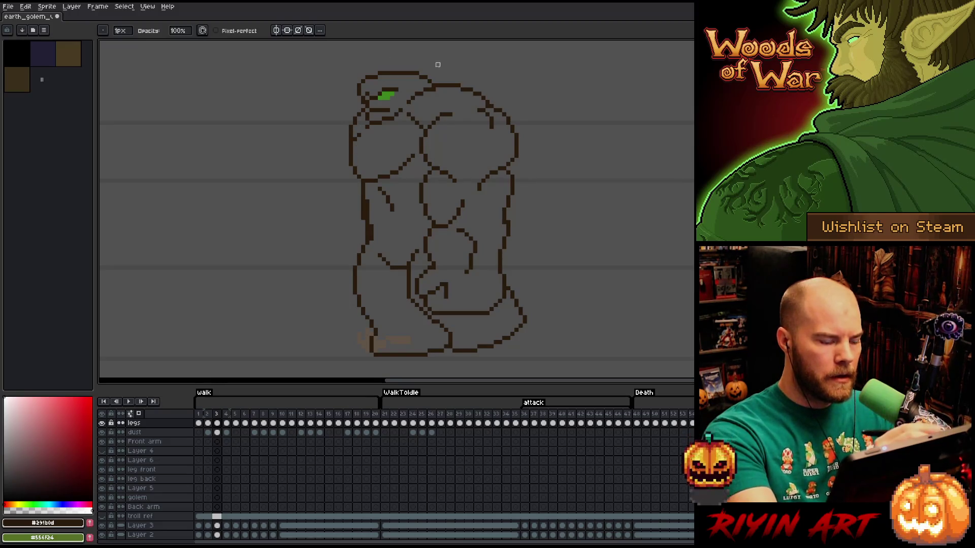
Flip back and forth through walk frames 2 to 4 to compare the back arm's poses.
key("Left")
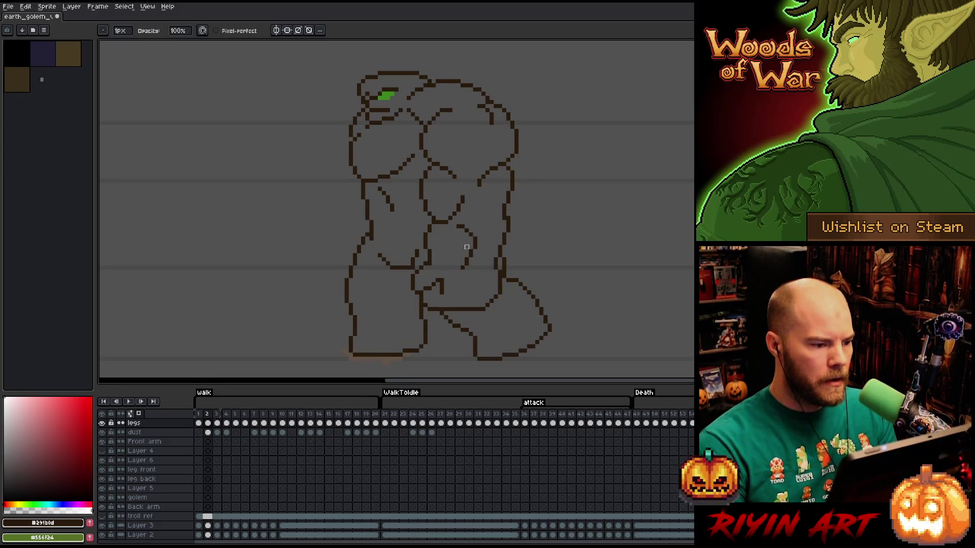
key("Right")
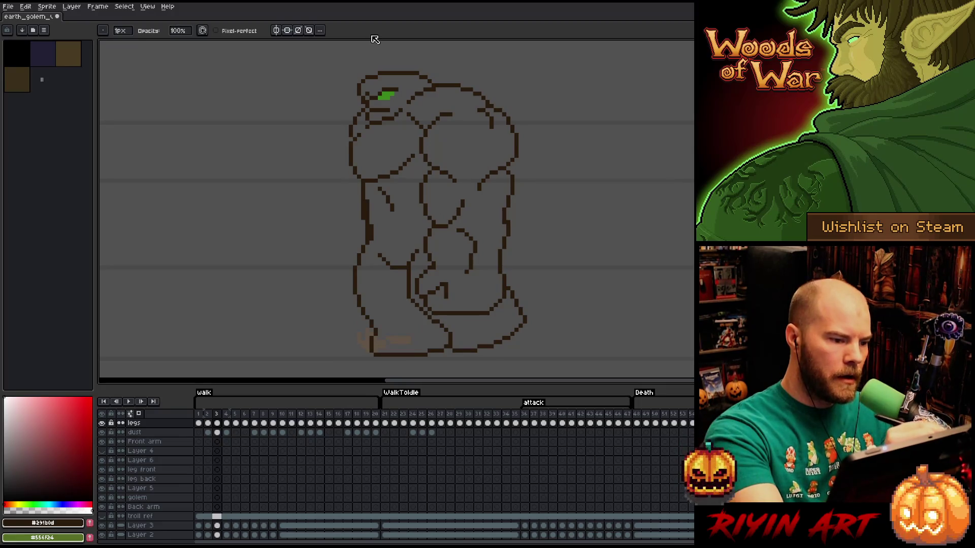
key("Left")
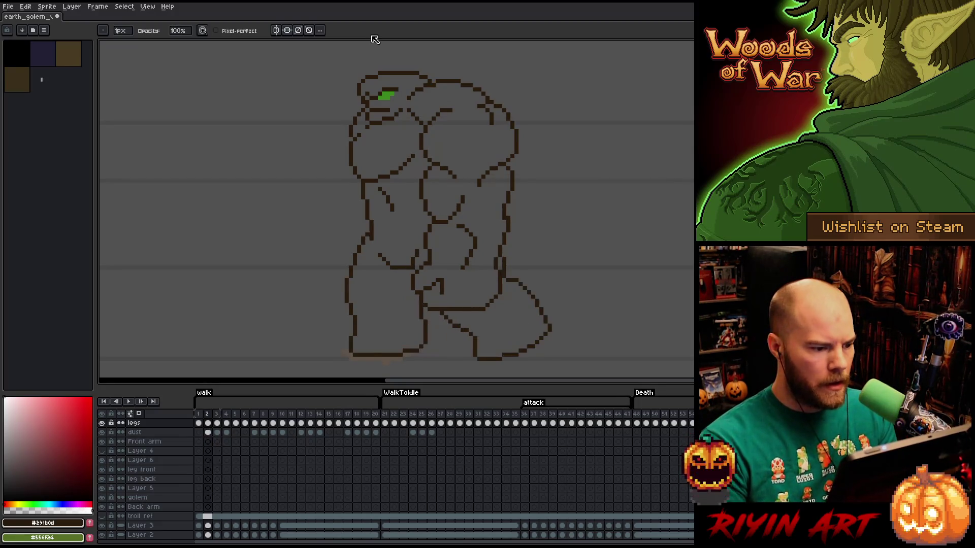
key("Right")
key("Right")
key("Left")
key("Left")
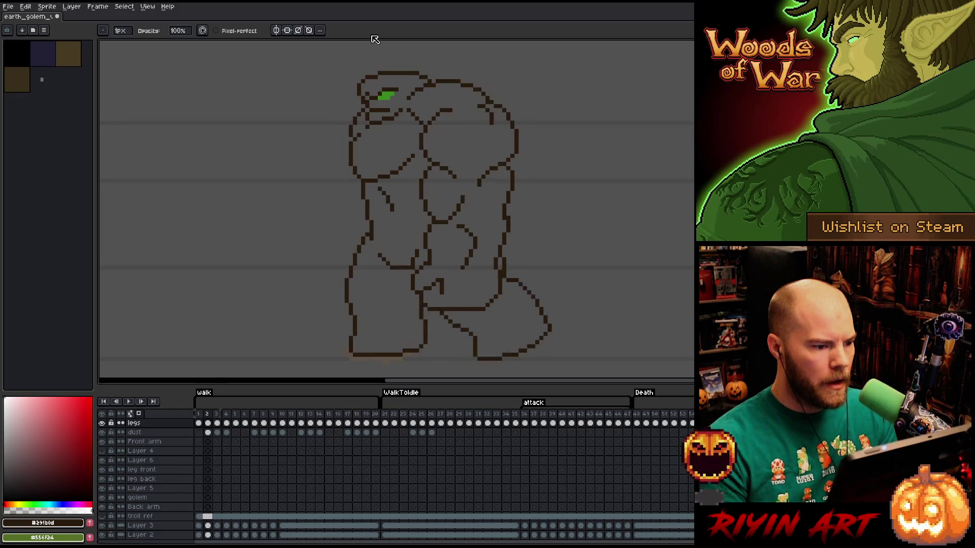
key("Right")
key("Right")
key("Left")
key("Left")
key("Right")
key("Right")
key("Right")
key("Left")
key("Left")
key("Left")
key("Right")
key("Right")
key("Right")
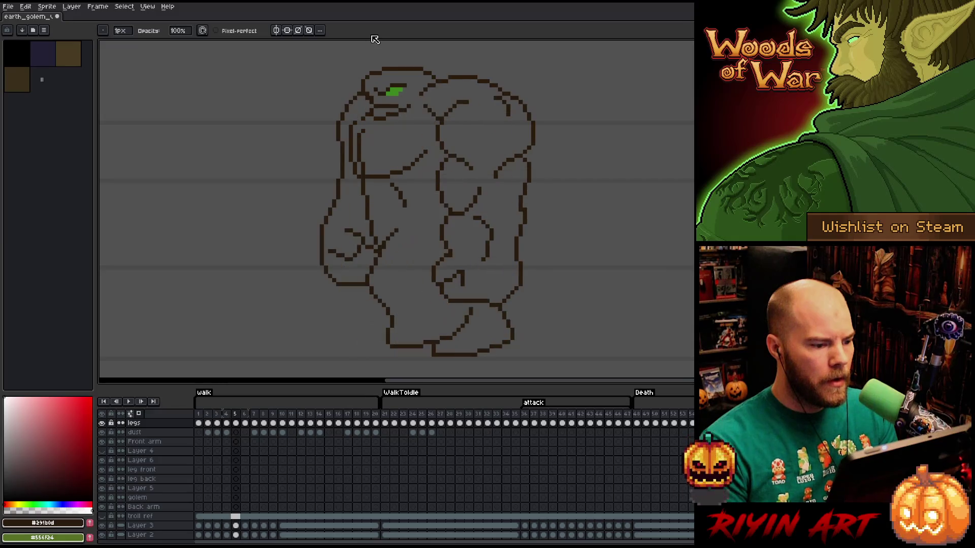
key("Left")
key("Left")
key("Left")
key("Right")
key("Right")
key("Right")
key("Left")
key("Left")
key("Left")
key("Right")
key("Right")
key("Left")
Return to frame 3 and shift the selected back arm outward to the left.
key("Left")
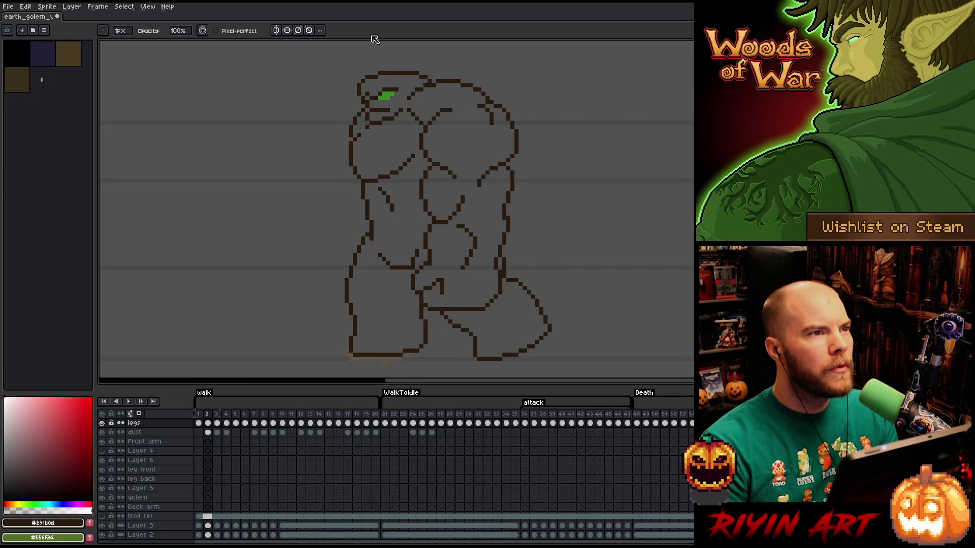
key("Right")
key("Right")
key("Left")
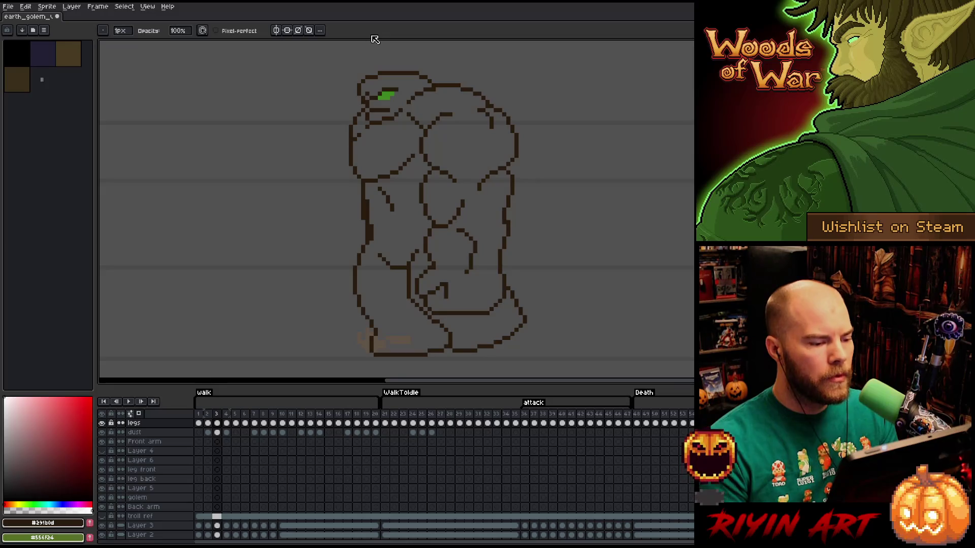
key("Left")
key("Left")
key("Left")
key("Up")
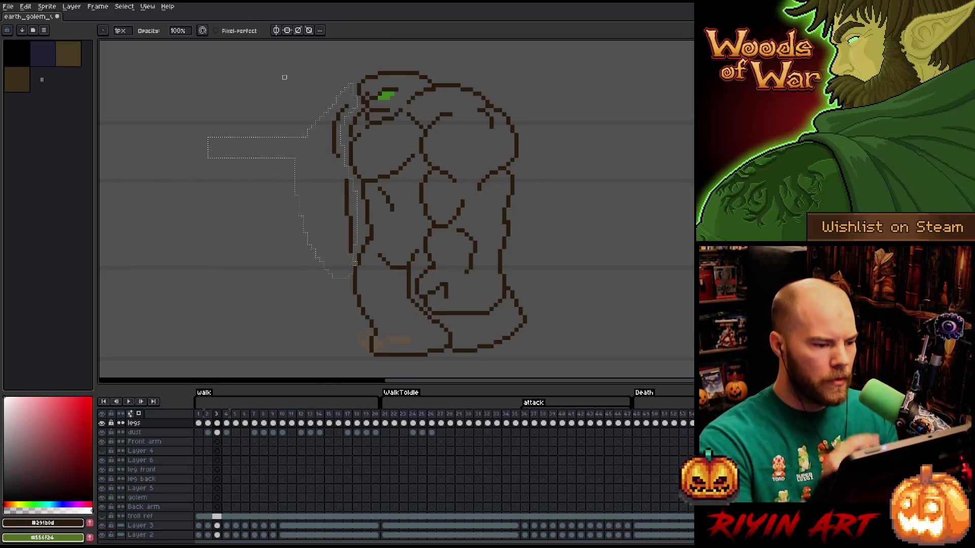
Select the back arm outline and commit a one-pixel nudge to the right.
key("m")
key("ctrl+d")
left_click_drag(348, 94, 320, 83)
key("Right")
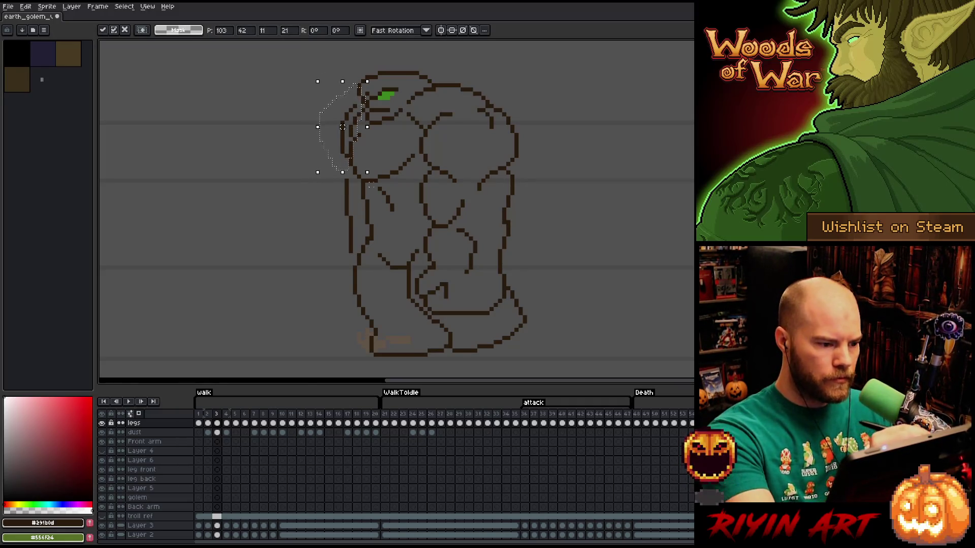
key("Return")
Extend the selection down the lower arm, test it a pixel right and left, and commit.
left_click_drag(340, 179, 338, 271)
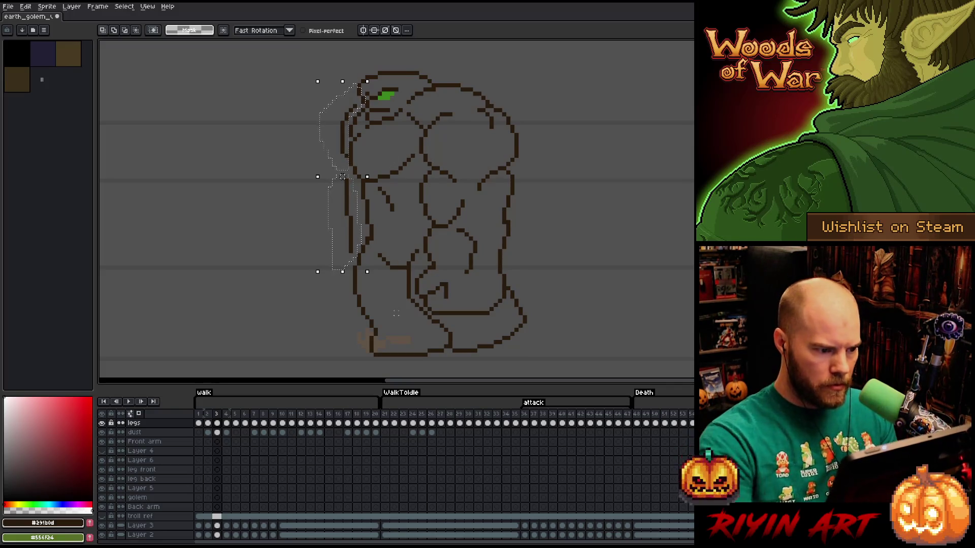
key("Right")
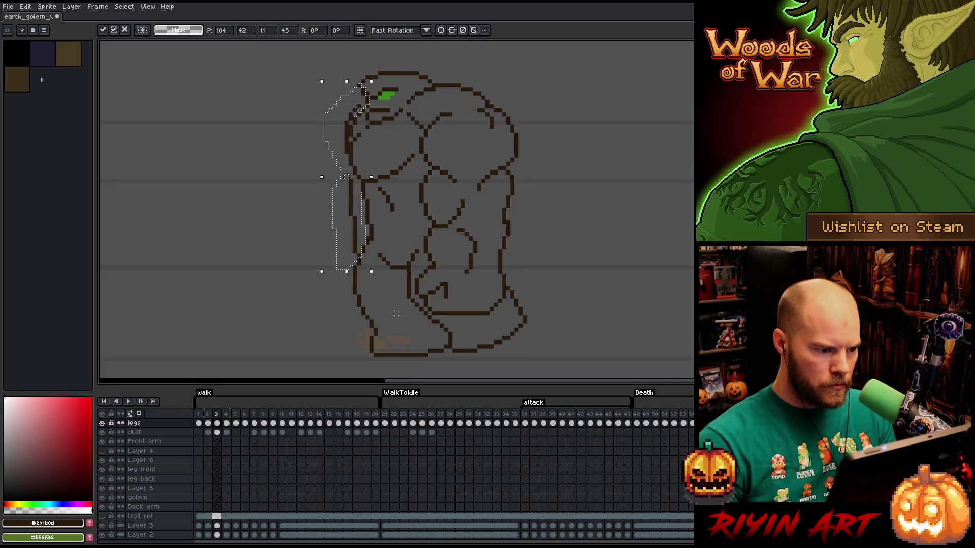
key("Right")
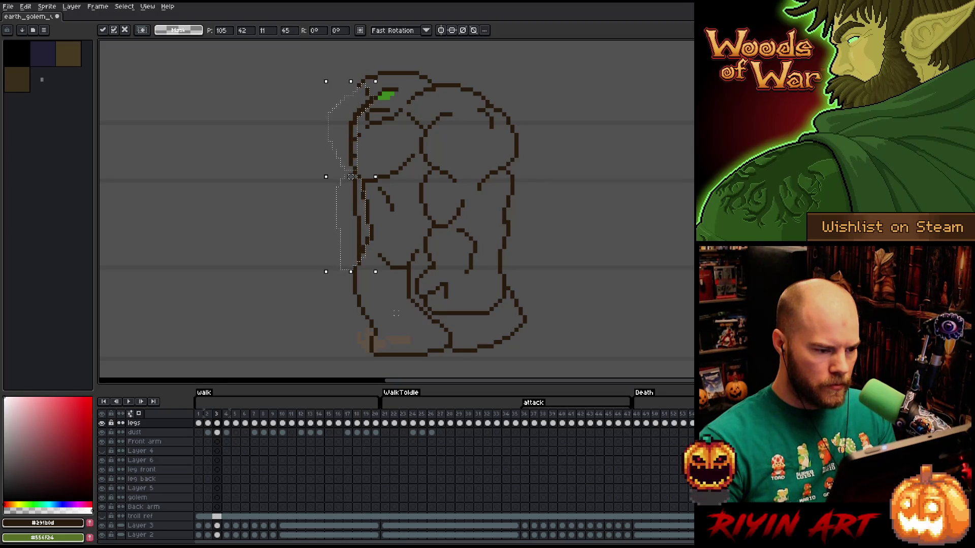
key("Left")
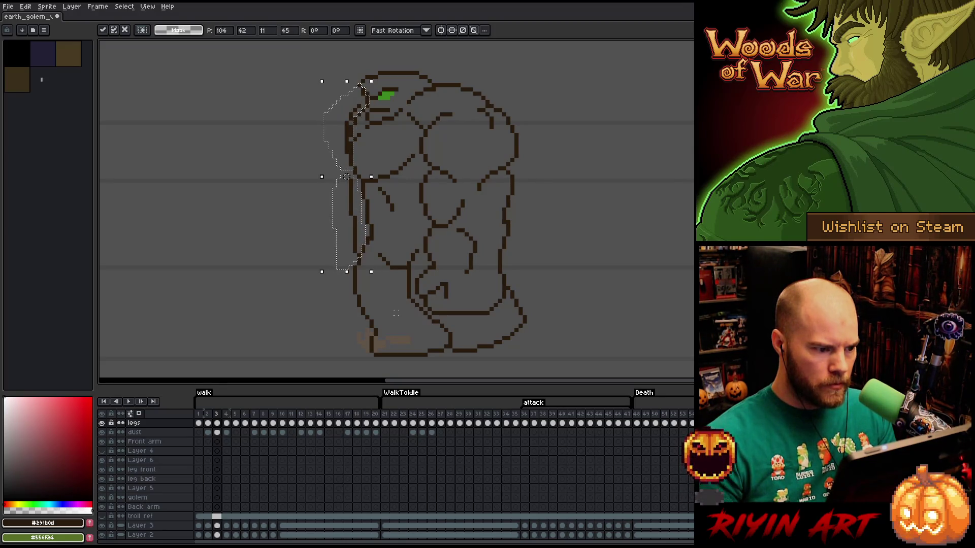
key("Left")
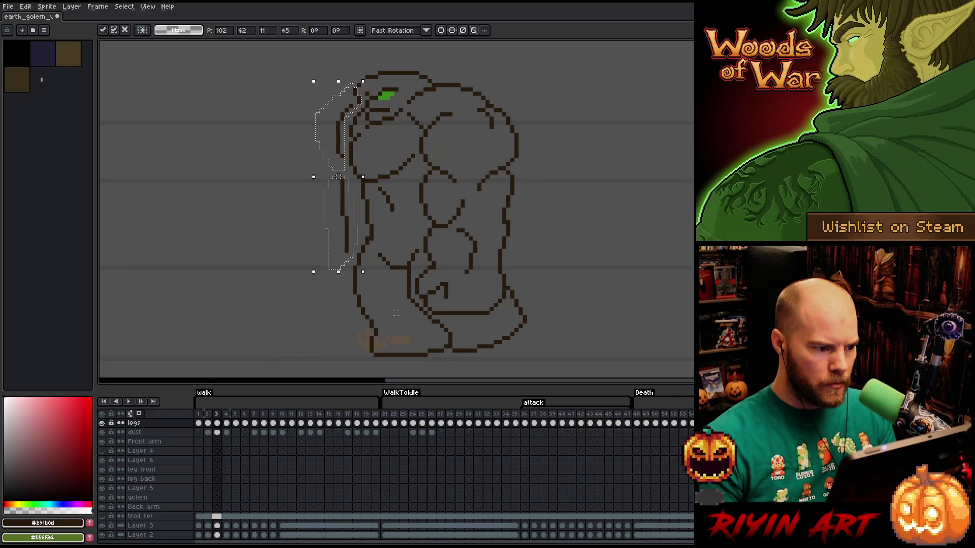
key("Return")
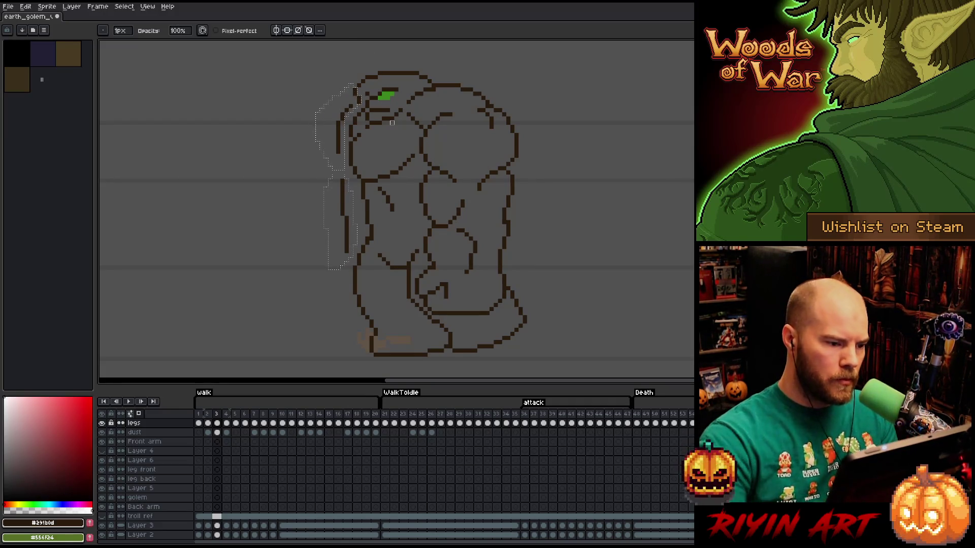
After checking frame 4, reposition the arm slightly right and down and commit it.
key("Right")
key("Left")
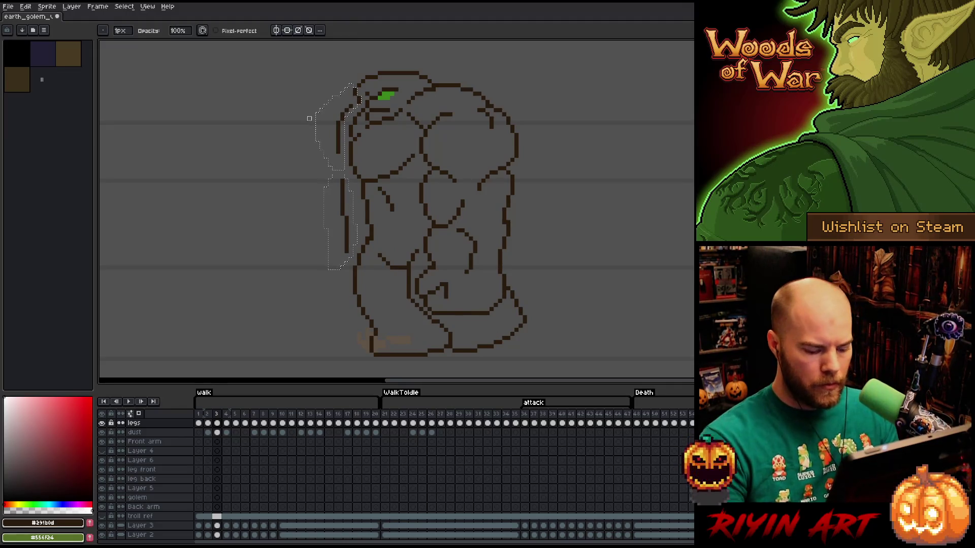
key("m")
left_click_drag(309, 177, 313, 177)
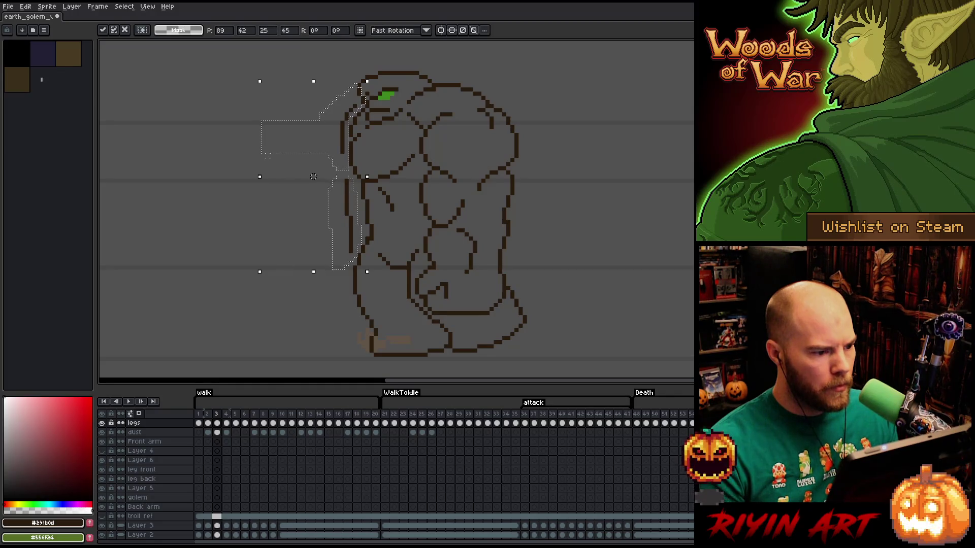
key("q")
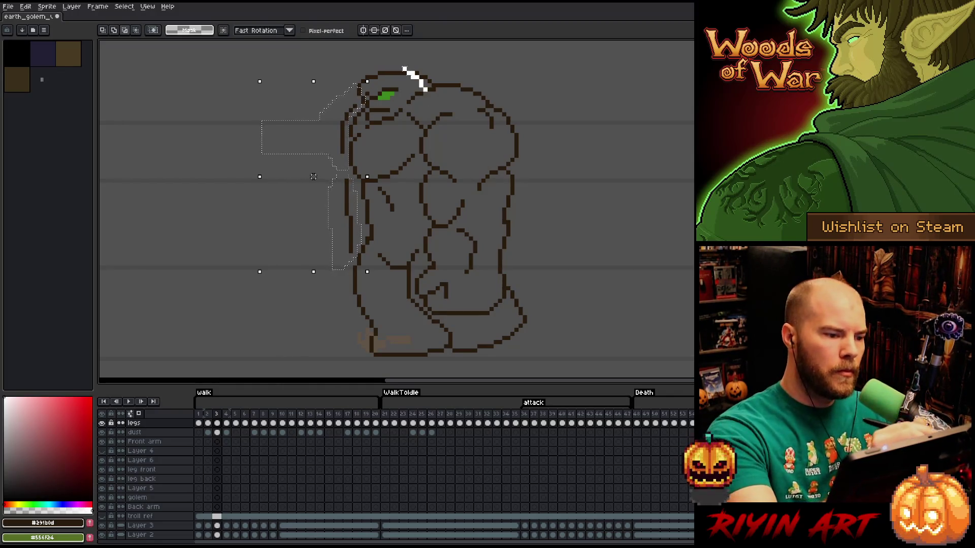
left_click_drag(356, 82, 427, 90)
left_click_drag(313, 177, 314, 180)
key("Return")
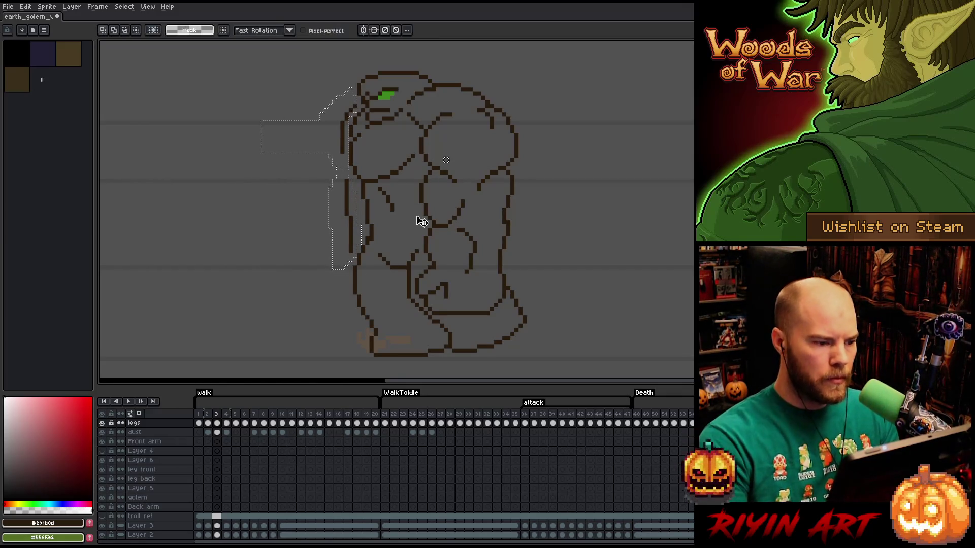
key("b")
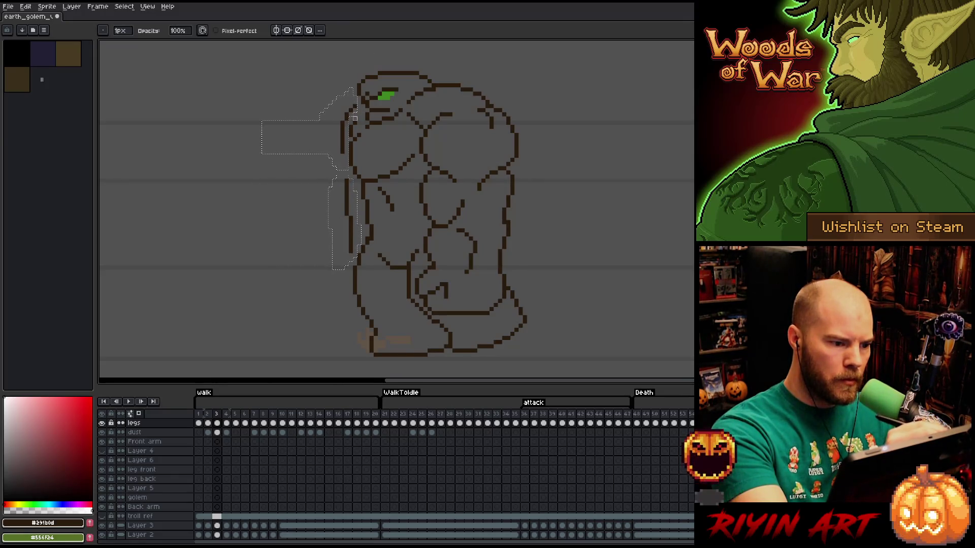
Compare with the next frame, then start nudging the arm right with the Move tool.
key("Right")
key("Left")
key("v")
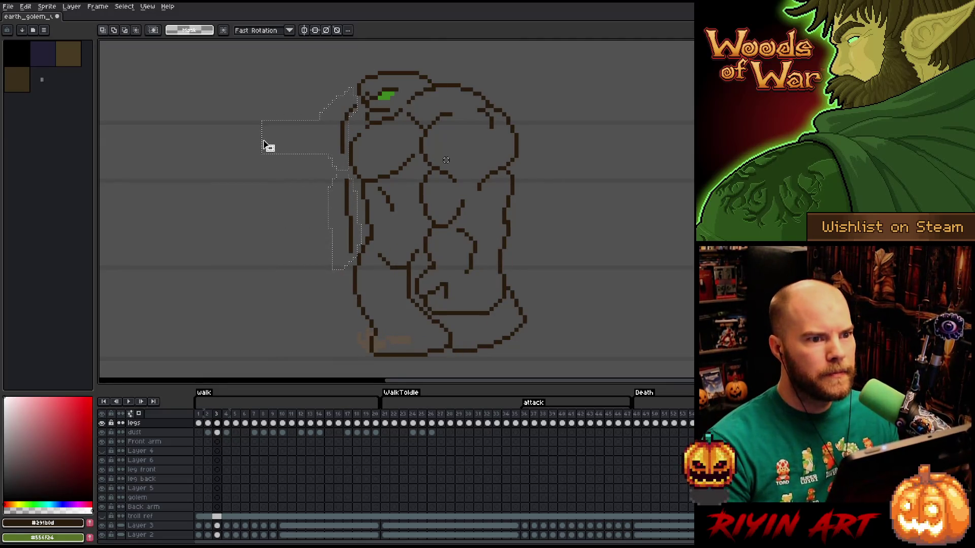
key("Right")
Nudge the selected back arm one pixel left, then one pixel right, and commit the transform.
key("Left")
scroll(282, 129, "down", 1)
scroll(281, 128, "up", 1)
key("Return")
mouse_move(312, 183)
left_mouse_down()
mouse_move(325, 183)
mouse_move(315, 183)
left_mouse_up()
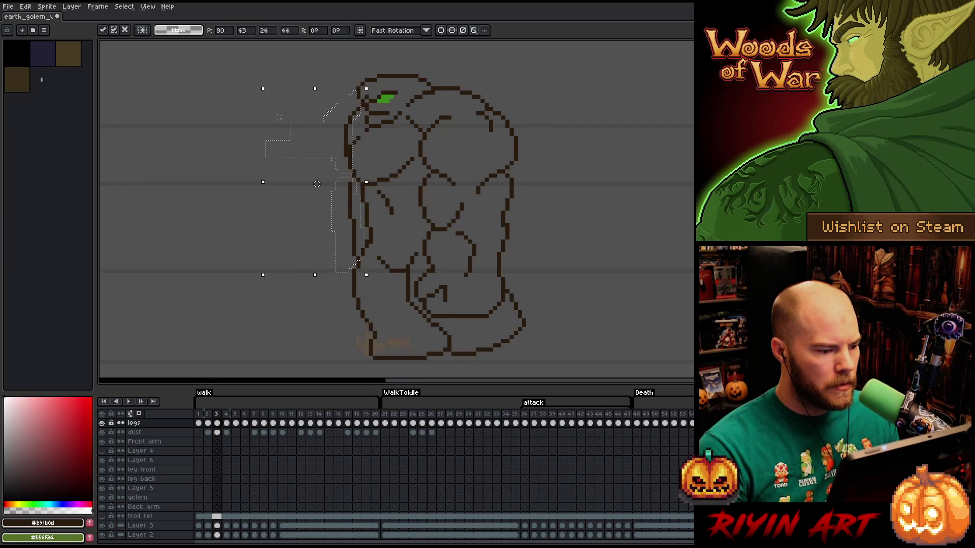
key("Return")
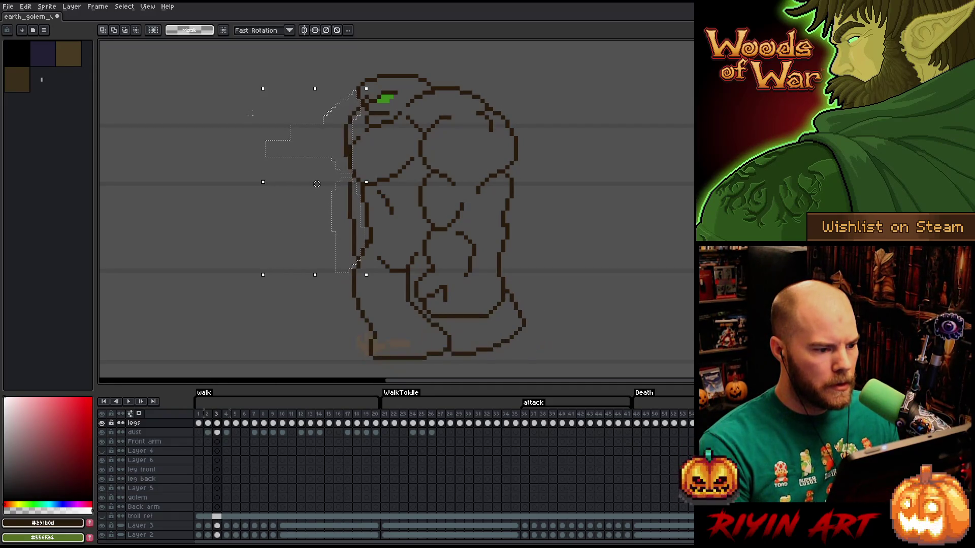
Undo a stray shoulder stroke, shift the floating arm one more pixel right and drop it in place.
key("b")
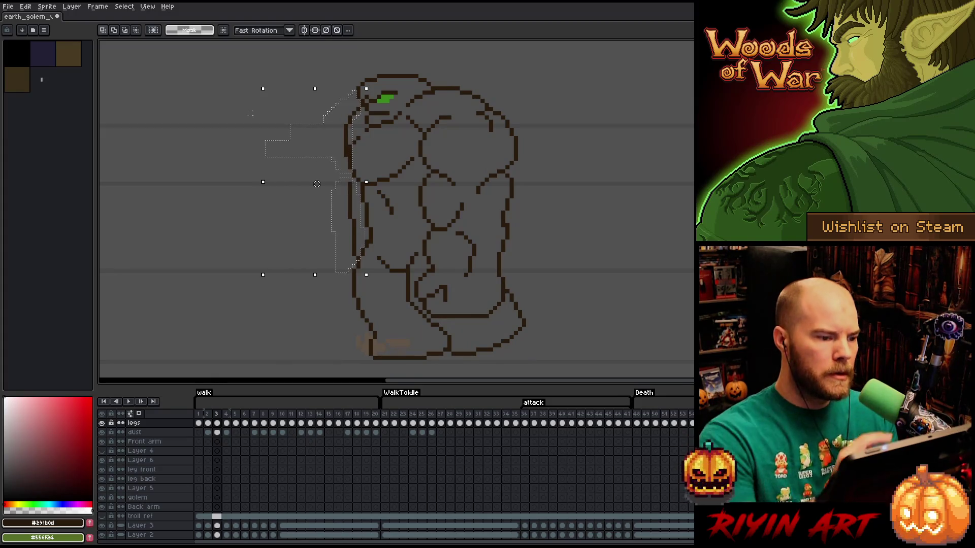
left_click_drag(385, 127, 351, 145)
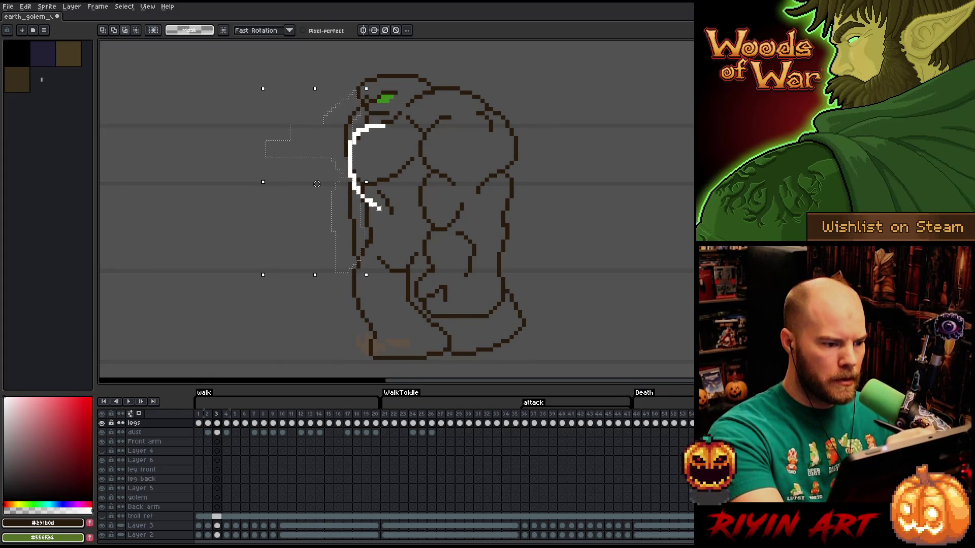
key("ctrl+z")
key("Down")
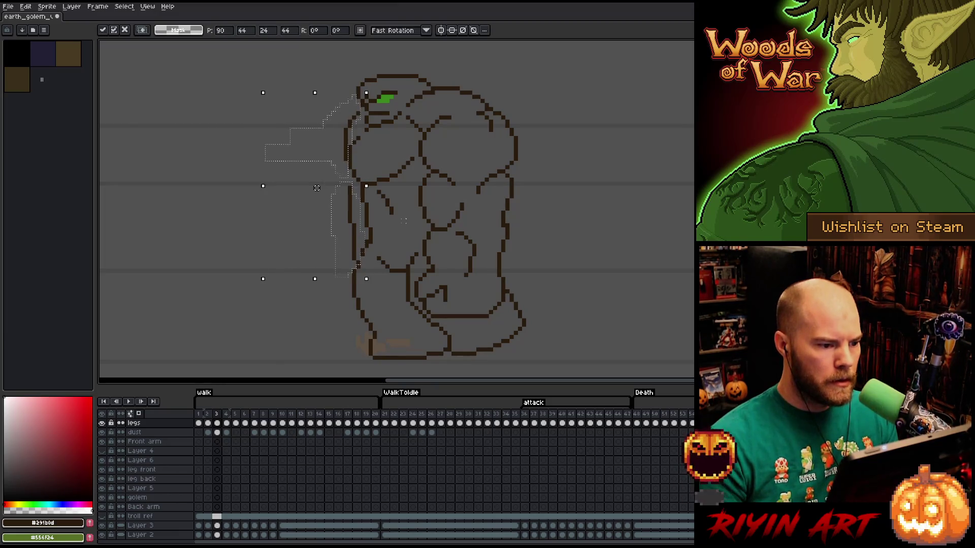
left_click_drag(316, 188, 320, 187)
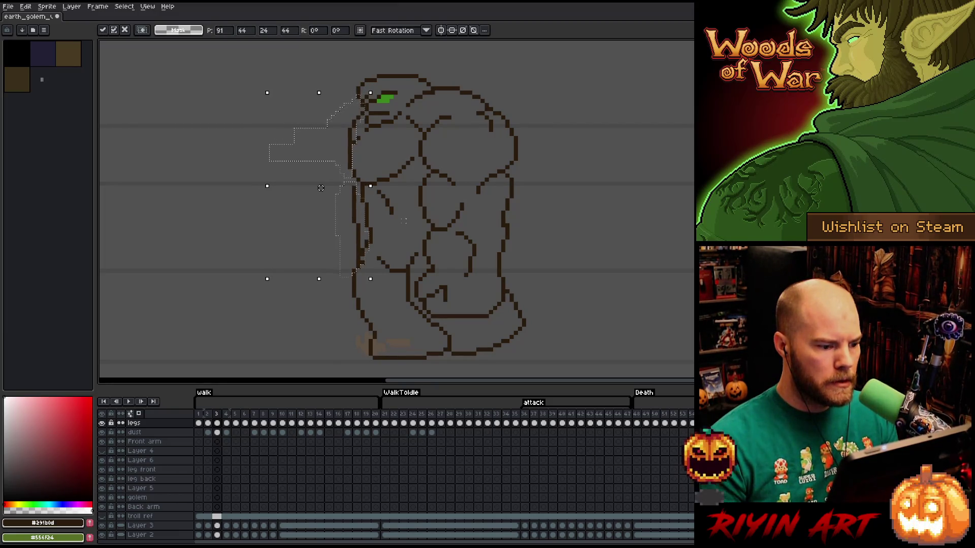
key("Return")
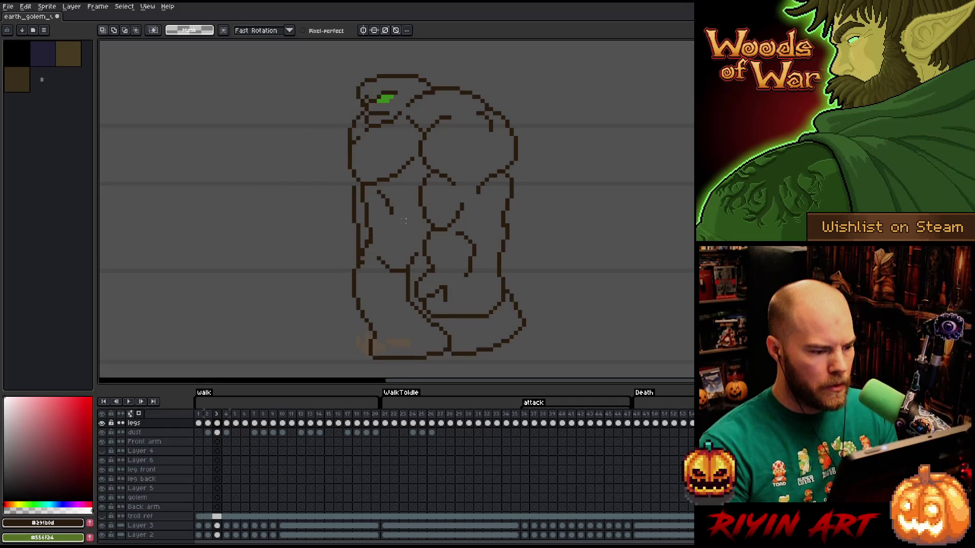
Cycle through pencil, eraser and move tools, return to frame 3 and touch up one outline pixel.
key("b")
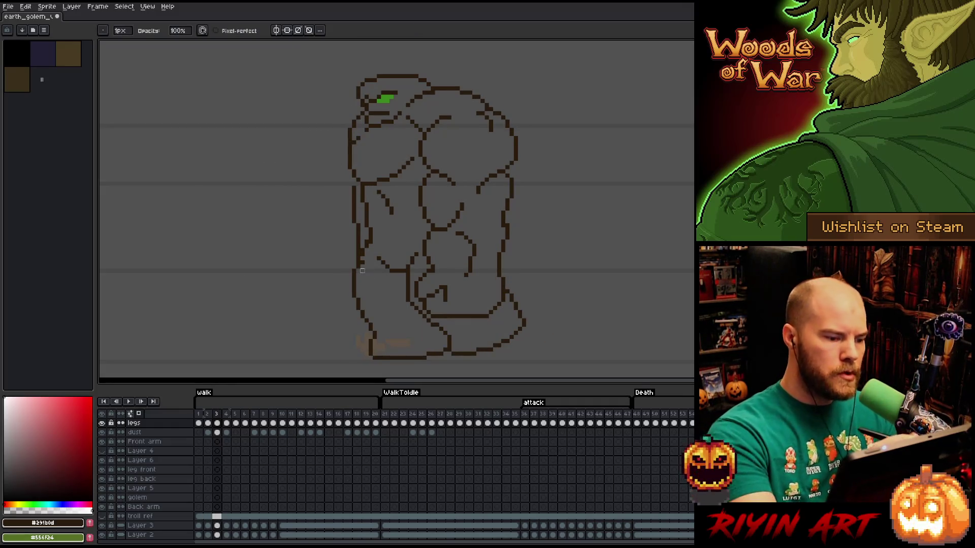
key("e")
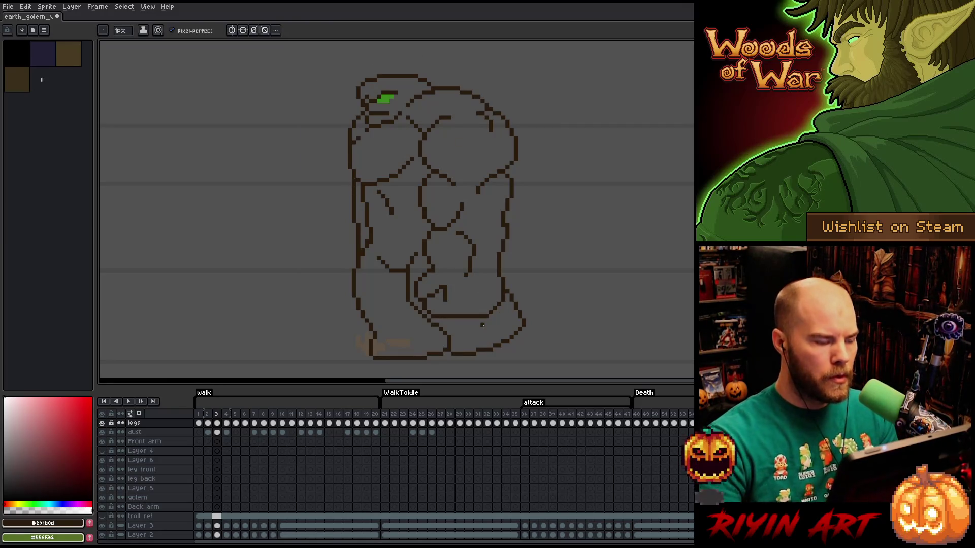
key("v")
key("e")
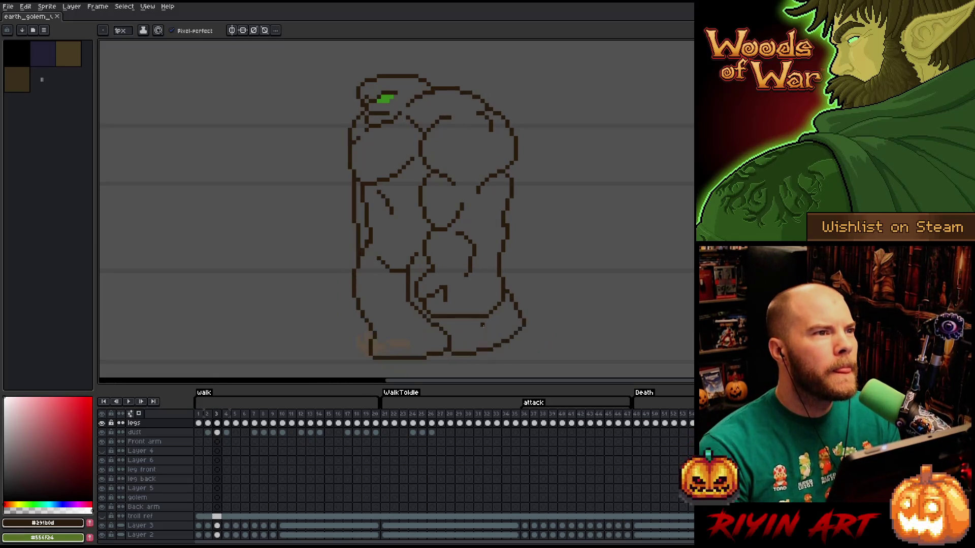
key("Return")
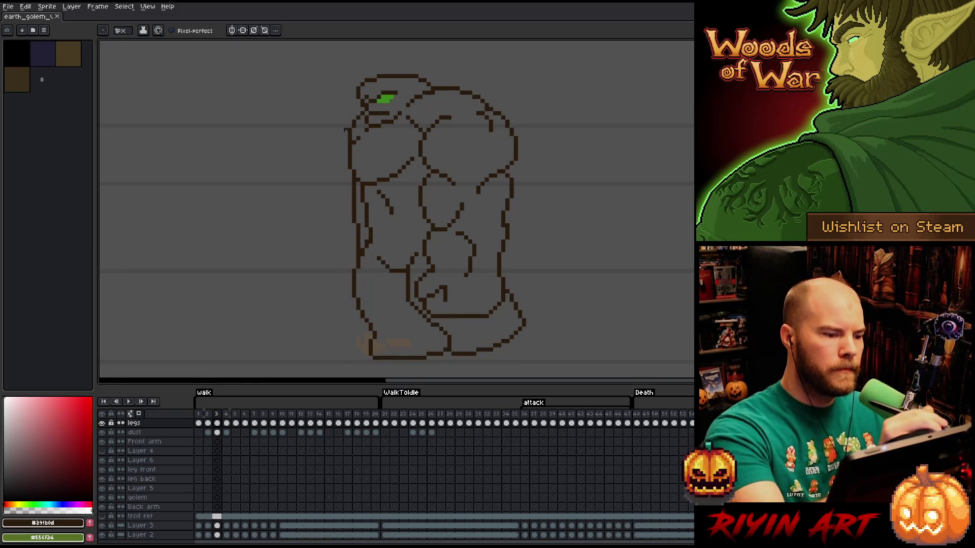
key("b")
left_click(350, 142)
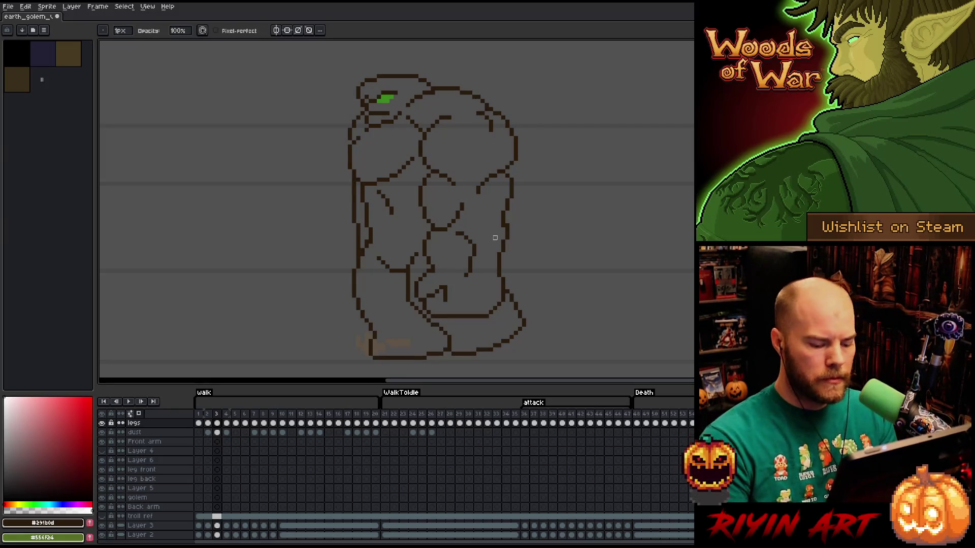
Flip between frames 3 and 4 to compare poses, then bring up frame 16 in the timeline.
key("Left")
key("Right")
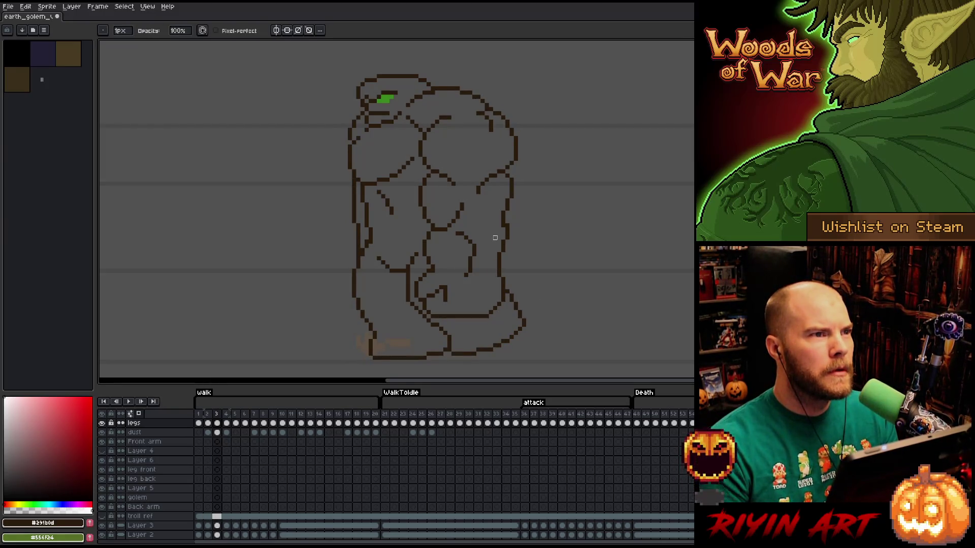
key("Right")
key("Left")
key("Right")
key("Left")
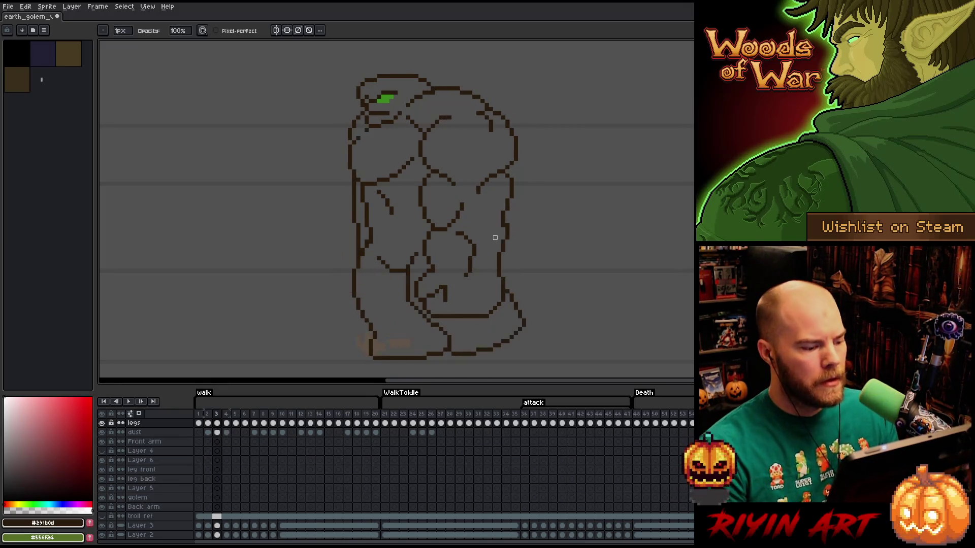
left_click(340, 423)
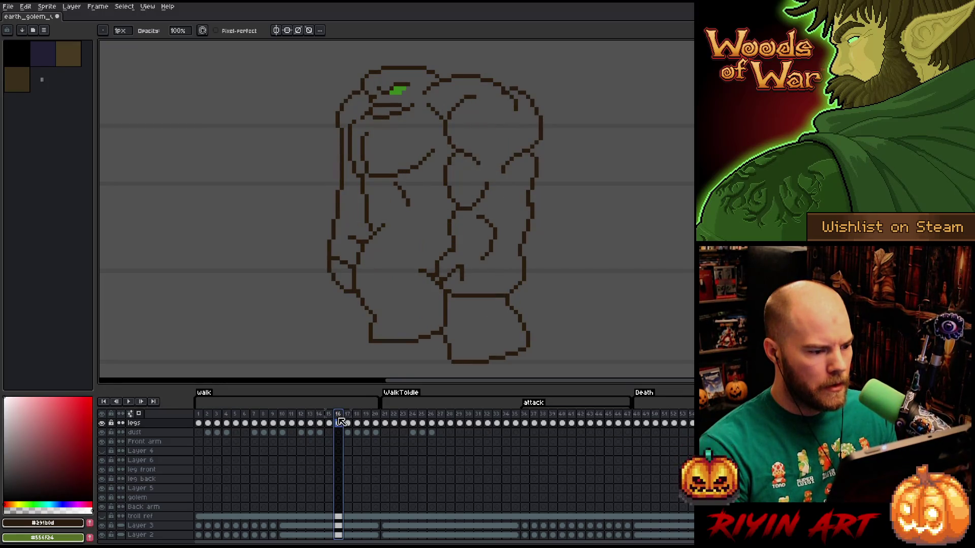
Compare the golem poses of frames 3, 4, 15 and 16 back and forth in the timeline.
left_click(219, 416)
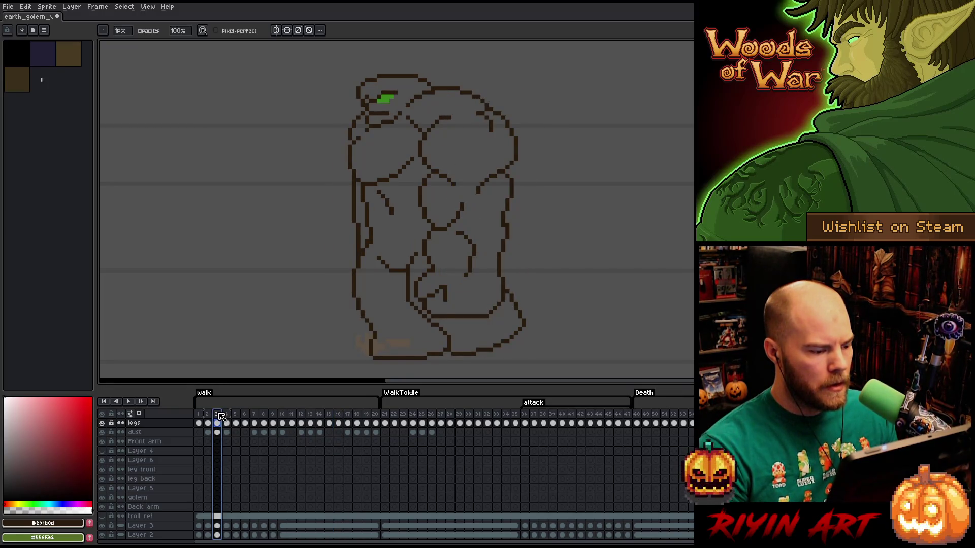
left_click(226, 416)
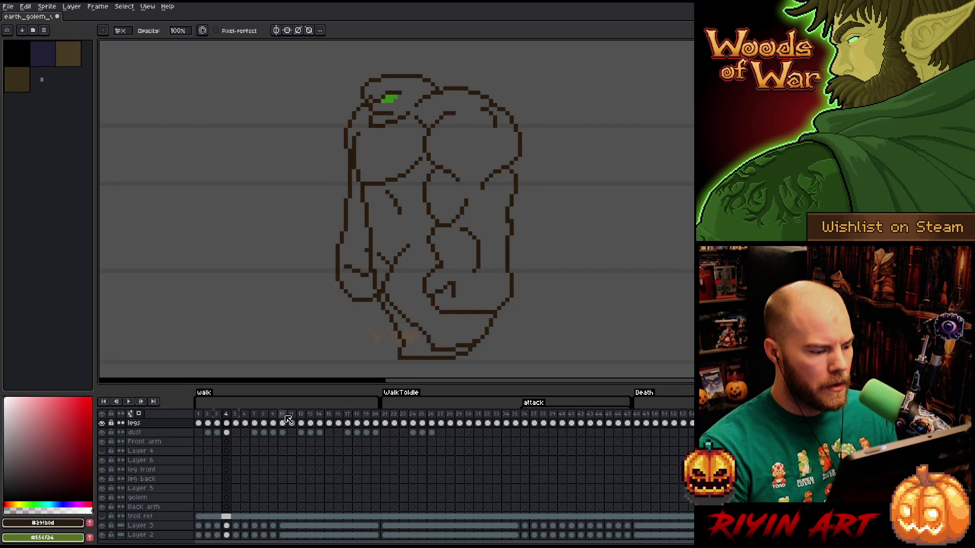
left_click(330, 417)
left_click(337, 418)
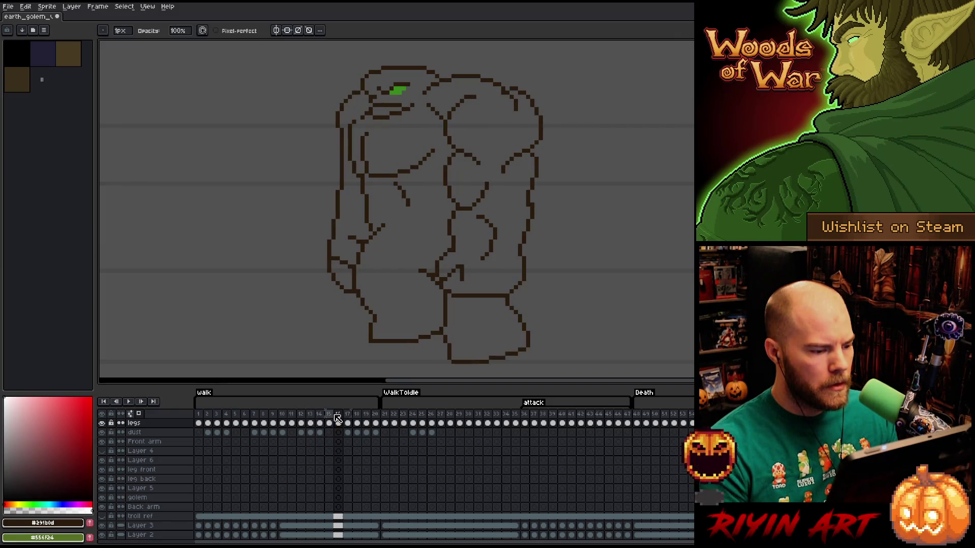
left_click(228, 416)
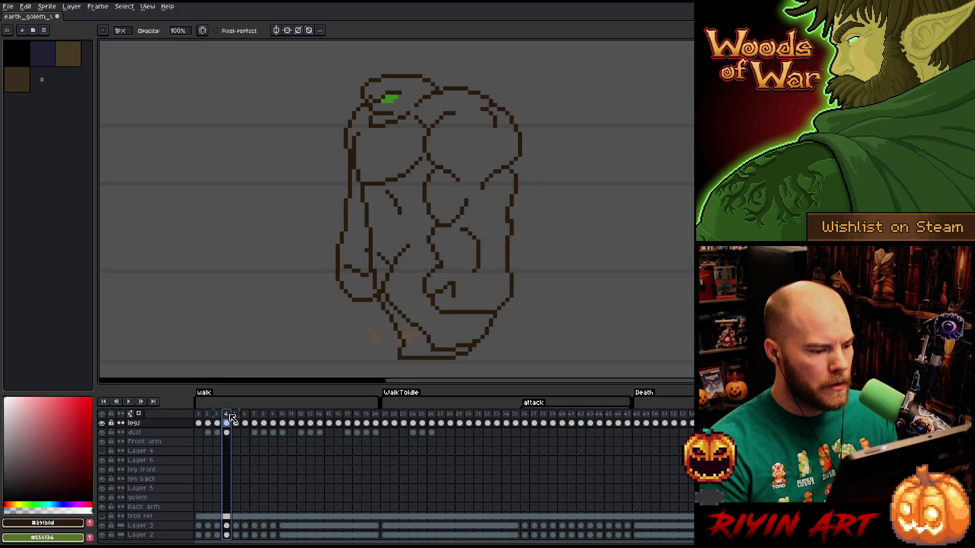
left_click(338, 417)
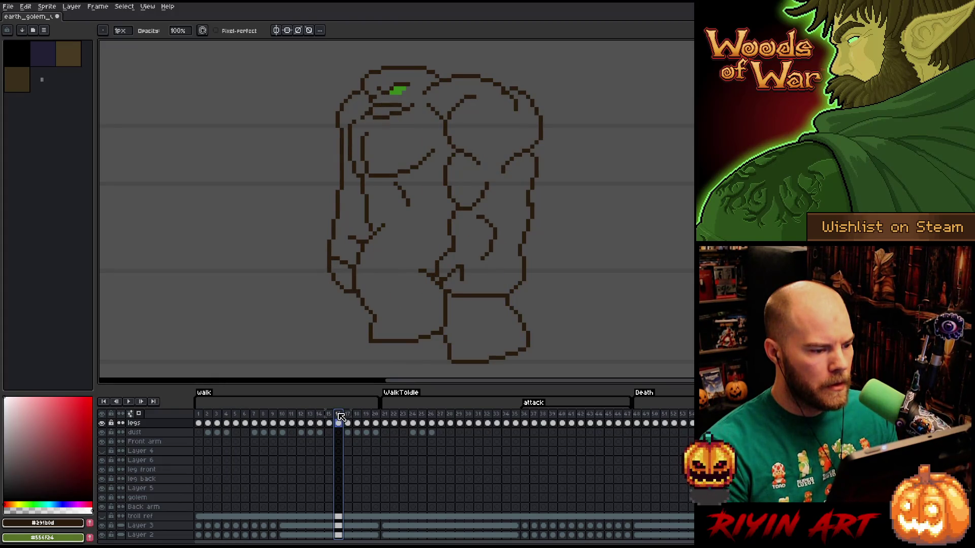
Advance to frame 17 and enclose the back arm in a freehand lasso selection.
key("Right")
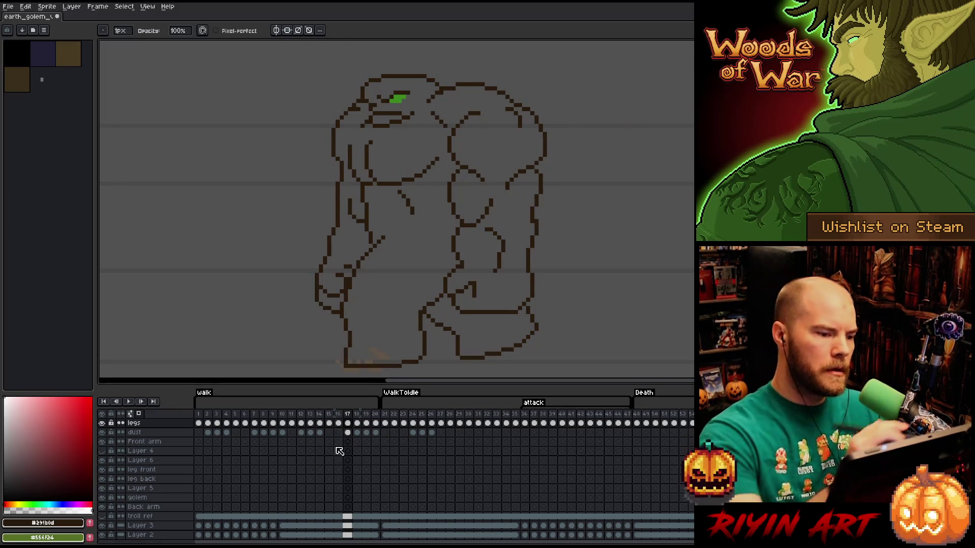
key("m")
mouse_move(356, 107)
left_mouse_down()
mouse_move(347, 282)
mouse_move(281, 158)
left_mouse_up()
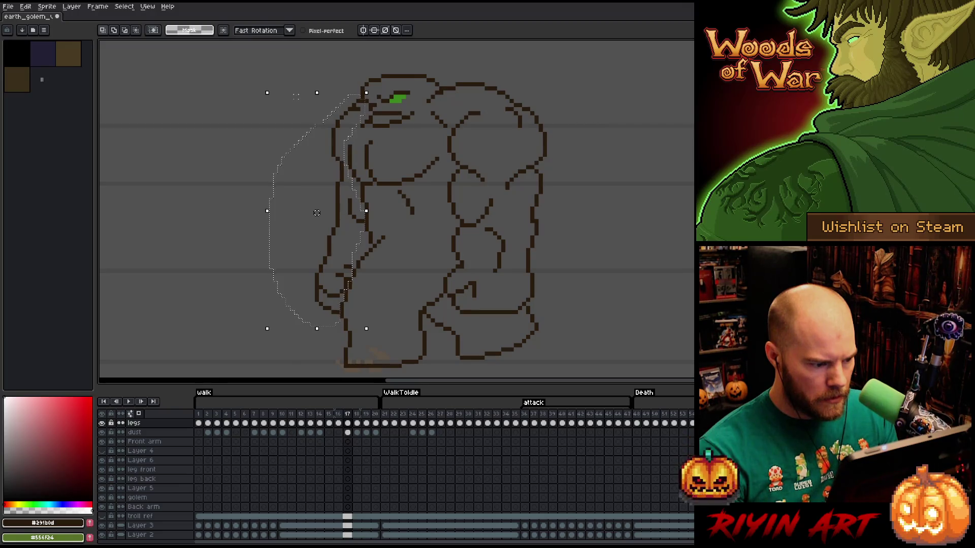
Add the lower arm to the selection, go back to frame 16 and drag the back arm outward to the left.
mouse_move(292, 311)
left_mouse_down()
mouse_move(366, 249)
mouse_move(370, 299)
left_mouse_up()
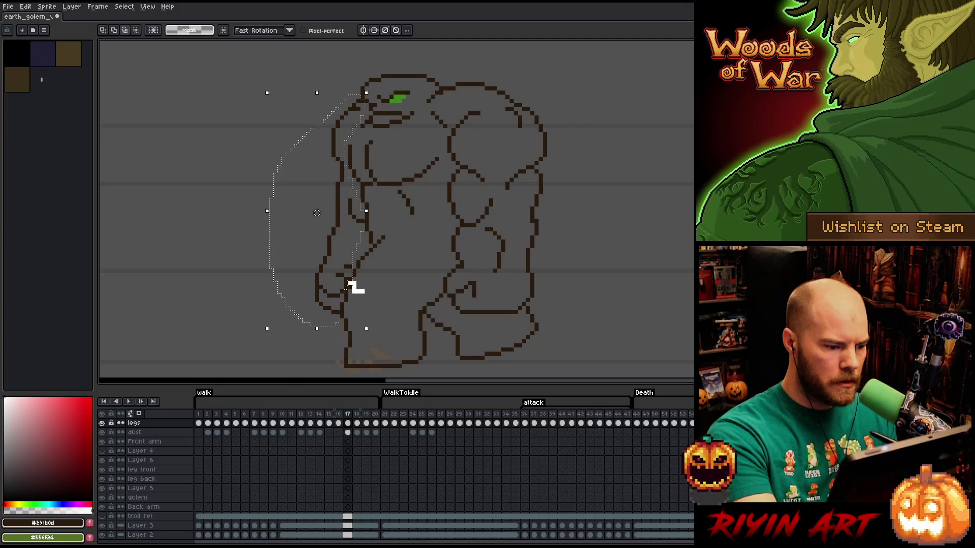
right_click(467, 247)
left_click(418, 336)
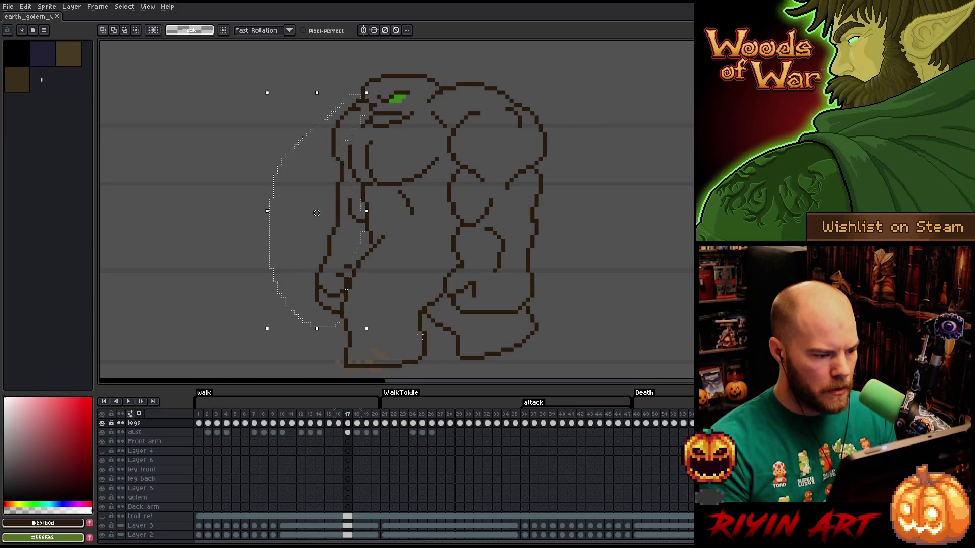
key("Left")
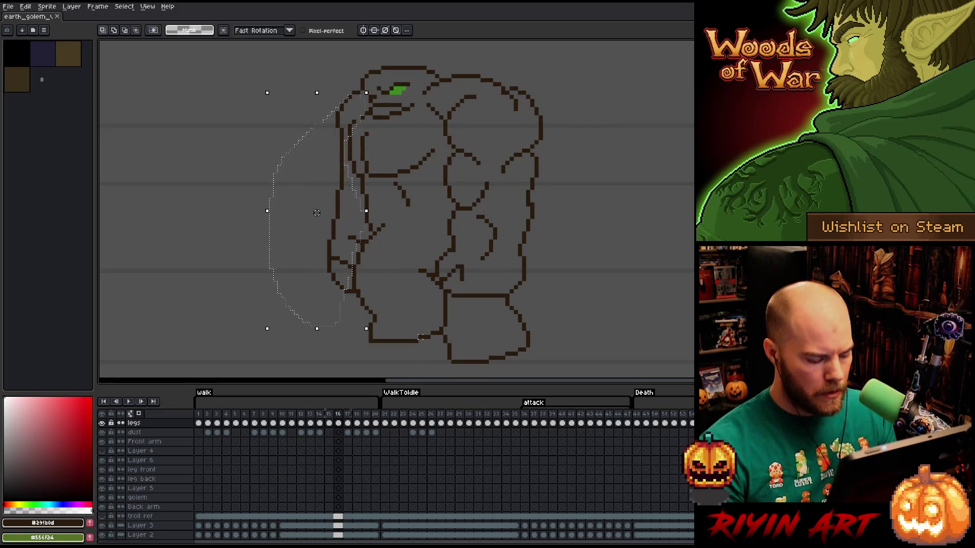
mouse_move(317, 213)
left_mouse_down()
mouse_move(250, 213)
mouse_move(251, 204)
left_mouse_up()
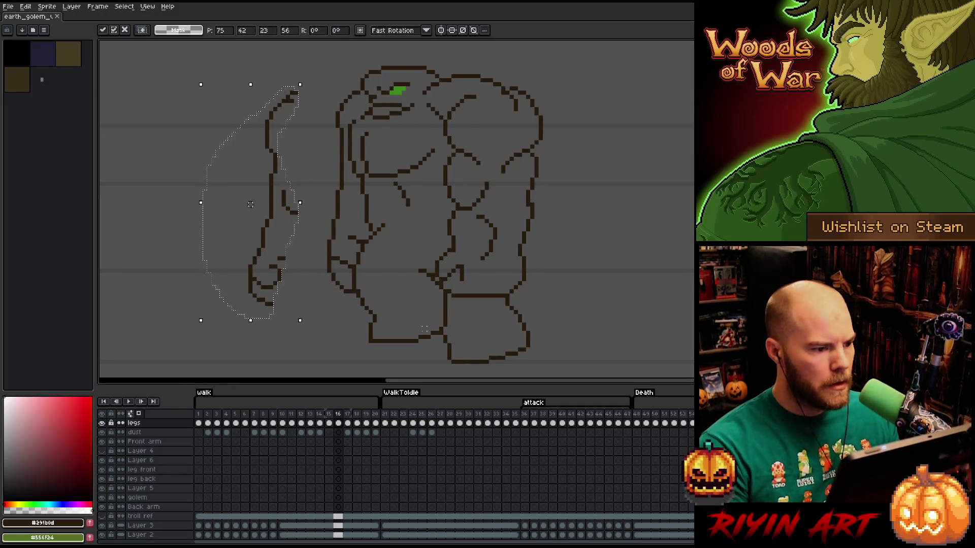
Commit the moved arm, then try marquee selections over the head, shoulders and lower body, clearing each.
key("Return")
left_click_drag(478, 93, 259, 159)
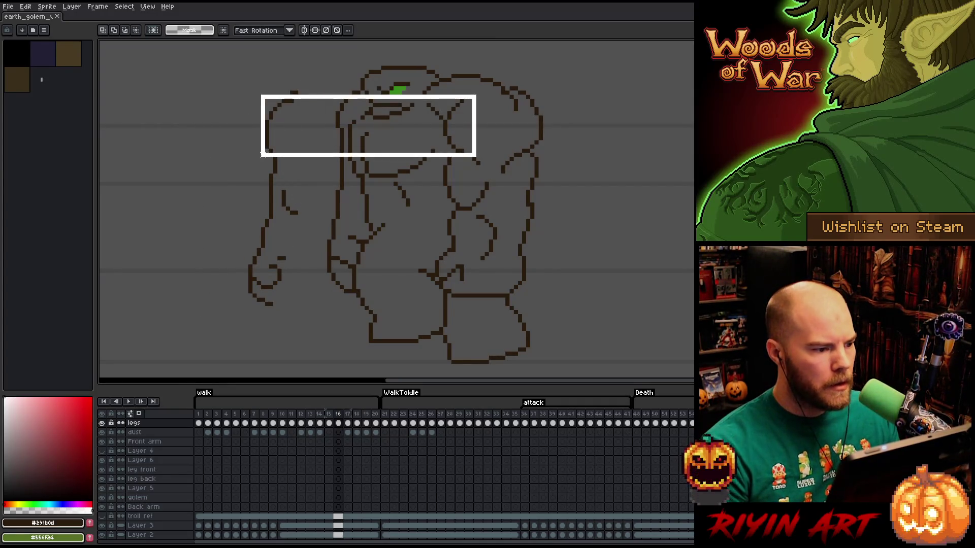
left_click_drag(155, 78, 304, 322)
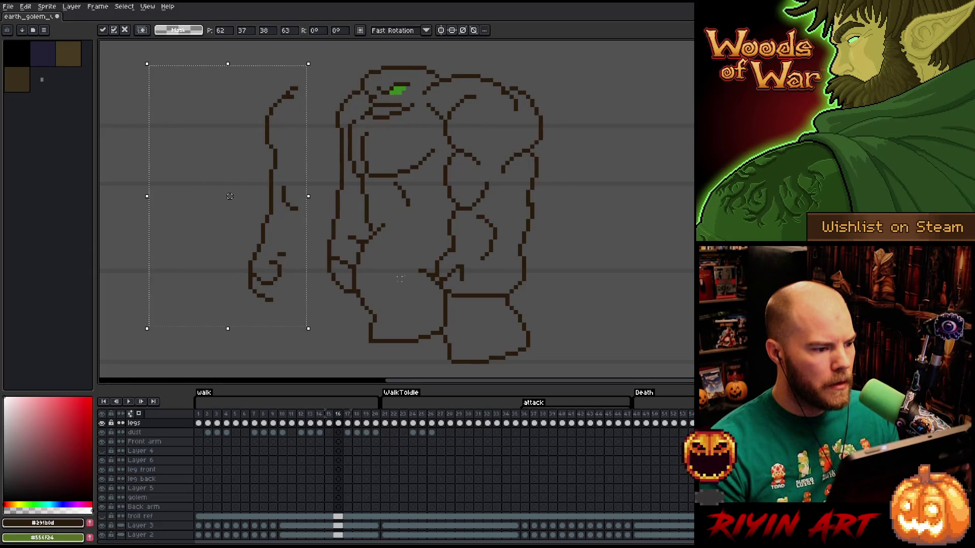
left_click(539, 134)
left_click_drag(477, 93, 256, 152)
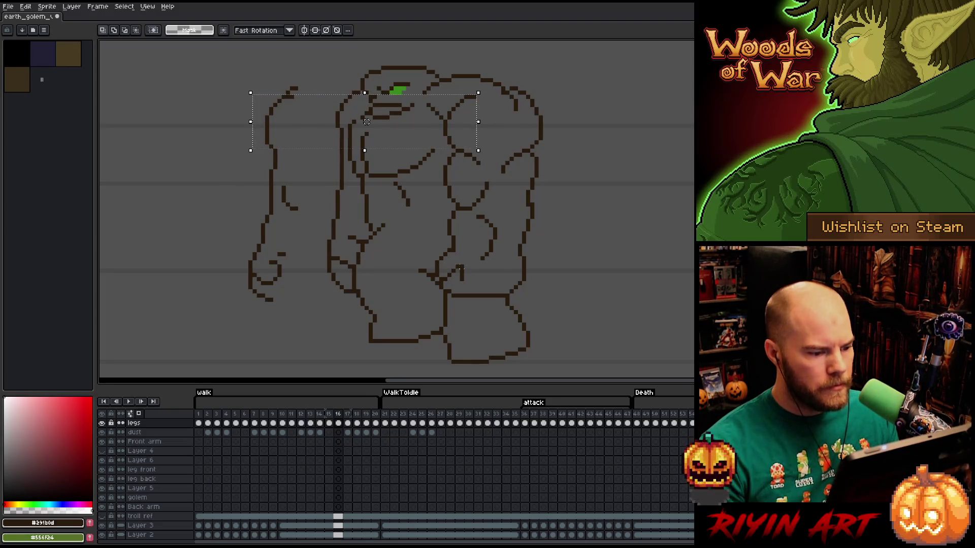
left_click_drag(478, 285, 241, 348)
left_click(486, 292)
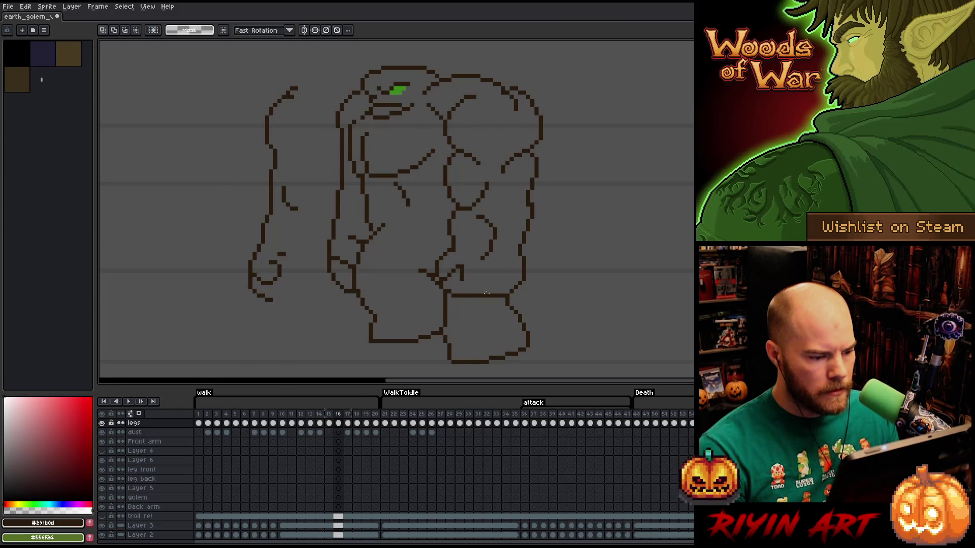
left_click_drag(485, 293, 205, 349)
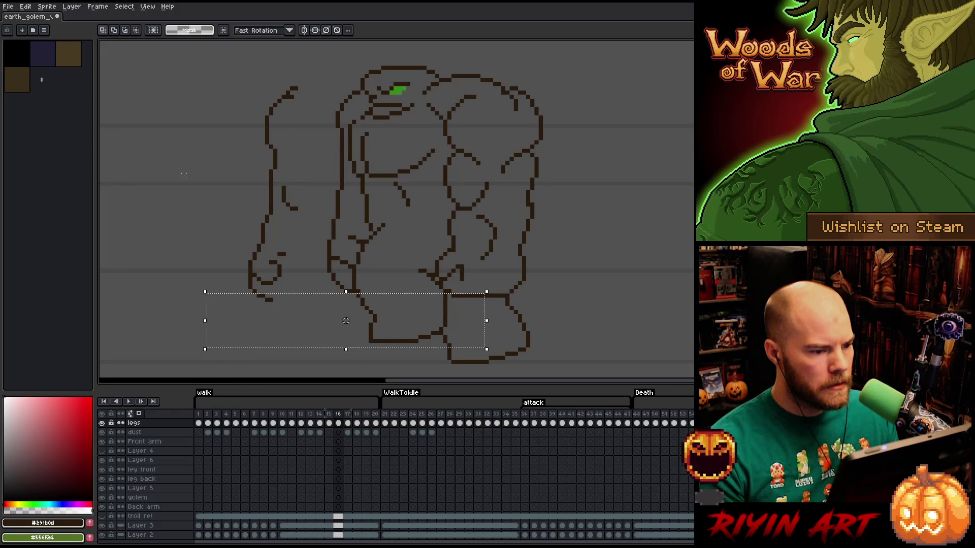
Select strips over the torso, back arm and legs in turn, cancelling each selection.
left_click_drag(477, 92, 441, 296)
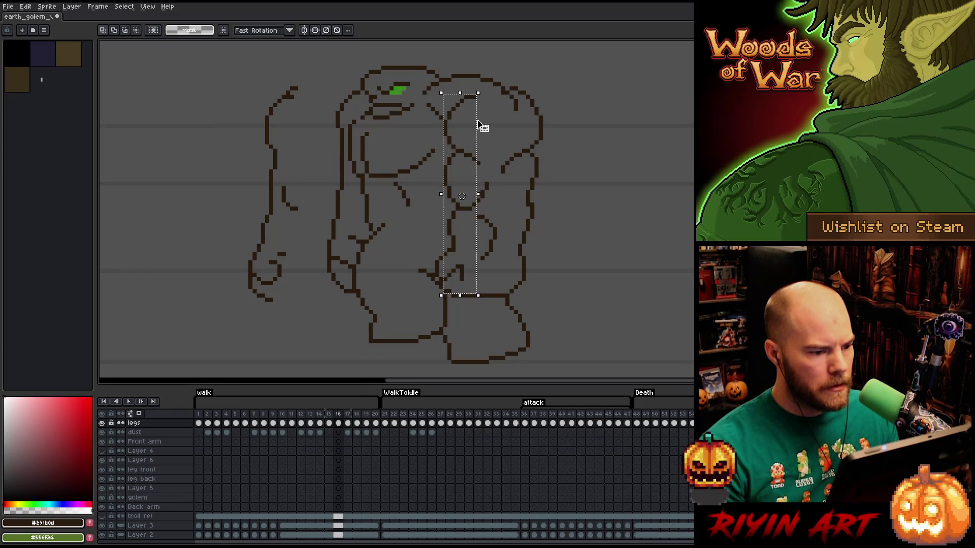
left_click_drag(269, 95, 302, 294)
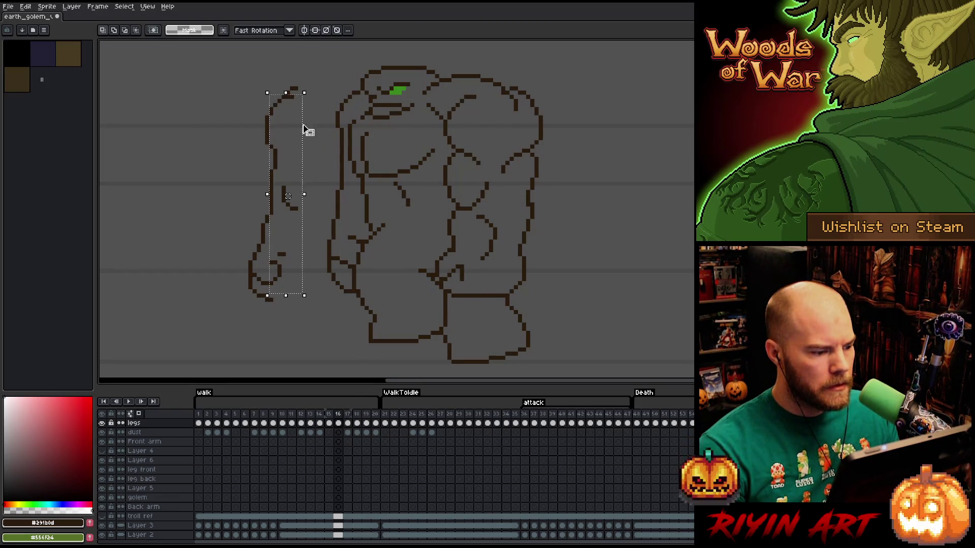
left_click_drag(210, 176, 316, 320)
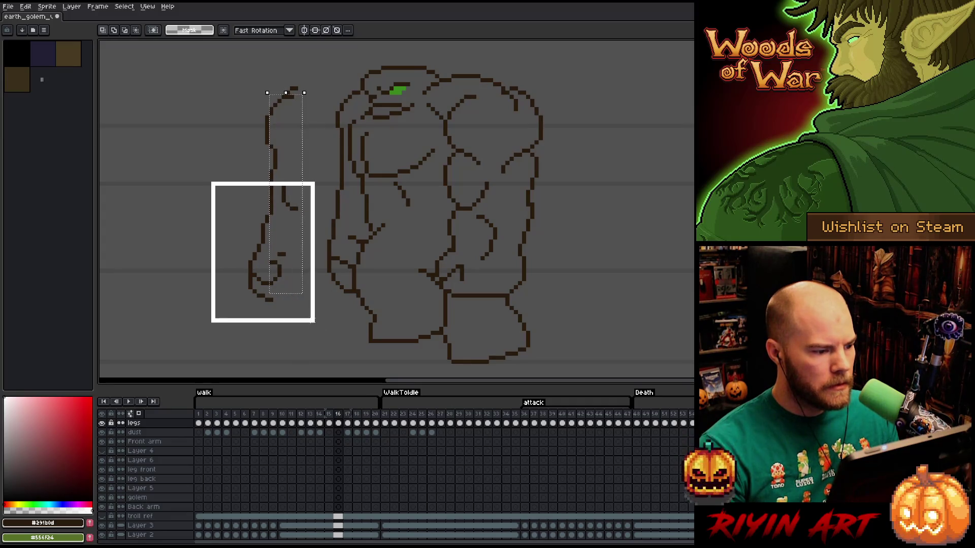
key("ctrl+d")
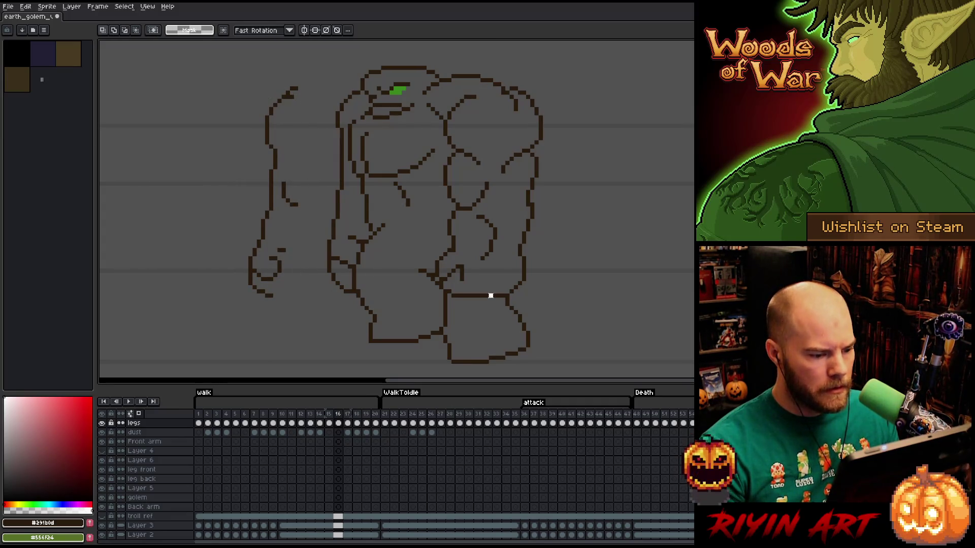
left_click_drag(493, 293, 201, 353)
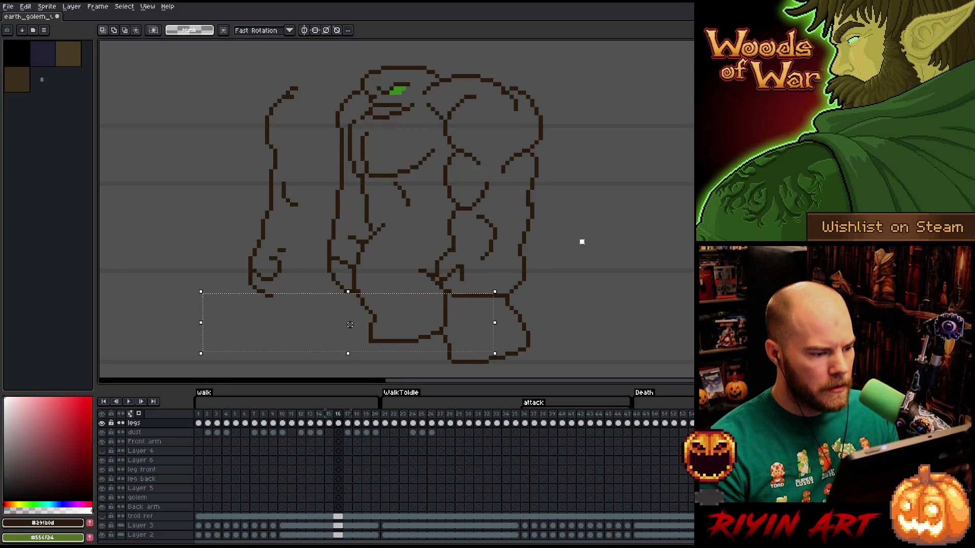
left_click_drag(308, 168, 183, 308)
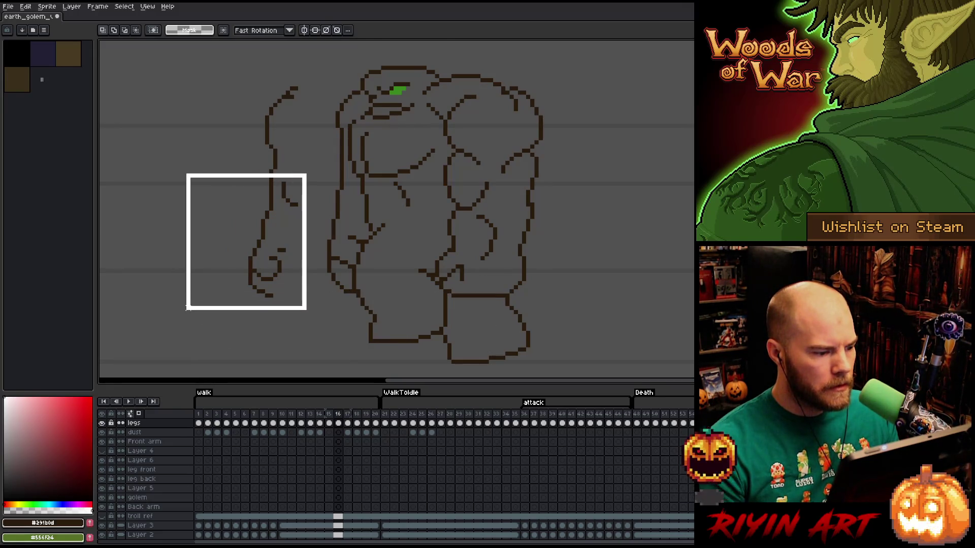
key("ctrl+d")
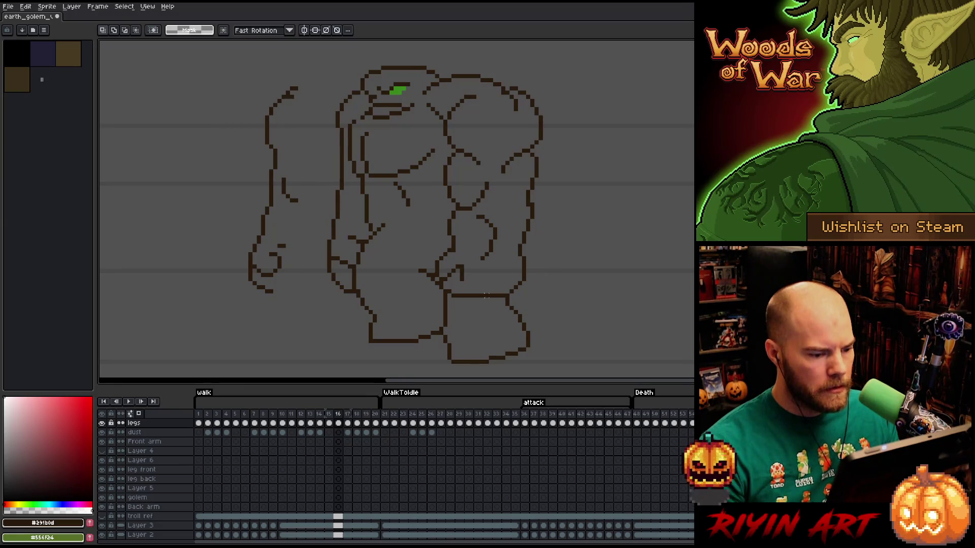
left_click_drag(488, 296, 191, 346)
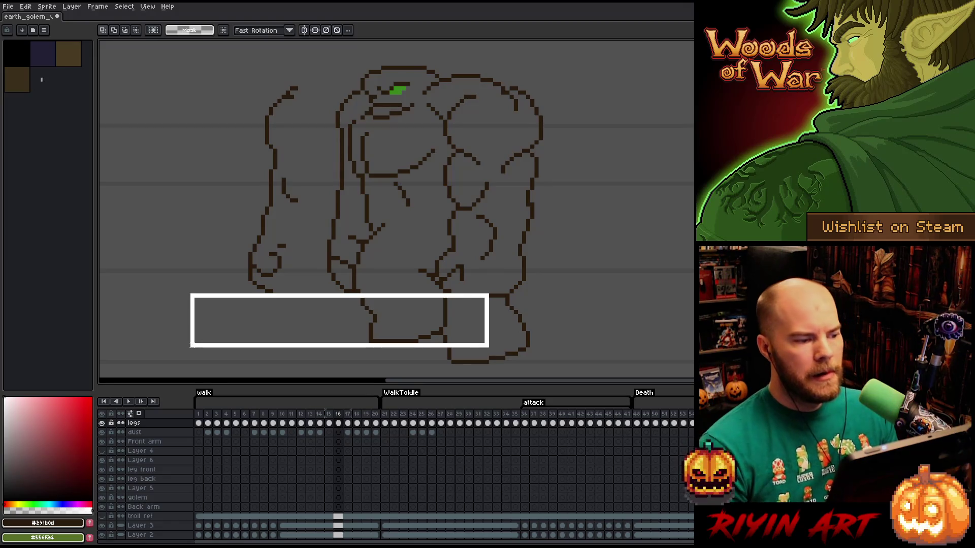
left_click_drag(191, 346, 191, 346)
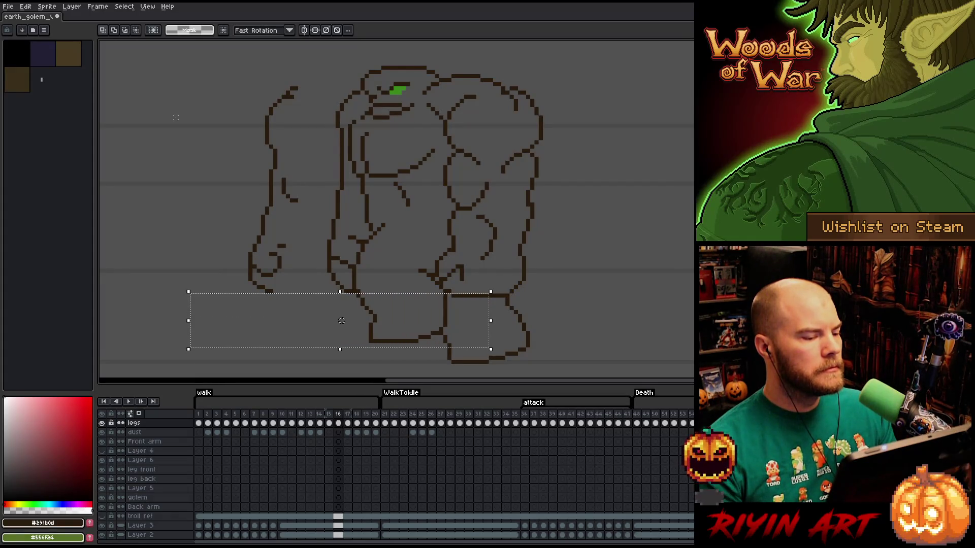
left_click(470, 216)
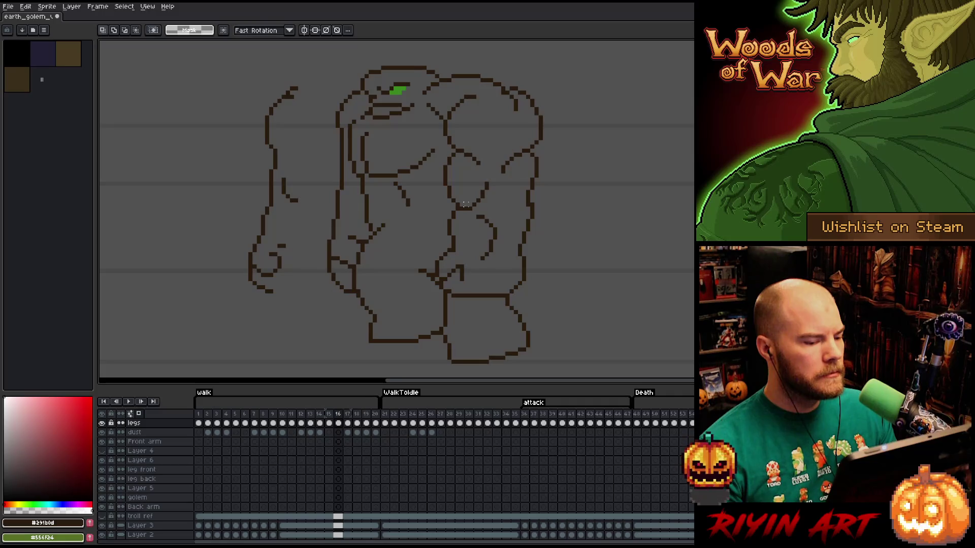
Select the back arm and a chest band, trim the selection, then clear it with nothing left floating.
left_click_drag(464, 207, 230, 239)
mouse_move(316, 171)
left_mouse_down()
mouse_move(277, 220)
mouse_move(466, 238)
left_mouse_up()
left_click(376, 225)
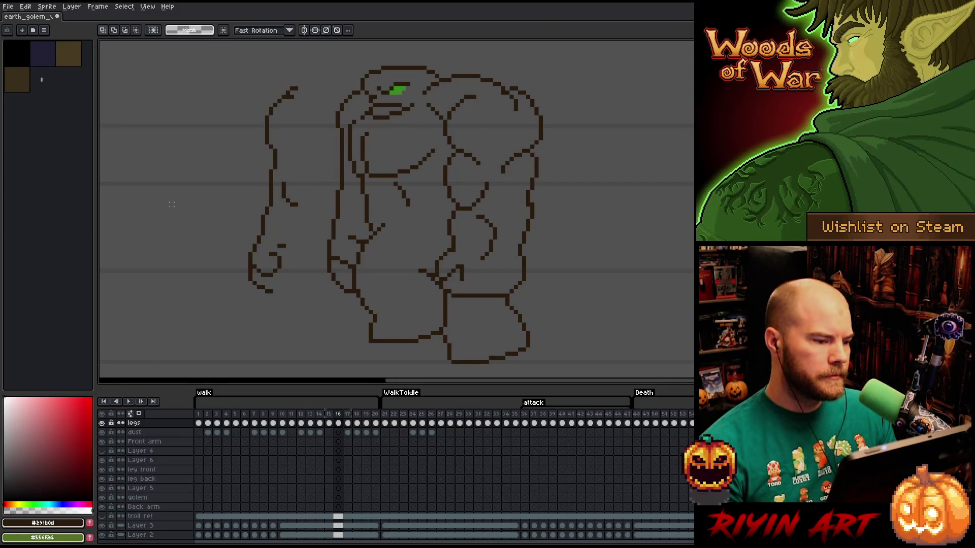
left_click_drag(458, 144, 210, 175)
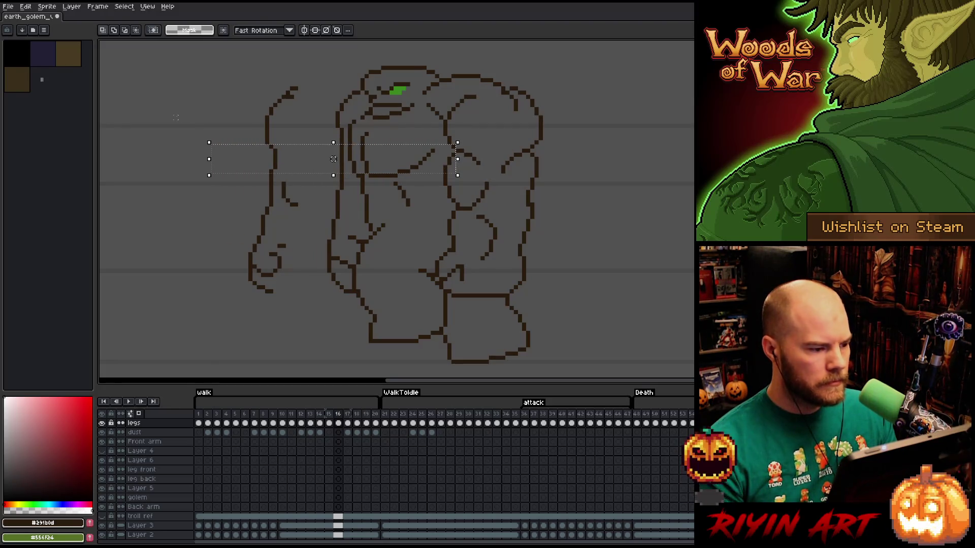
left_click_drag(174, 116, 304, 180)
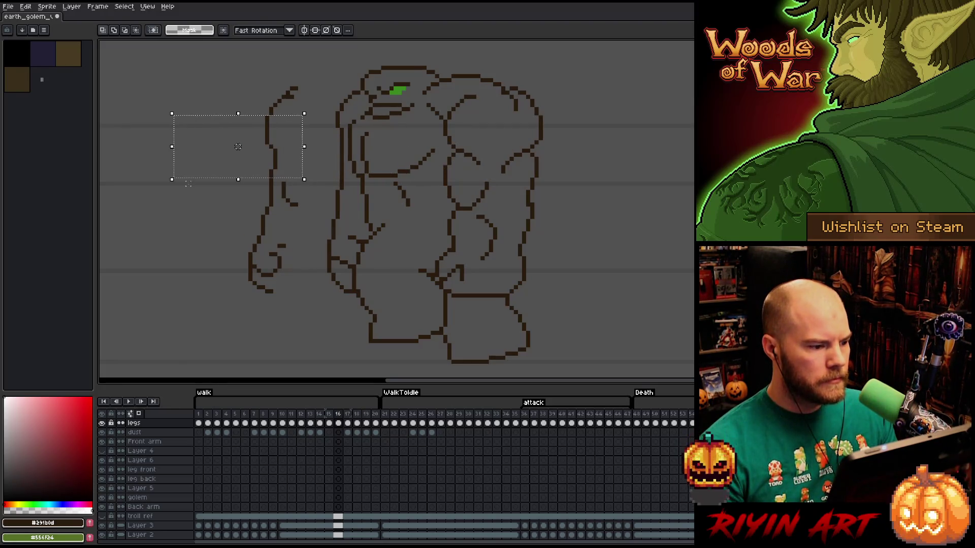
left_click_drag(320, 85, 189, 131)
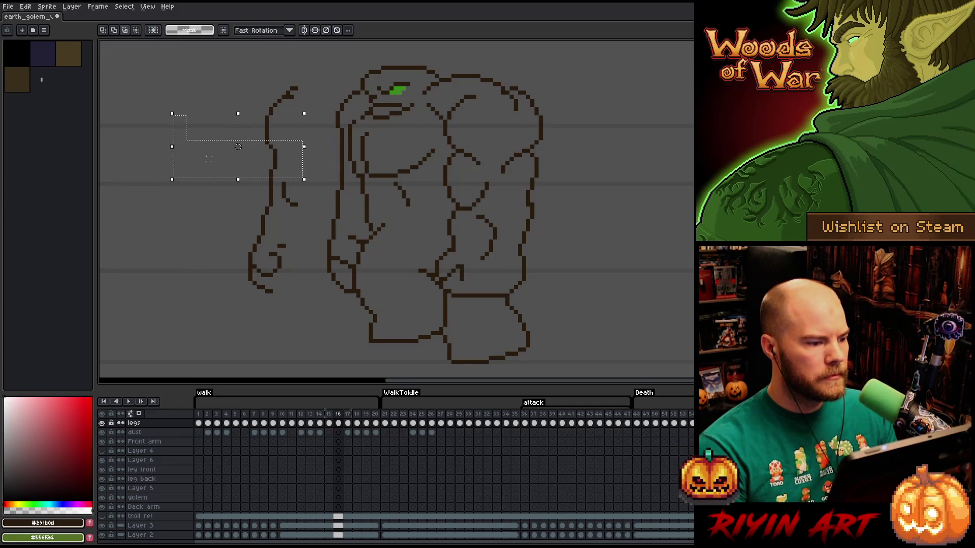
key("ctrl+d")
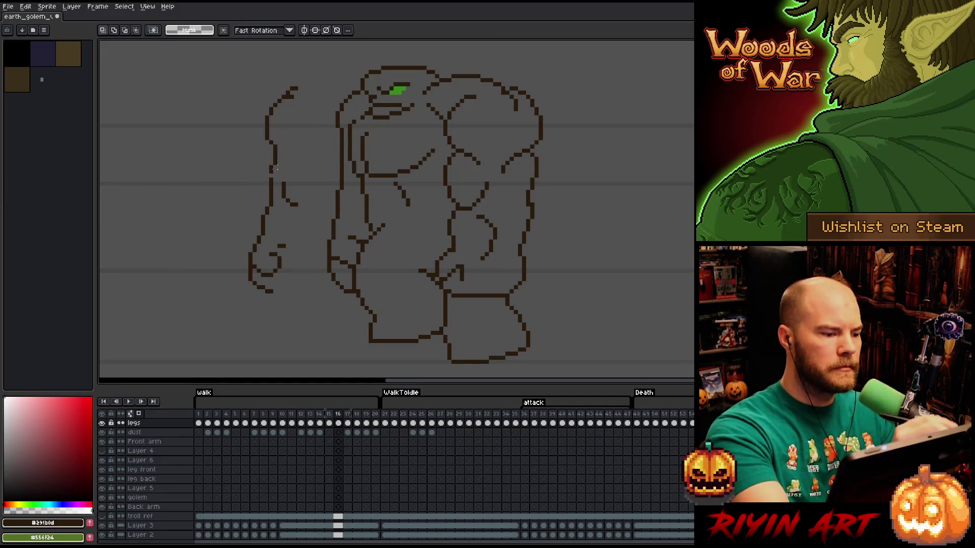
key("b")
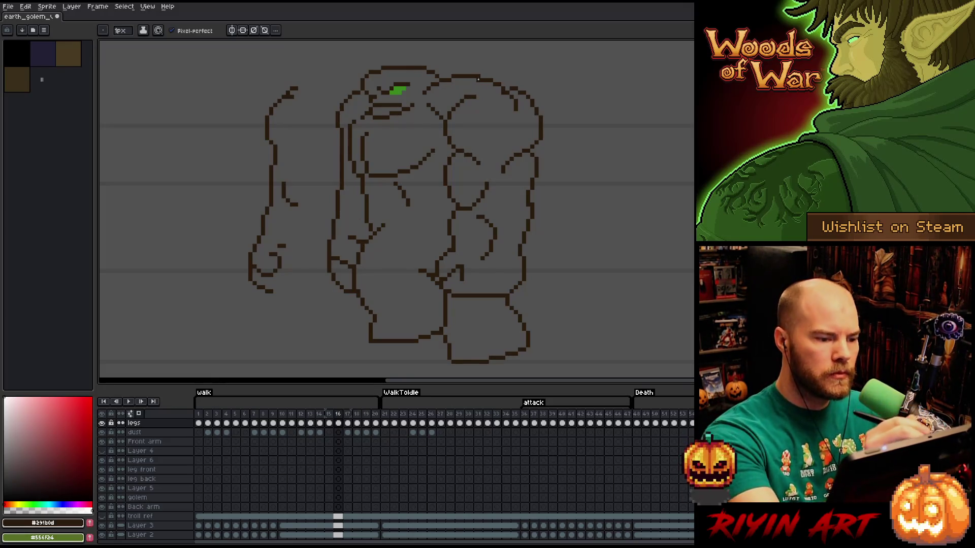
Erase the old left torso outline, draw a short stroke on the inner torso line, then go back a frame.
mouse_move(353, 93)
left_mouse_down()
mouse_move(338, 122)
mouse_move(333, 283)
mouse_move(333, 254)
left_mouse_up()
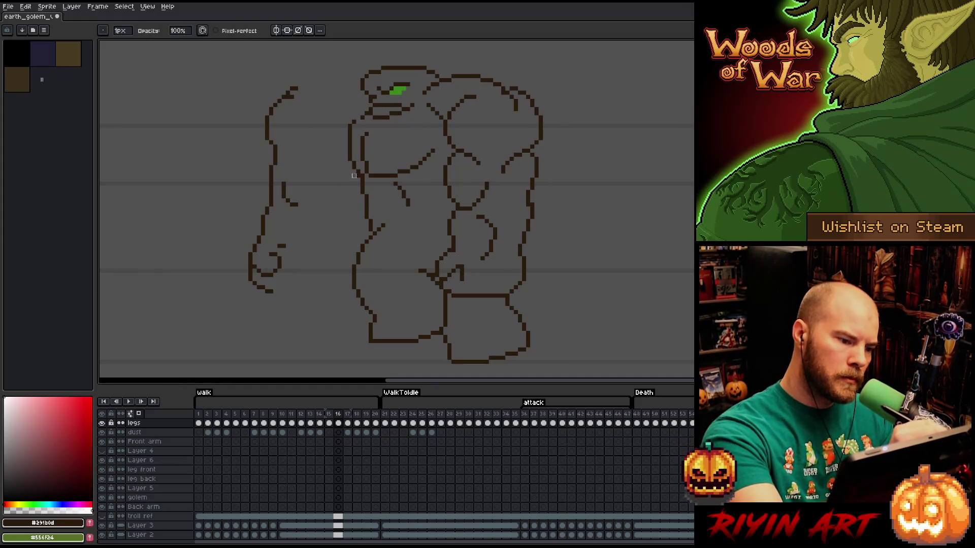
key("e")
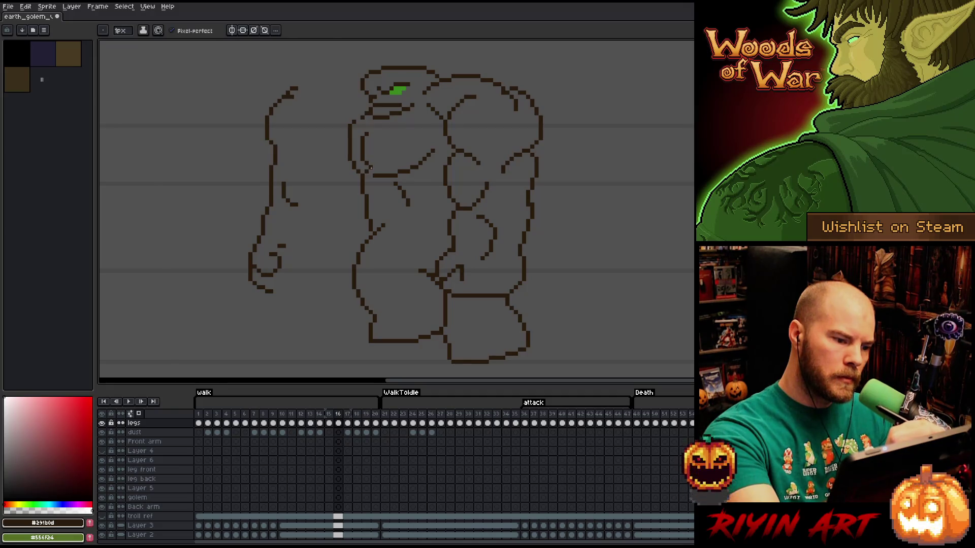
left_click_drag(367, 156, 365, 166)
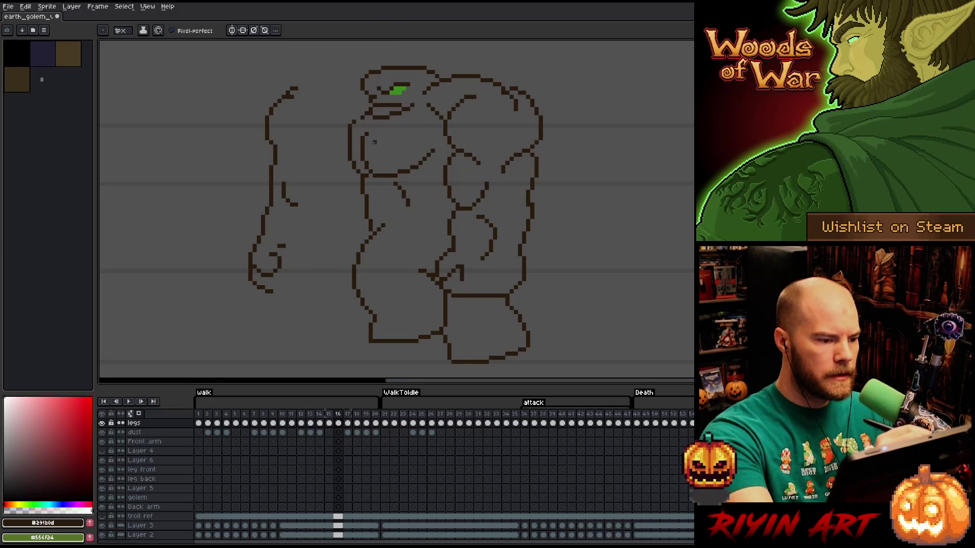
key("b")
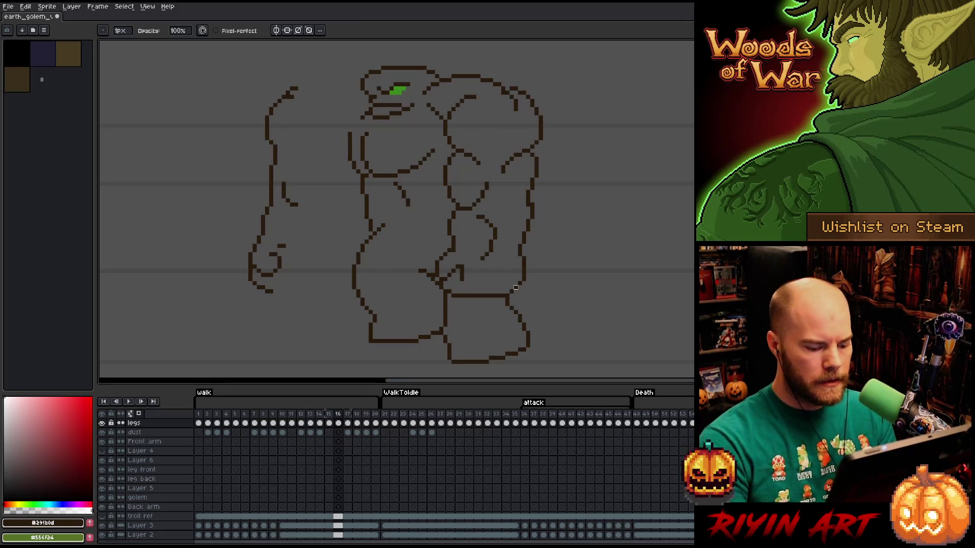
key("Left")
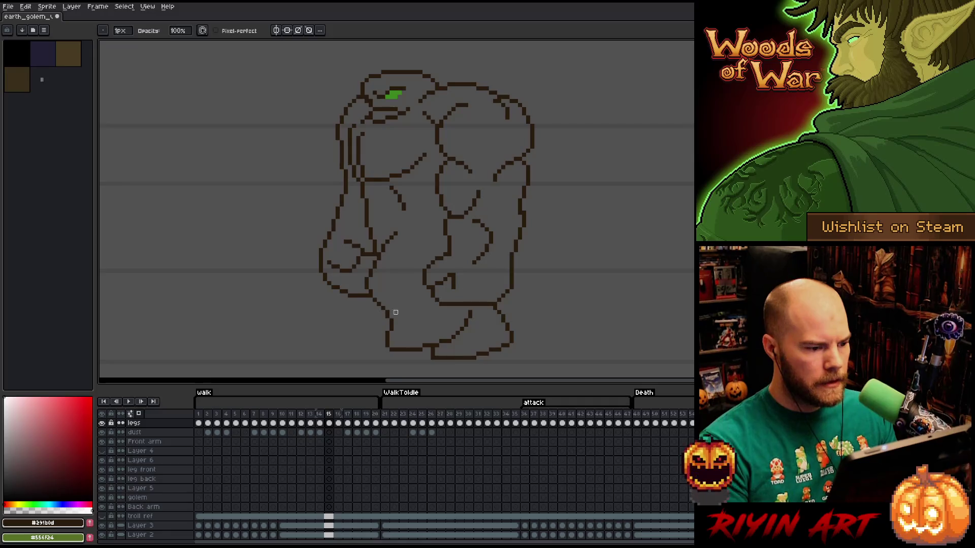
Flip back and forth between frames 14 to 17 to compare the back-arm poses, ending on frame 16.
key("m")
key("Left")
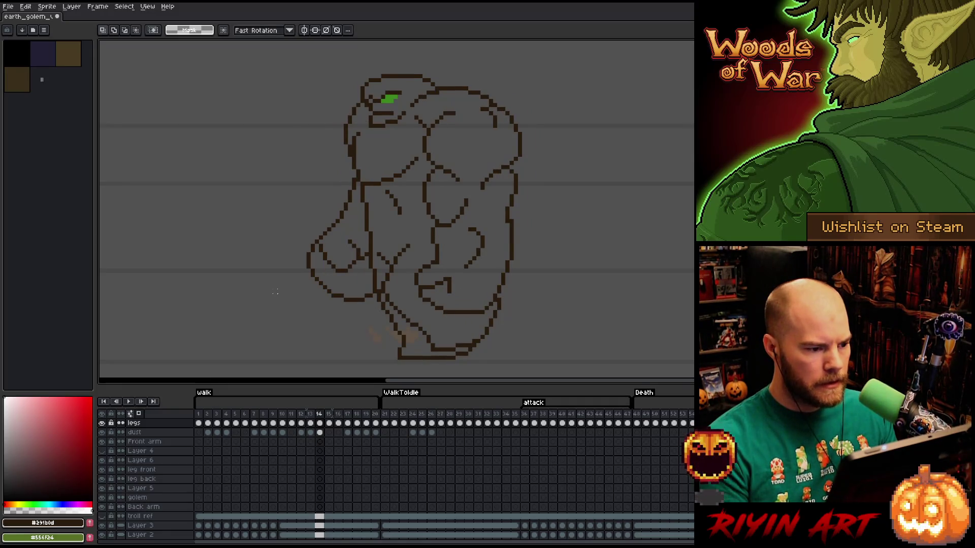
key("Right")
key("Right")
key("Right")
key("Left")
key("Right")
key("Left")
key("b")
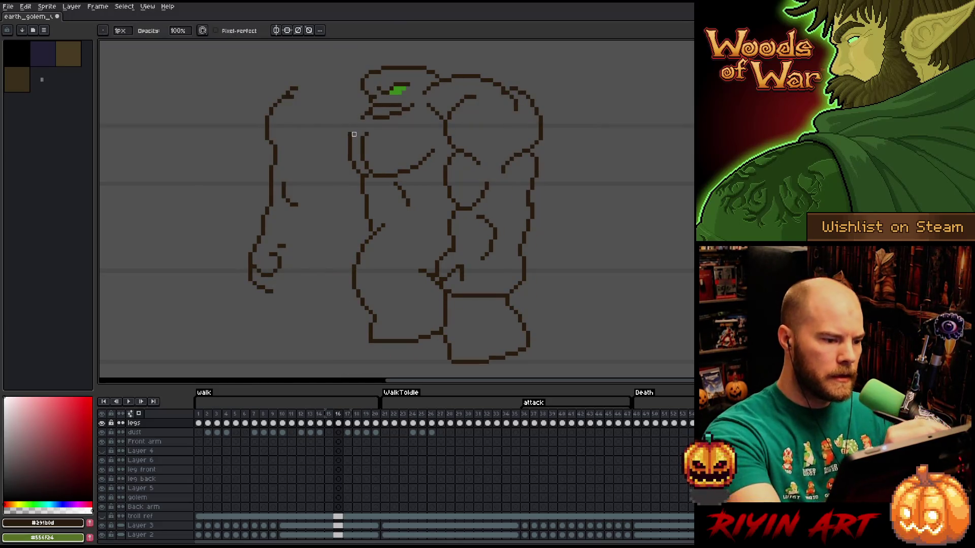
key("Right")
key("Left")
key("Right")
key("Left")
key("Right")
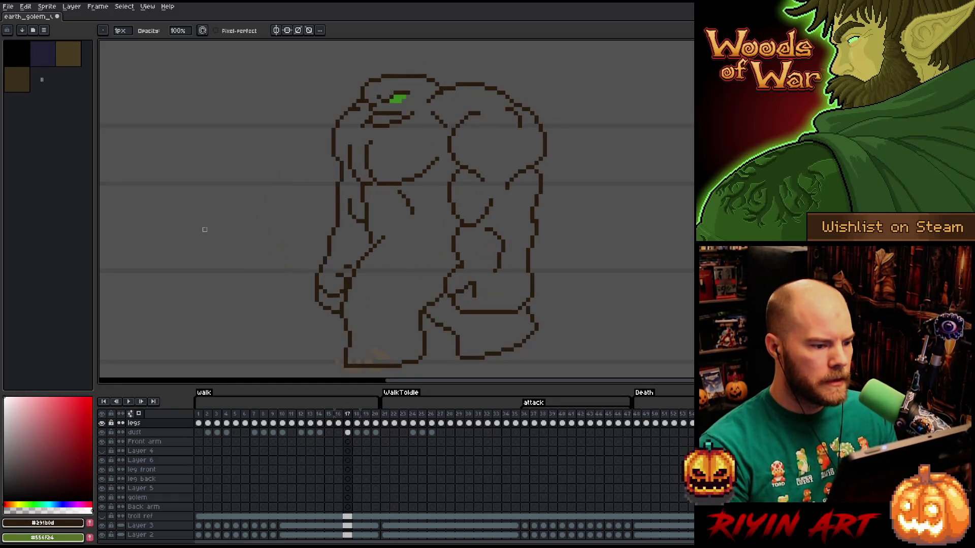
key("Left")
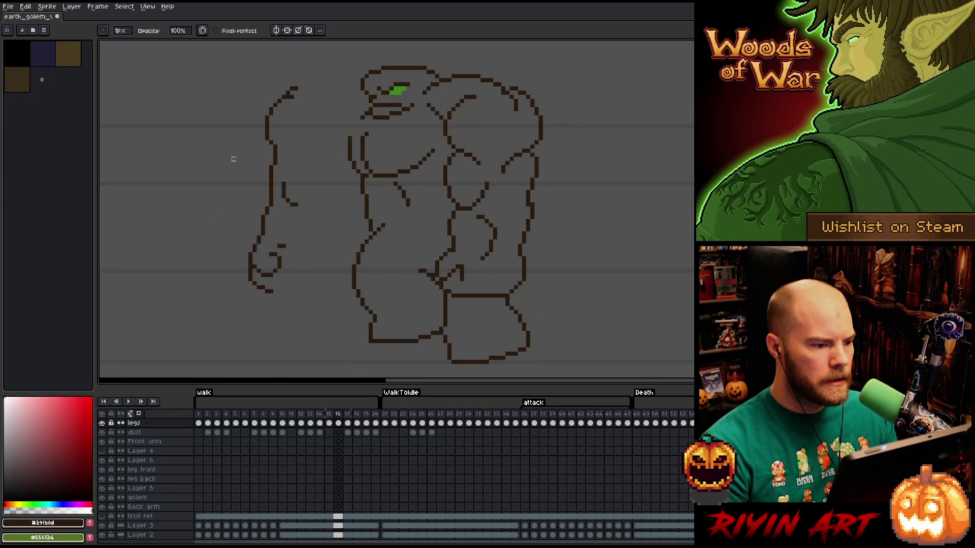
Marquee-select frame 16's back arm and check it against frames 15 and 17 by flipping frames.
key("m")
mouse_move(186, 71)
left_mouse_down()
mouse_move(204, 148)
mouse_move(320, 303)
left_mouse_up()
key("Right")
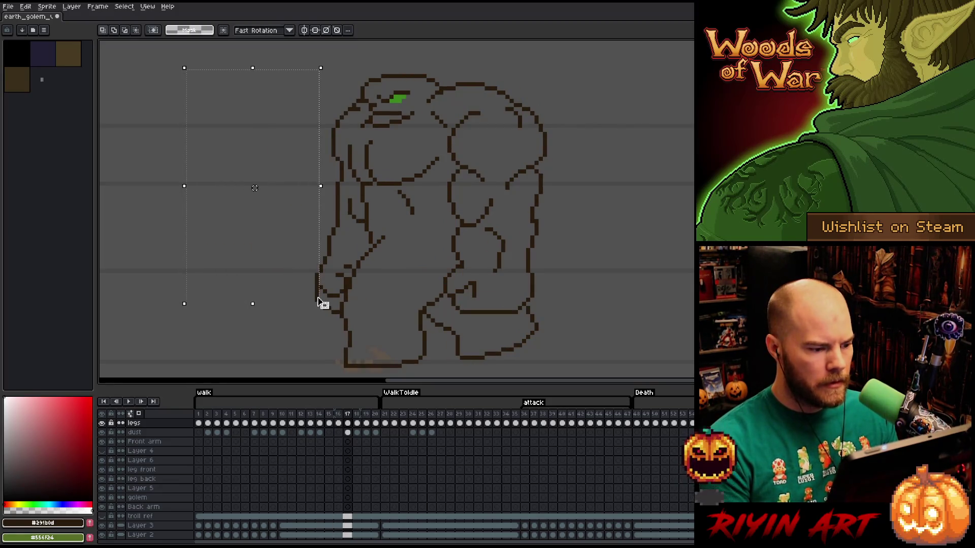
key("Left")
key("Left")
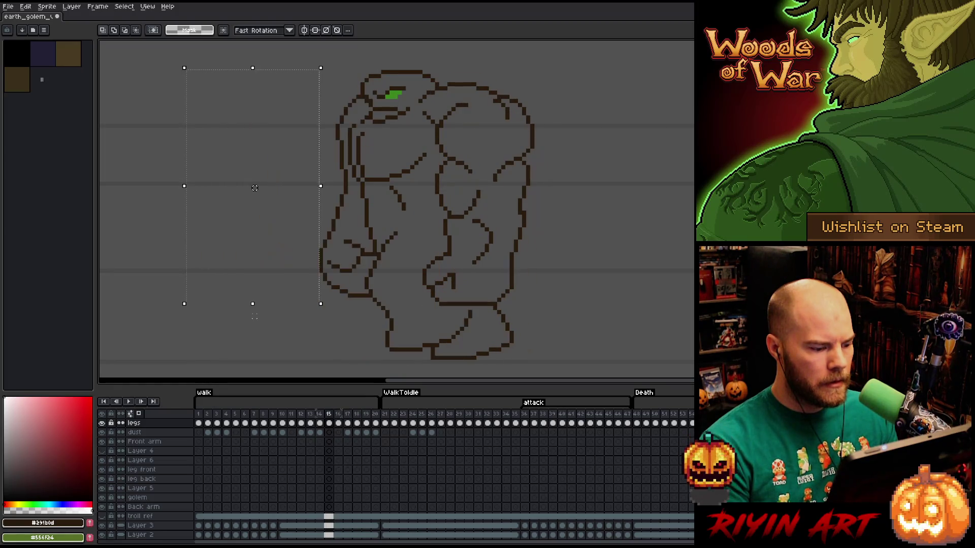
key("Right")
key("Right")
key("Left")
key("Right")
key("Left")
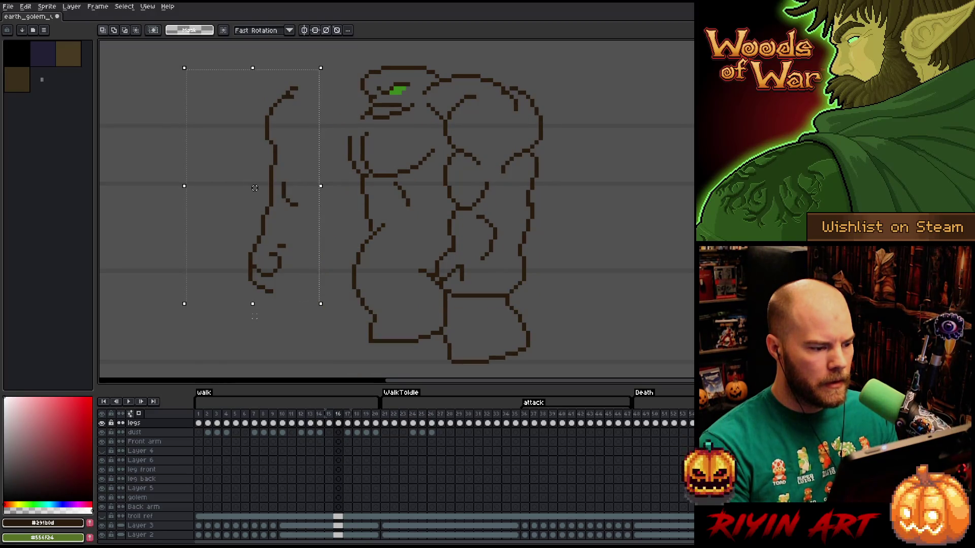
key("Right")
key("Left")
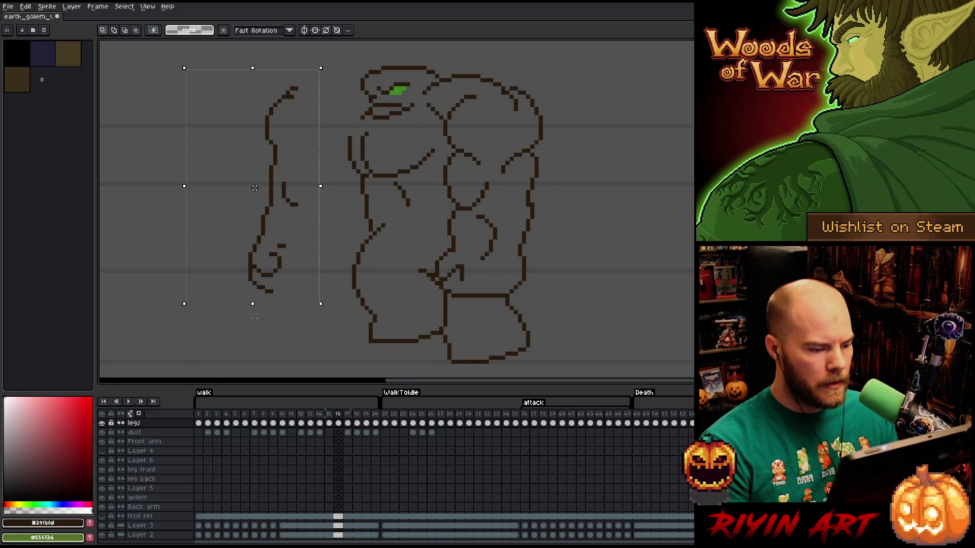
key("Right")
key("Left")
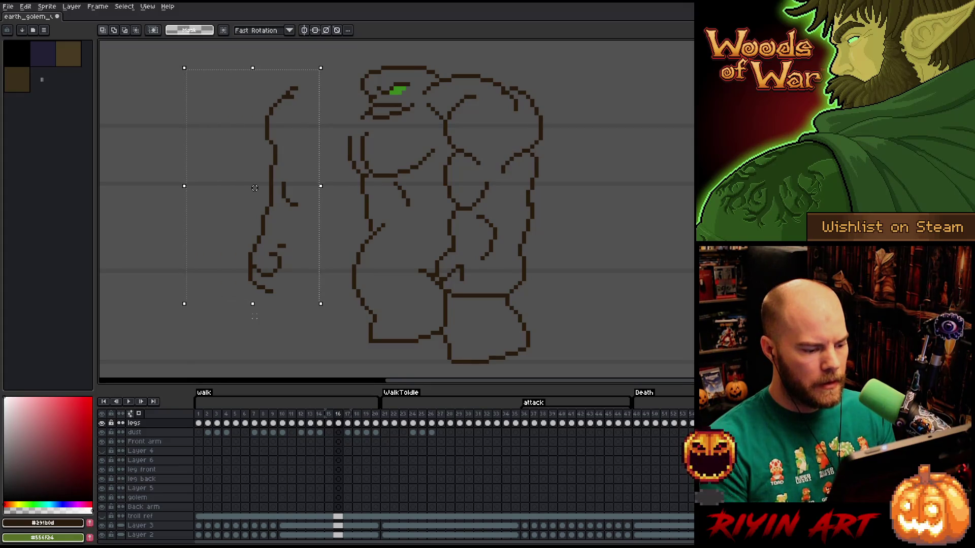
key("Left")
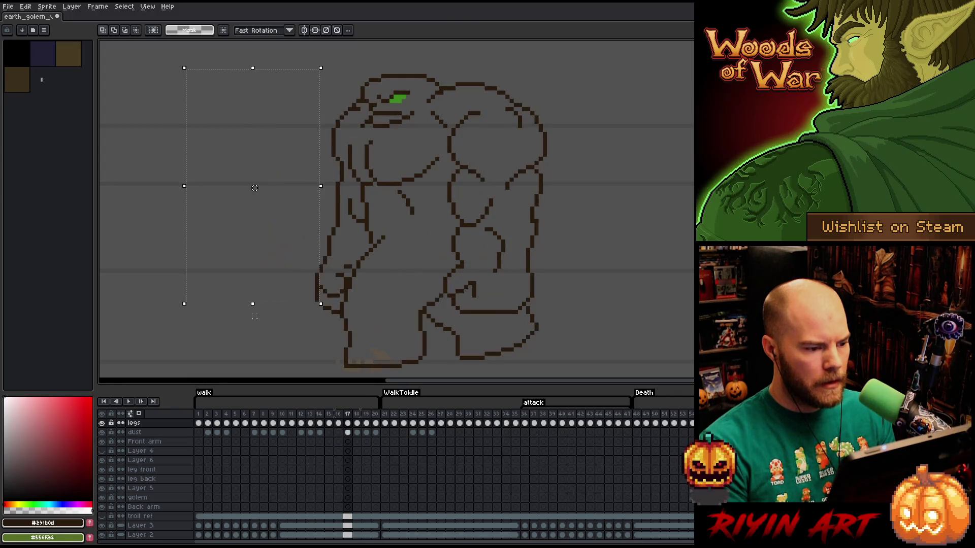
key("Right")
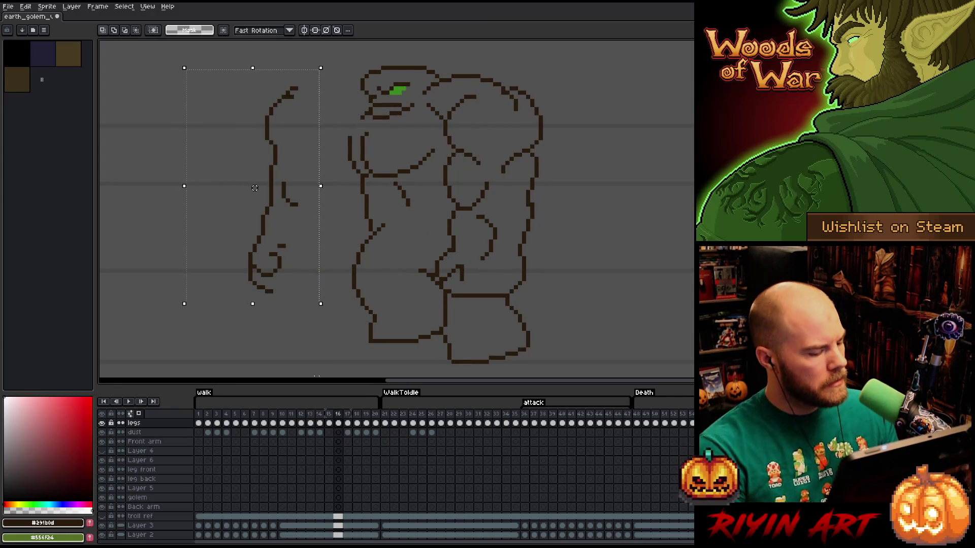
scroll(125, 533, "down", 1)
Turn on onion skinning and shift the selected back arm right toward the body, then drop it in place.
left_click(105, 533)
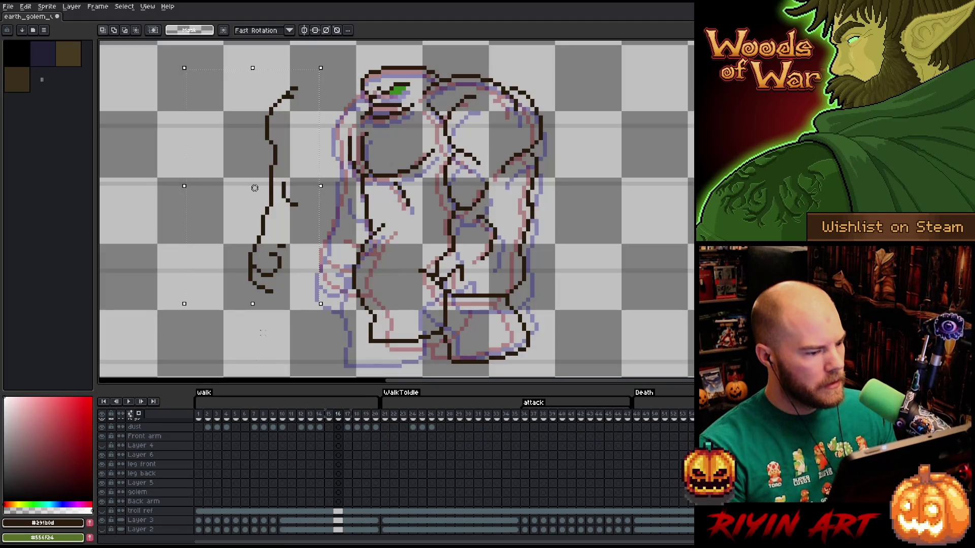
mouse_move(271, 128)
left_mouse_down()
mouse_move(339, 137)
mouse_move(300, 137)
left_mouse_up()
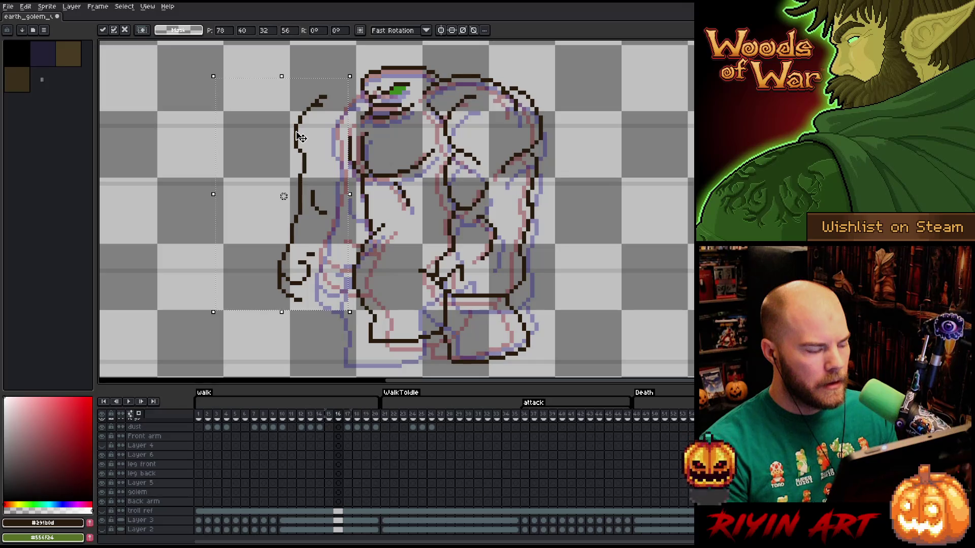
key("Escape")
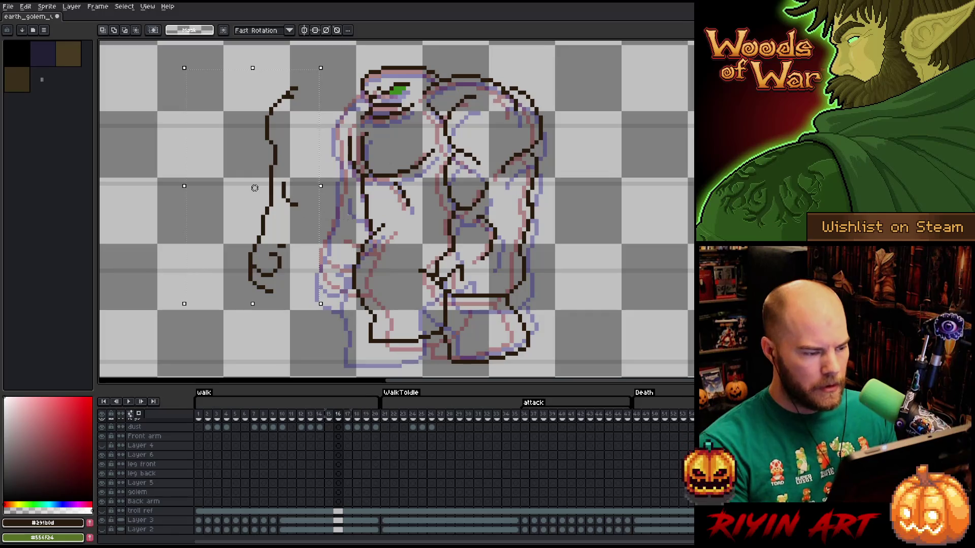
left_click_drag(275, 200, 338, 198)
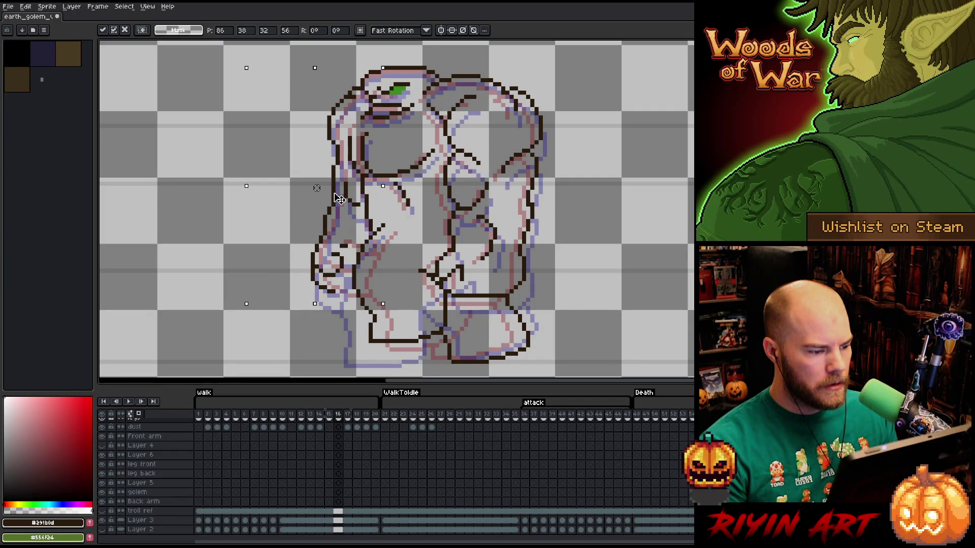
left_click_drag(339, 198, 322, 198)
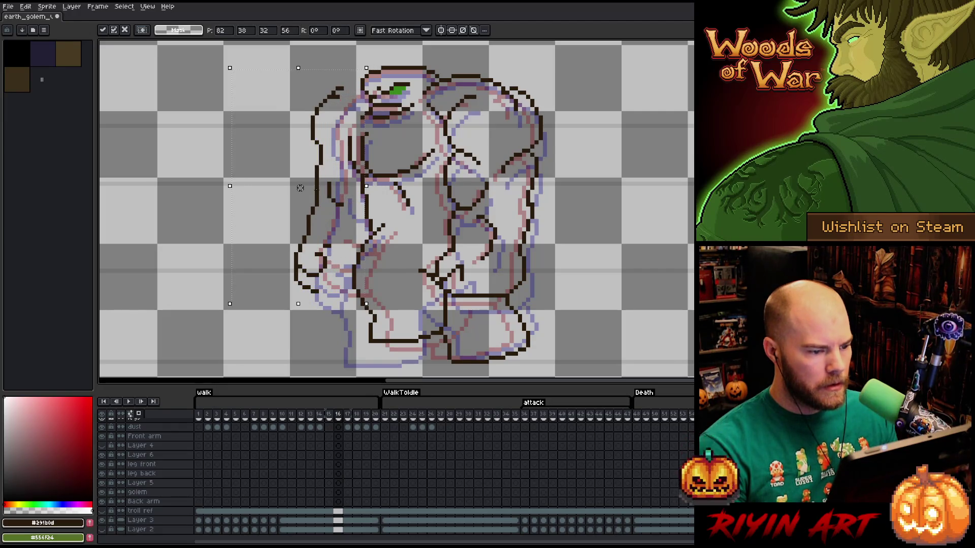
key("ctrl+d")
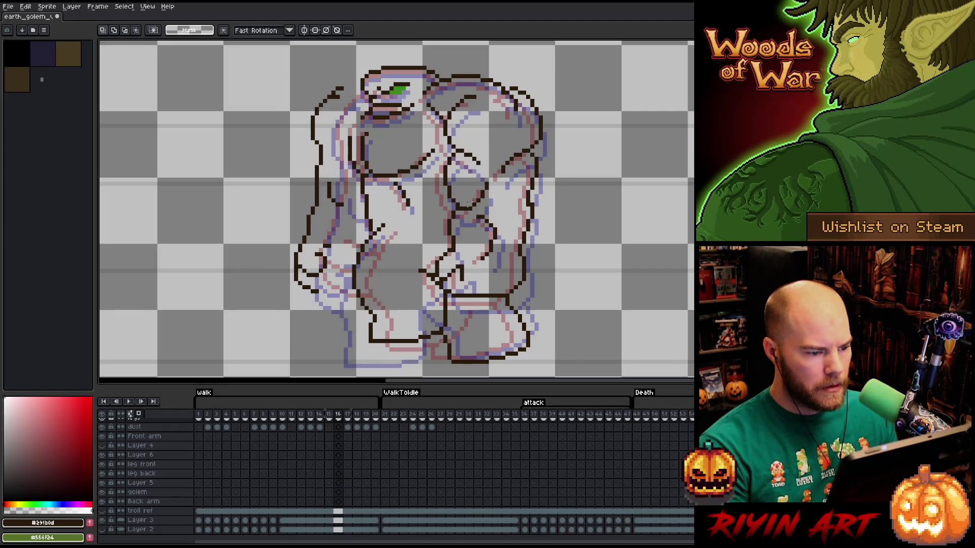
Select strips across the torso and legs, then cancel the selection.
left_click_drag(467, 207, 283, 228)
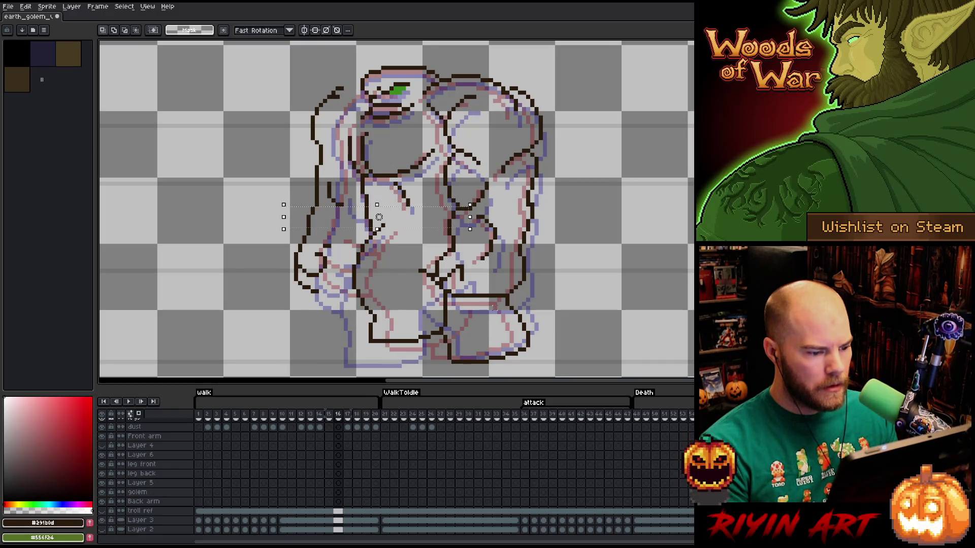
left_click_drag(489, 294, 278, 320)
key("ctrl+d")
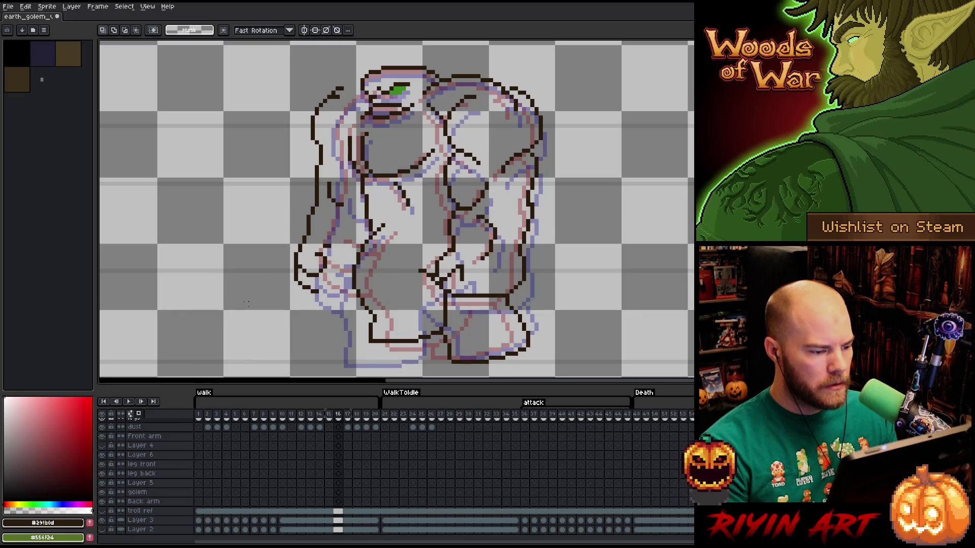
Flip between frames 15, 16 and 17 to compare the arm pose, returning to frame 16.
key("Left")
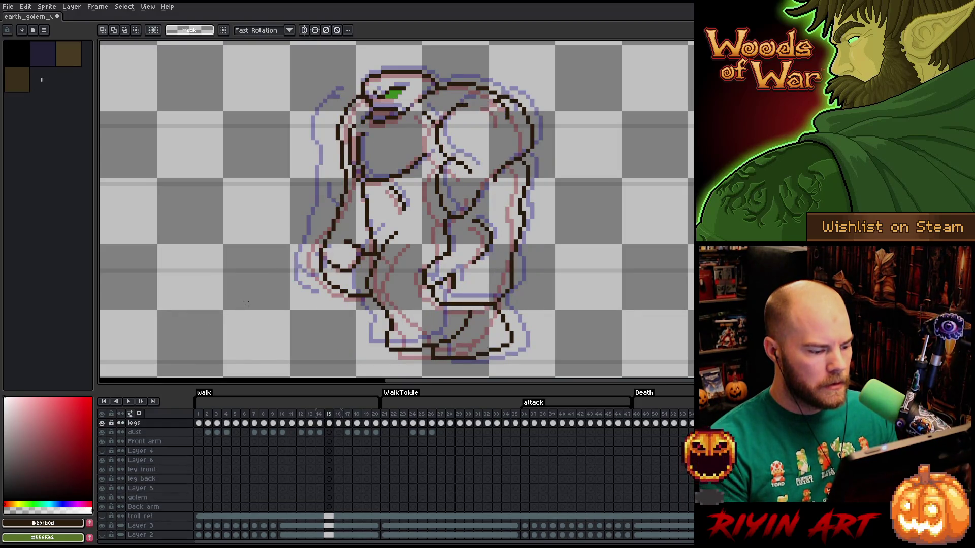
key("Right")
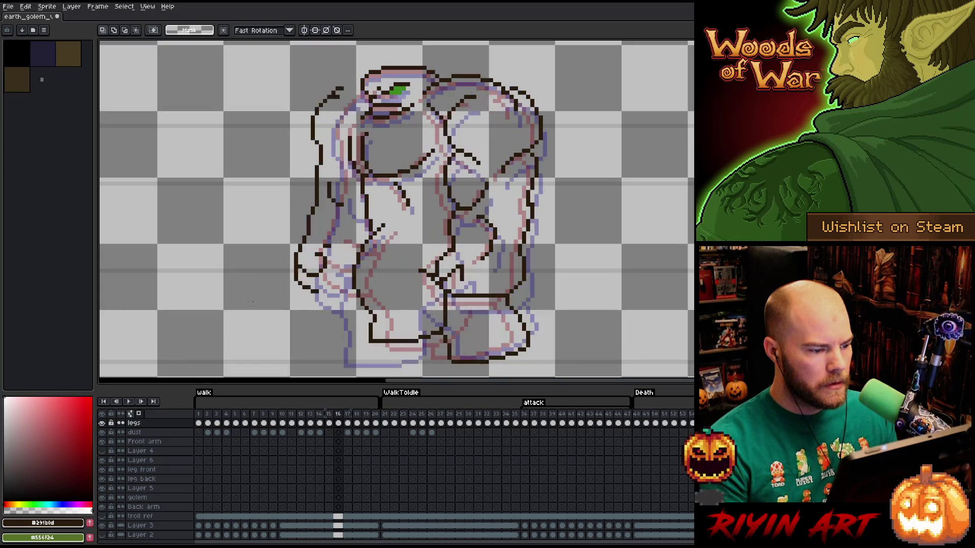
key("Right")
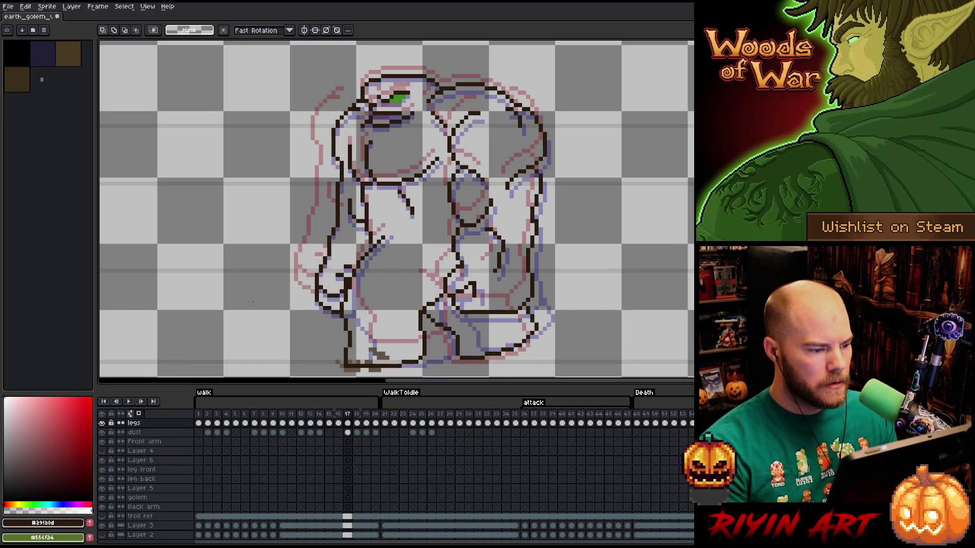
key("Left")
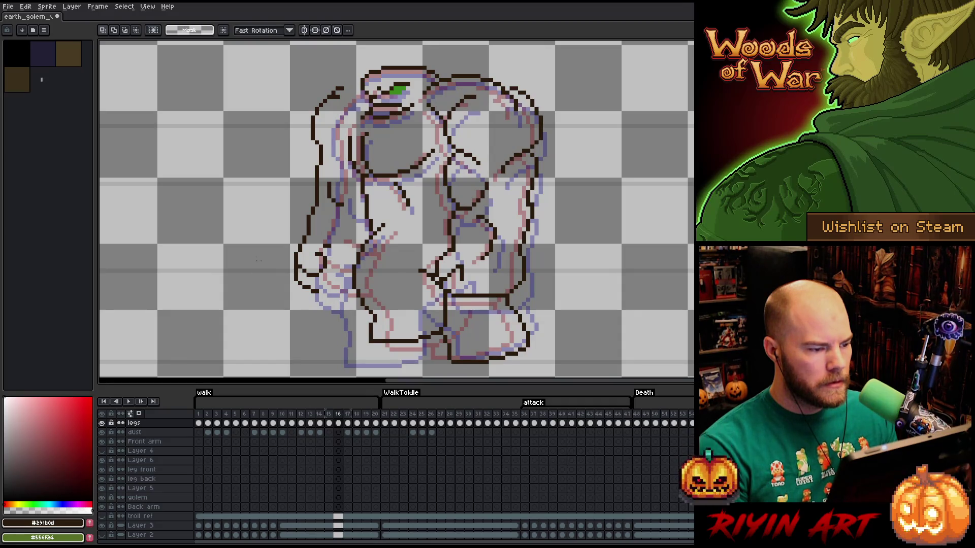
key("Left")
key("Right")
key("Right")
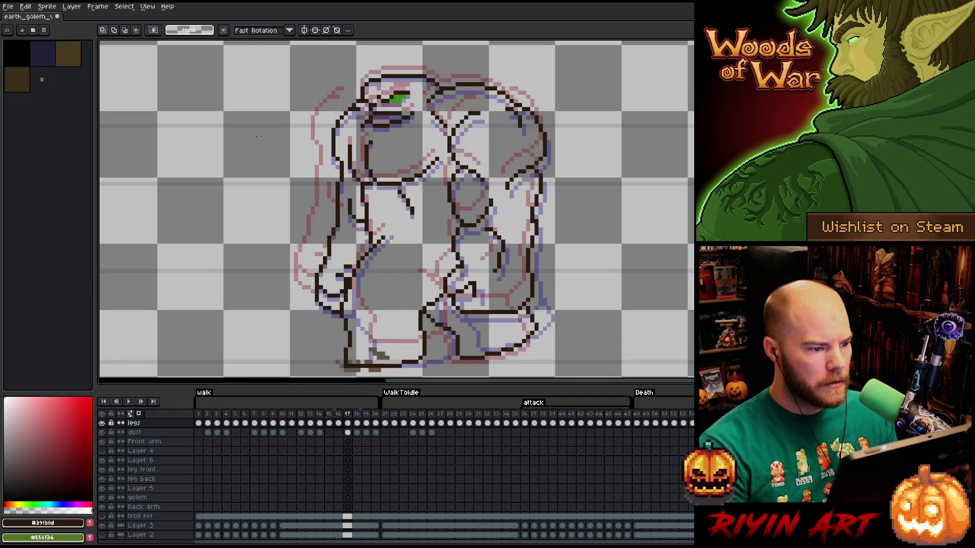
key("Left")
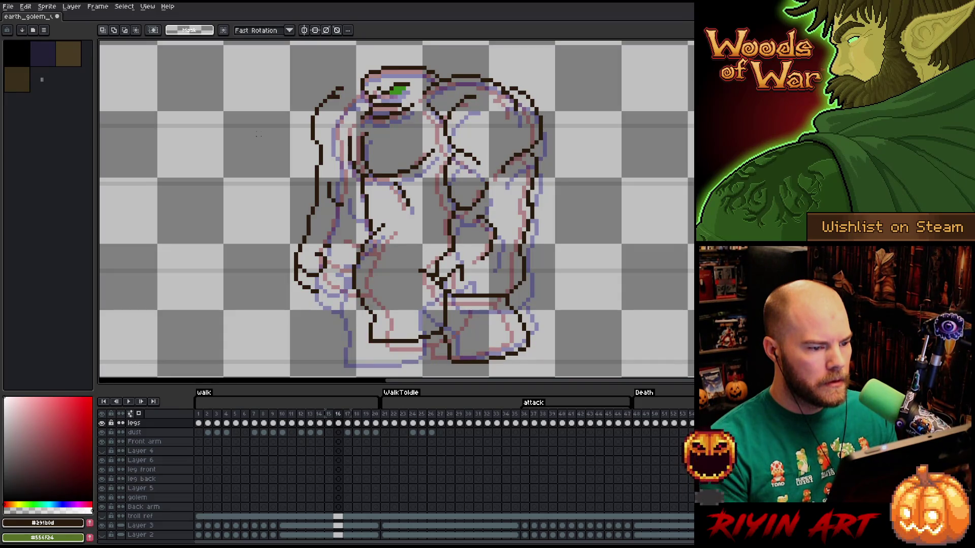
Select the golem's left arm, shift it slightly right and commit the move.
key("b")
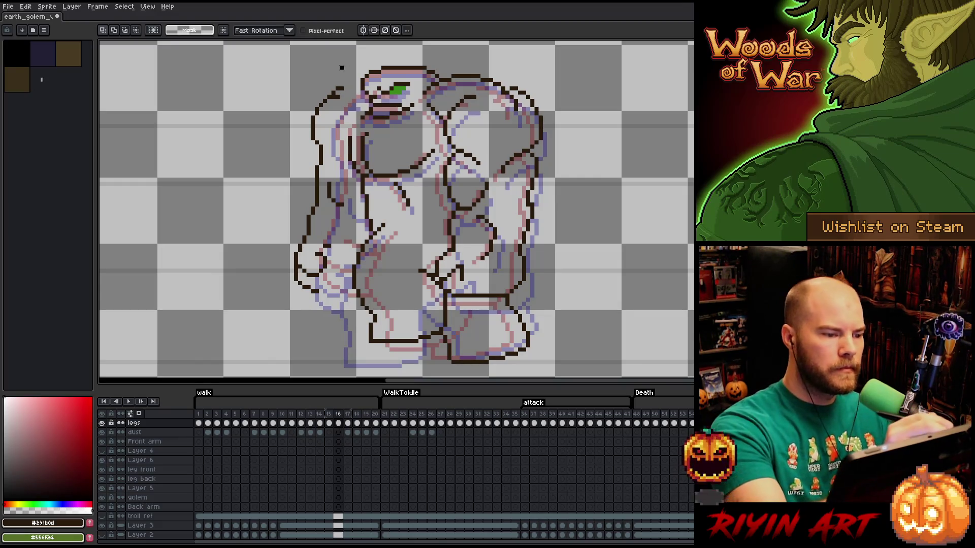
left_click_drag(347, 111, 304, 320)
left_click_drag(305, 193, 321, 192)
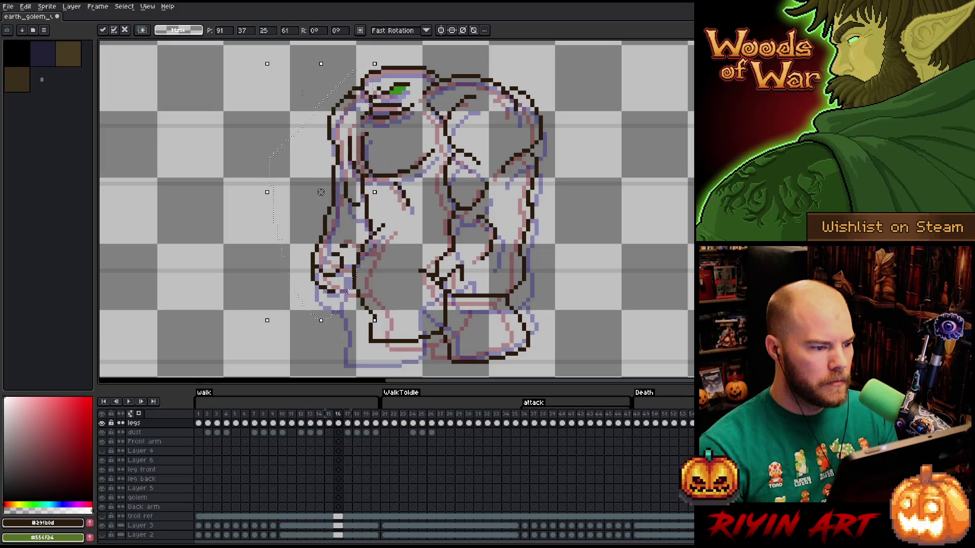
key("Return")
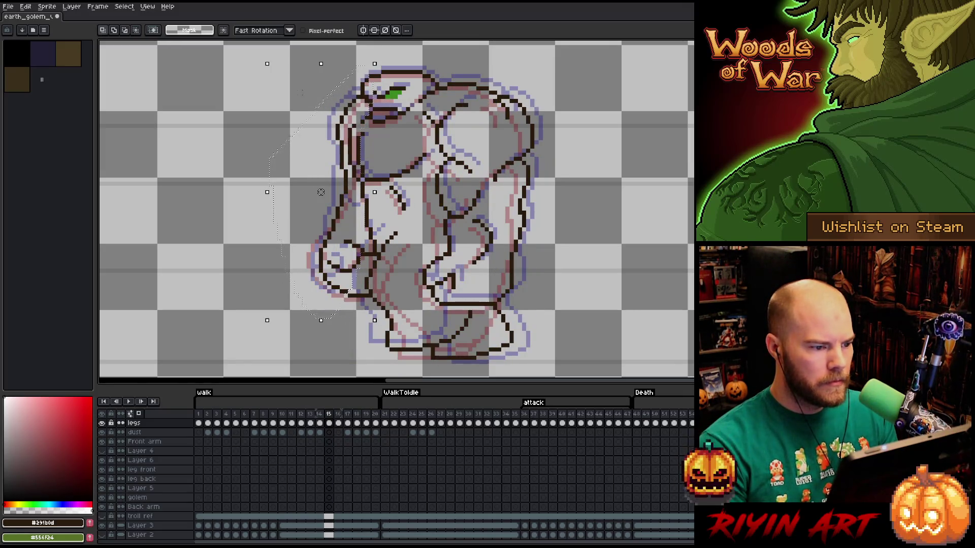
Check the result against frames 15 and 17 with comma/period, then drop the selection on frame 16.
key("comma")
key("period")
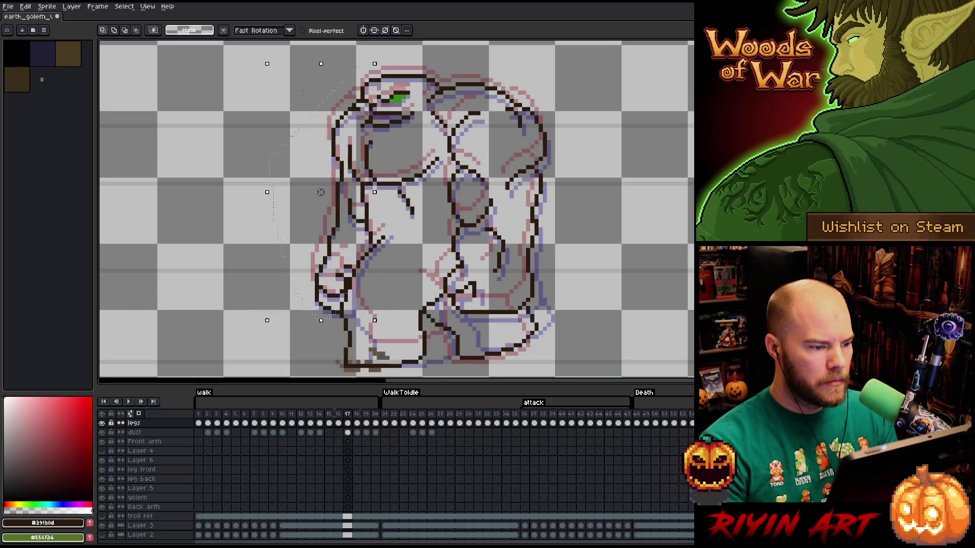
key("period")
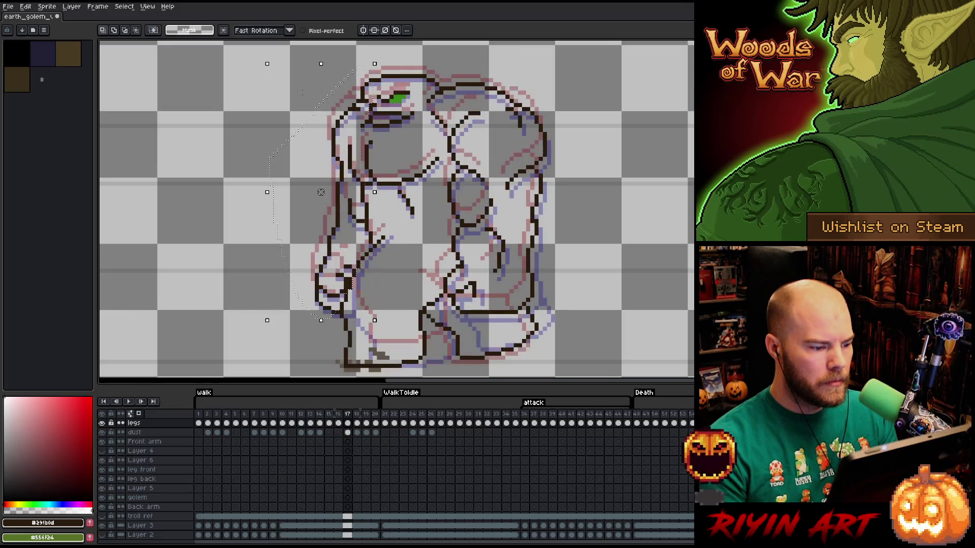
key("comma")
key("comma")
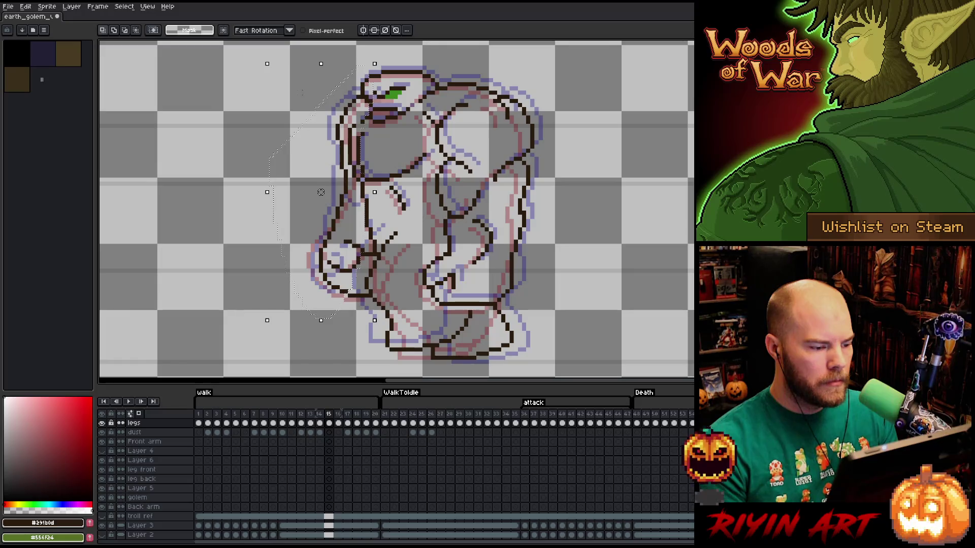
key("period")
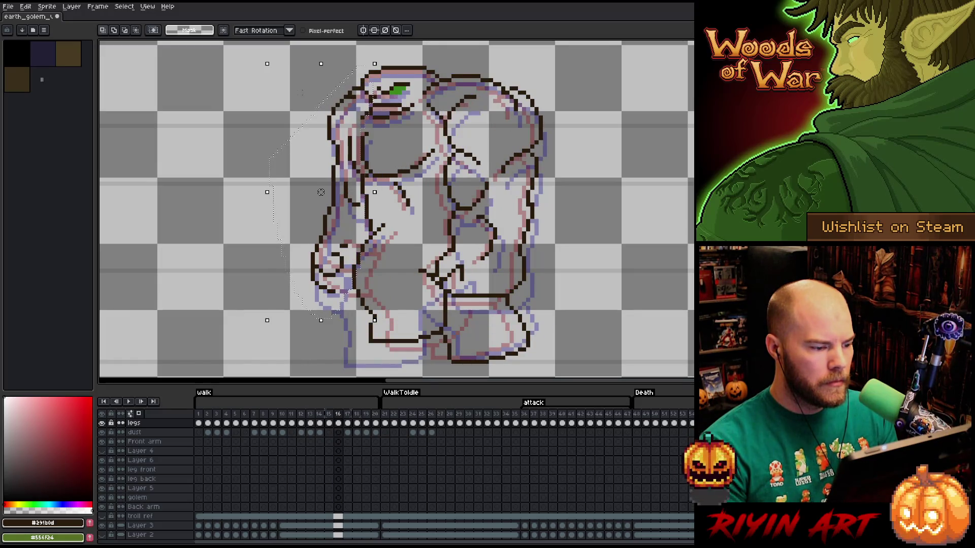
key("period")
key("comma")
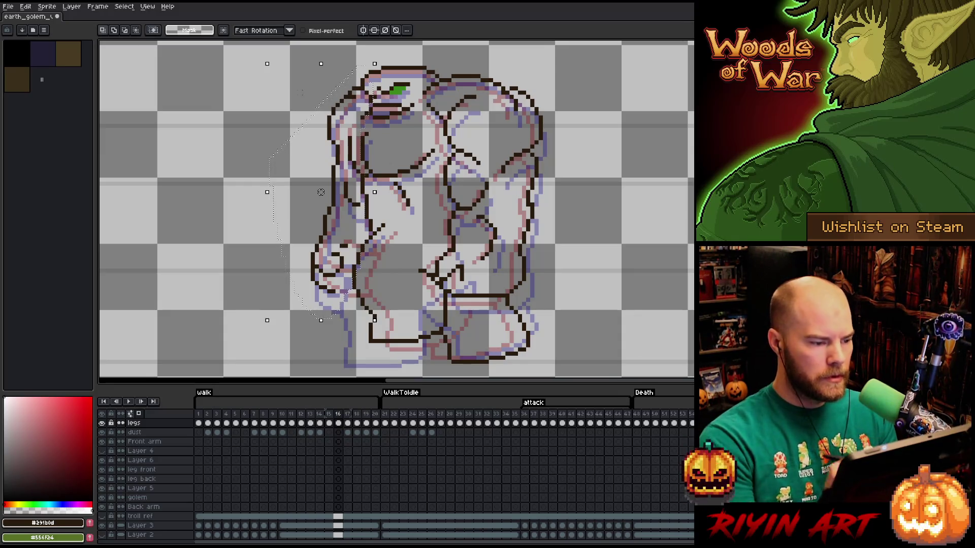
key("ctrl+d")
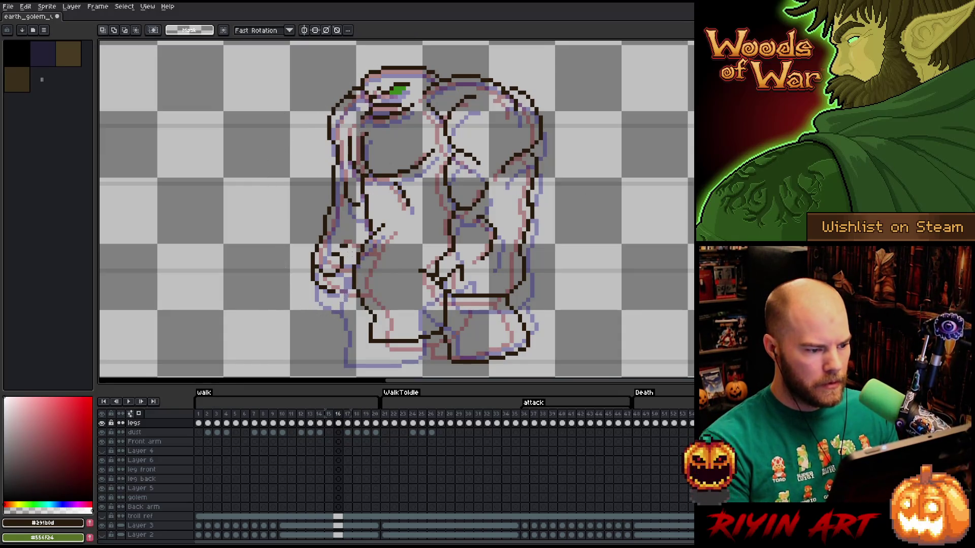
key("b")
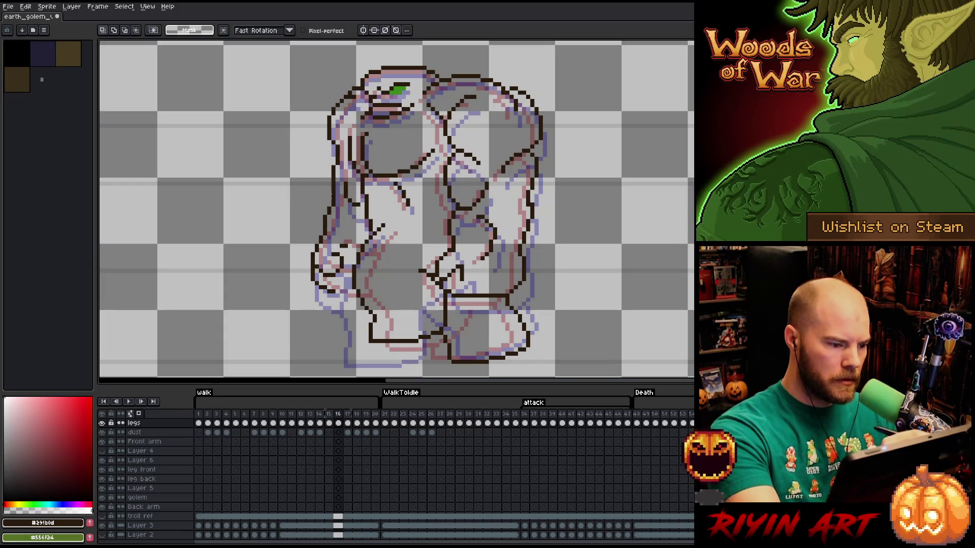
Redraw the left arm outline, undo the extra stroke, then lasso the fist and nudge it slightly outward.
left_click_drag(335, 201, 357, 255)
left_click_drag(335, 200, 338, 274)
key("ctrl+z")
key("q")
left_click_drag(276, 251, 313, 255)
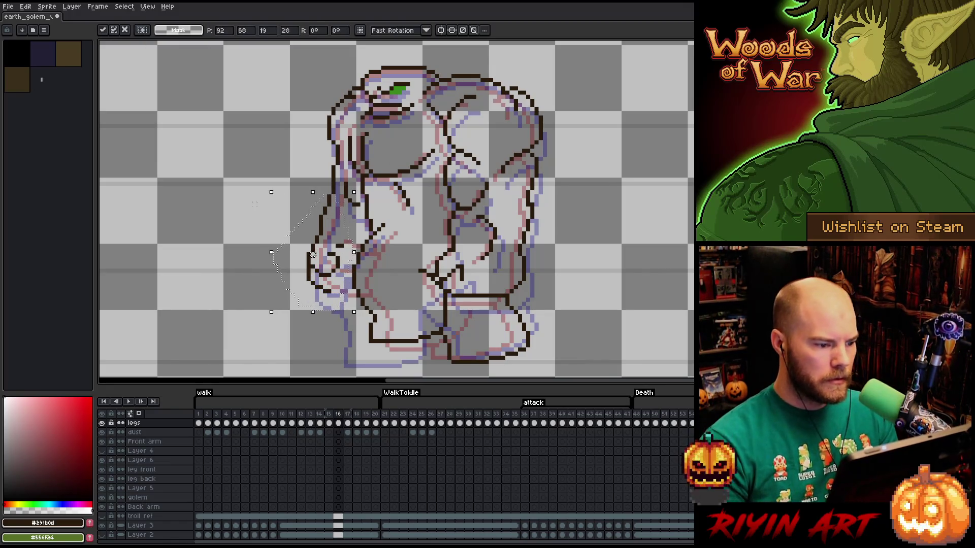
key("b")
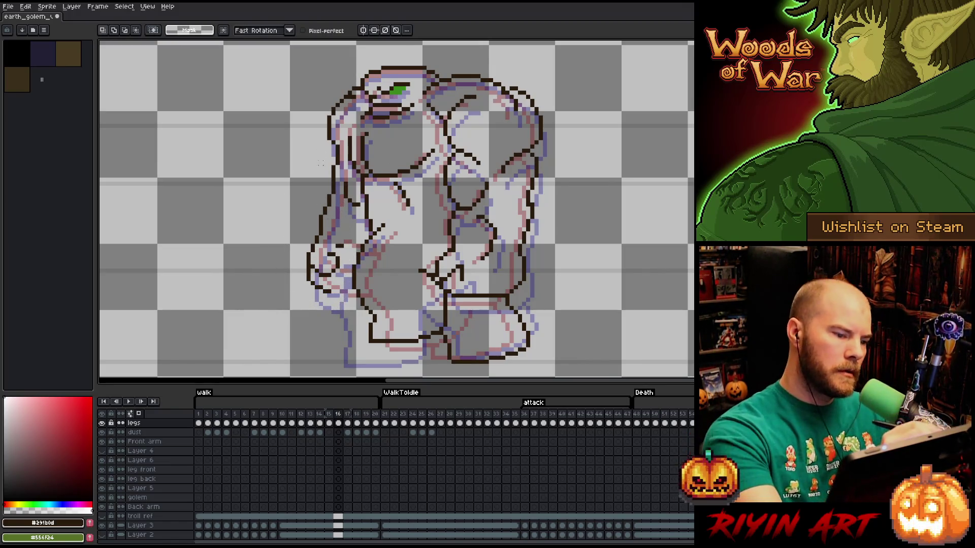
key("ctrl+d")
key("b")
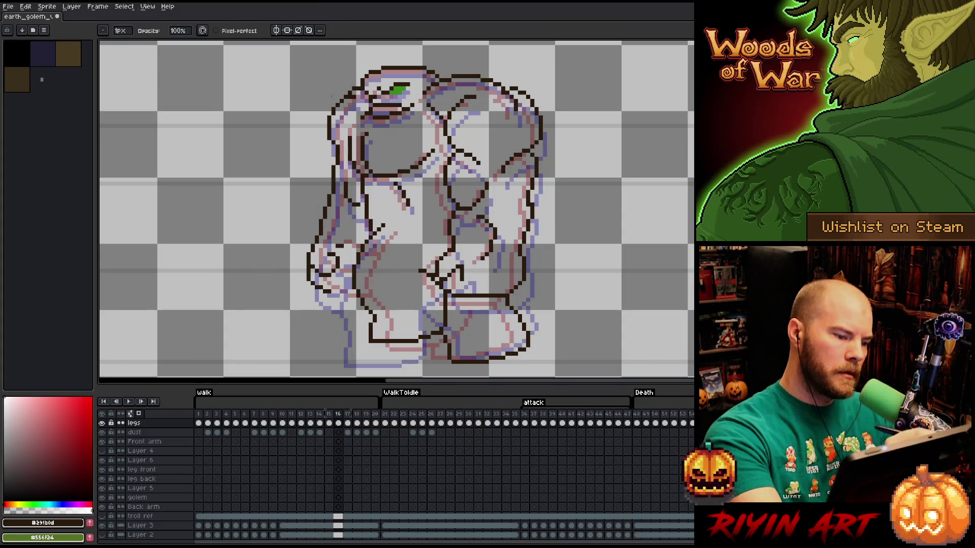
With the eraser active, compare frames 16 and 17 back and forth, ending on frame 17.
key("e")
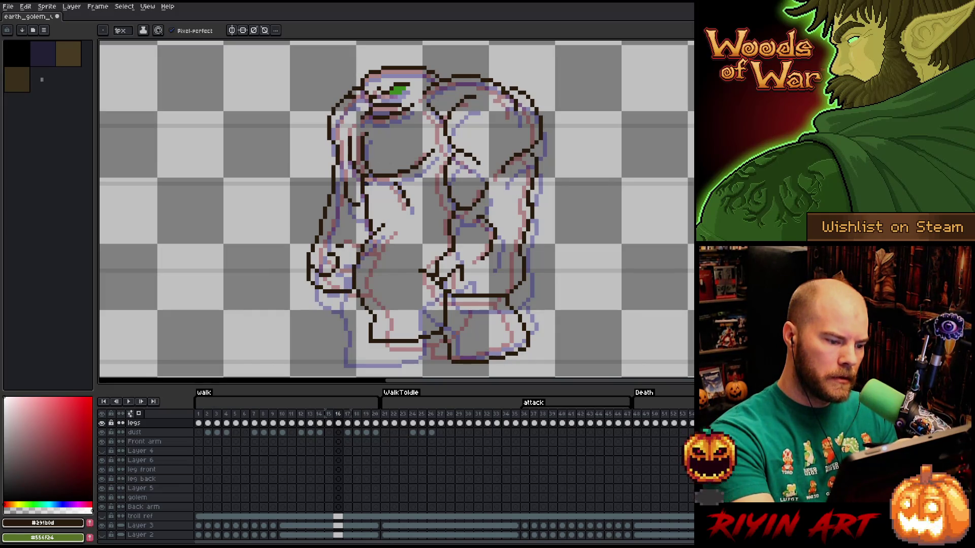
key("Right")
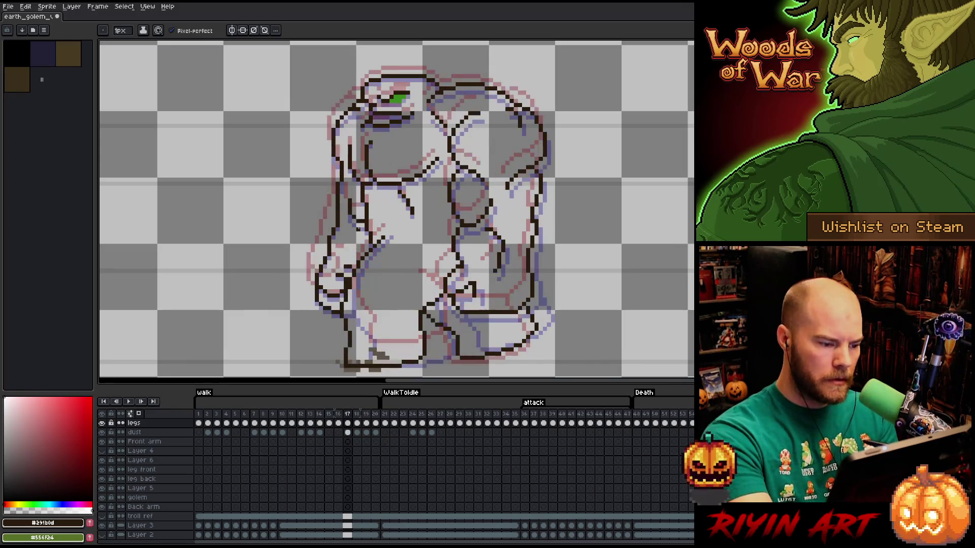
key("Left")
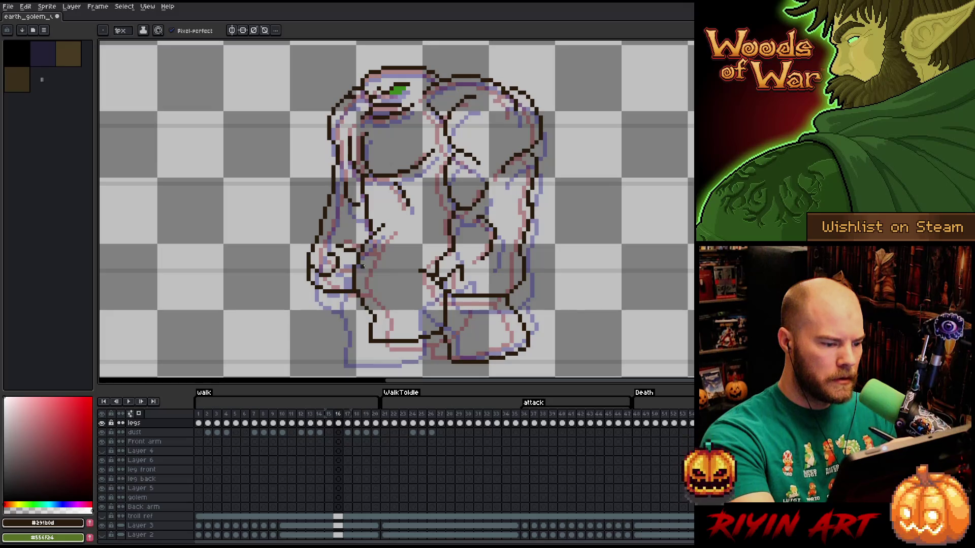
key("e")
key("e")
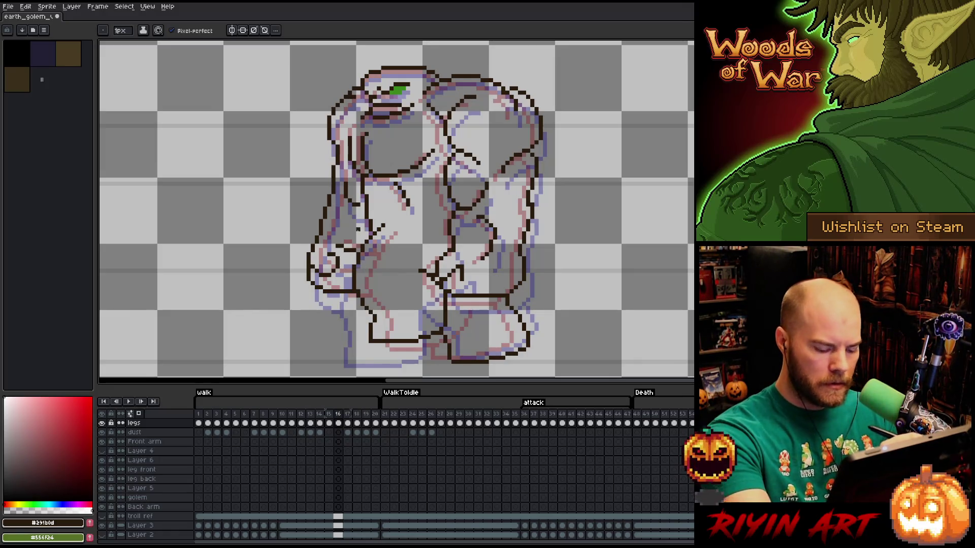
key("period")
key("period")
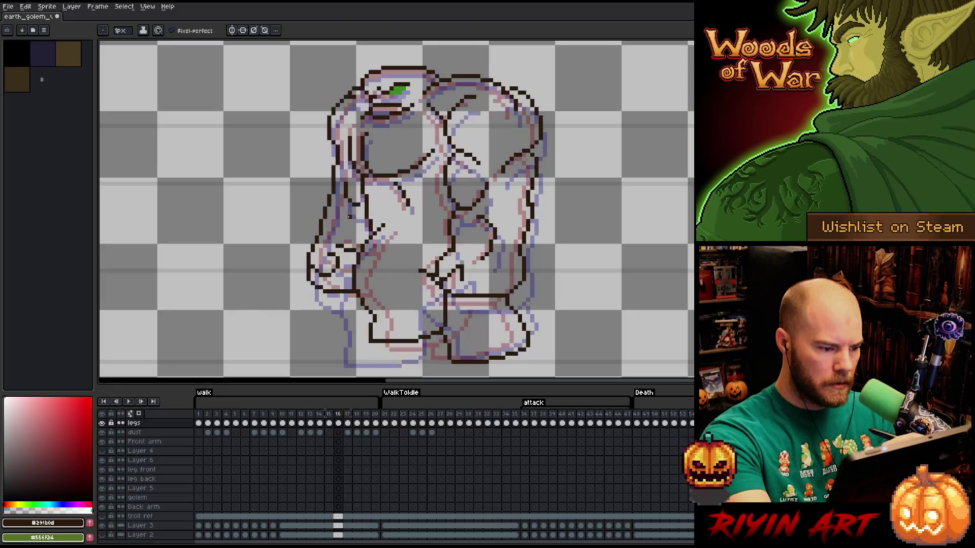
key("comma")
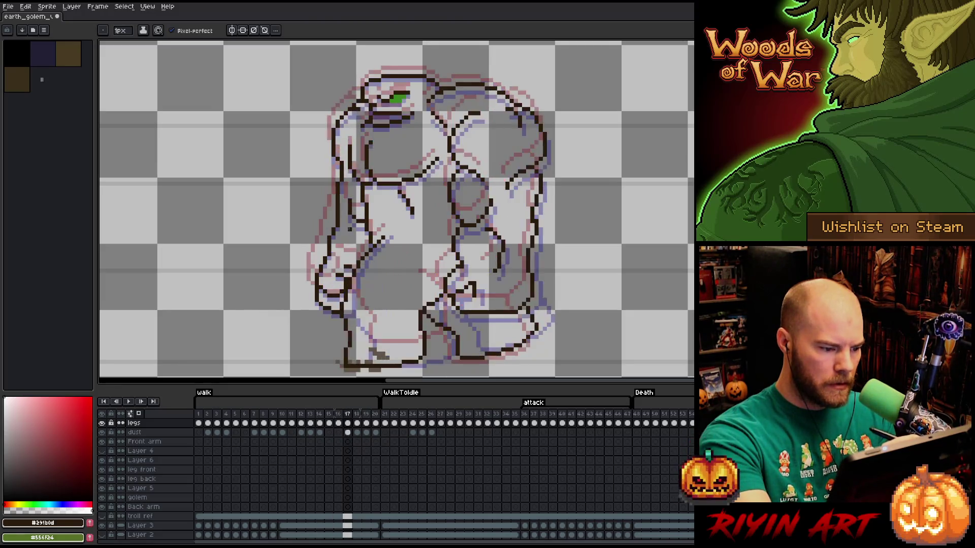
key("comma")
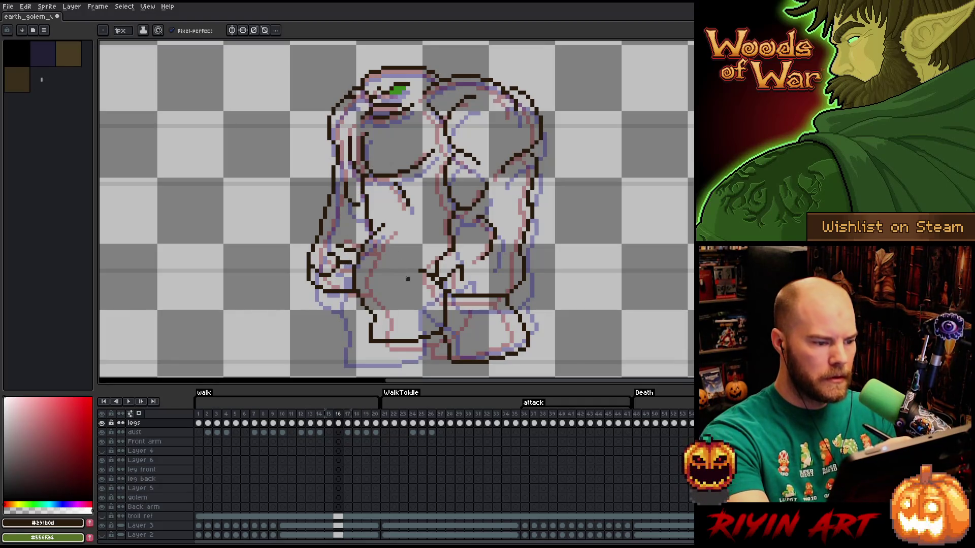
Flip back and forth through walk frames 16 to 19 to compare the arm motion.
key("period")
key("comma")
key("period")
key("comma")
key("period")
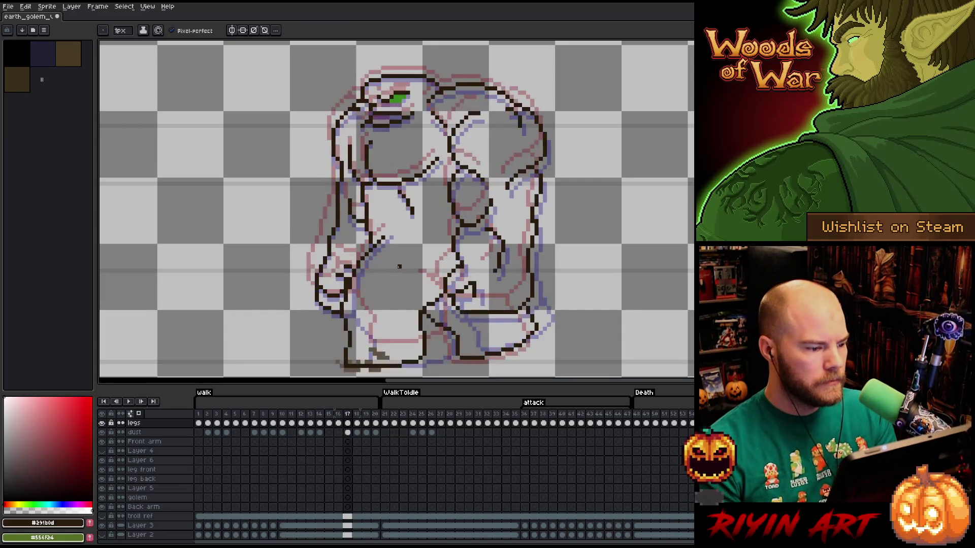
key("period")
key("period")
key("comma")
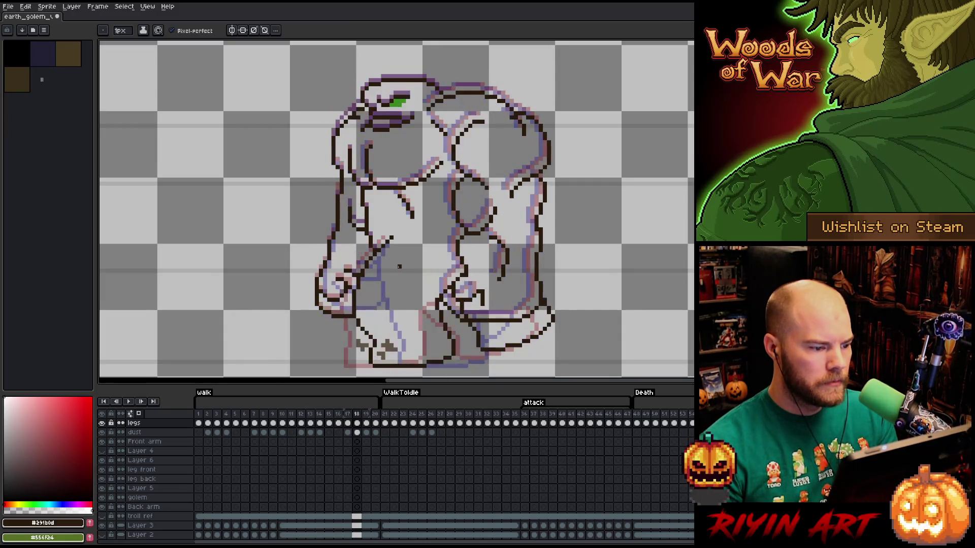
key("period")
key("comma")
key("comma")
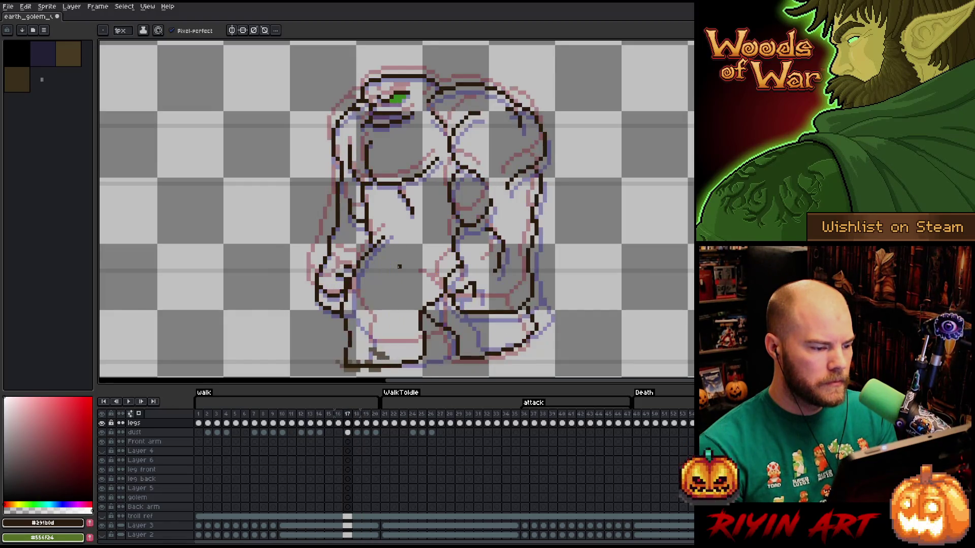
key("period")
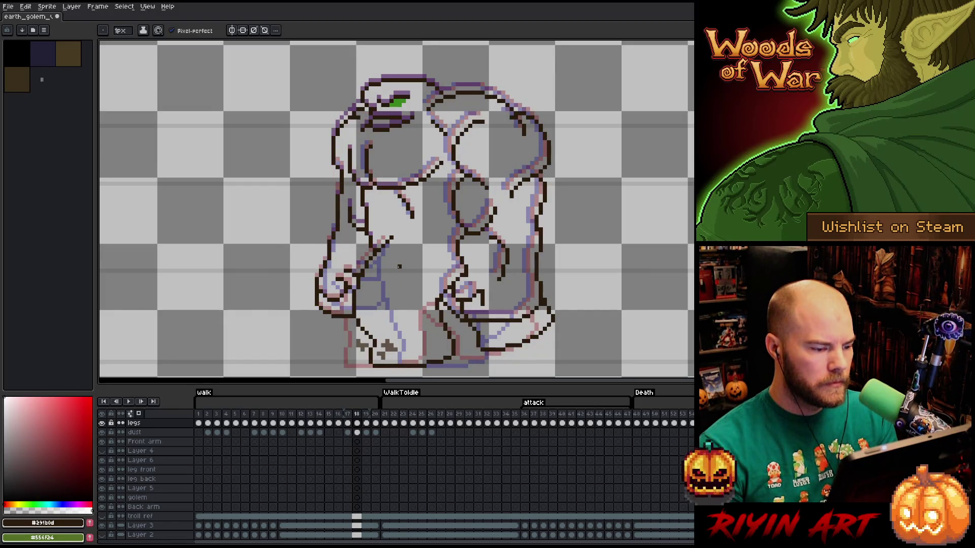
Review frames 17 through 20 and settle on frame 18 with the marquee tool ready.
key("comma")
key("period")
key("comma")
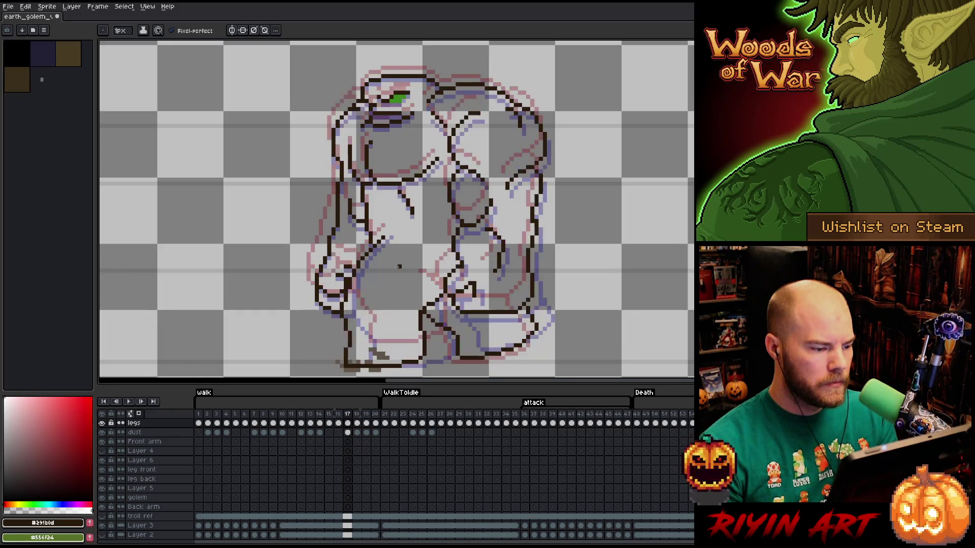
key("period")
key("period")
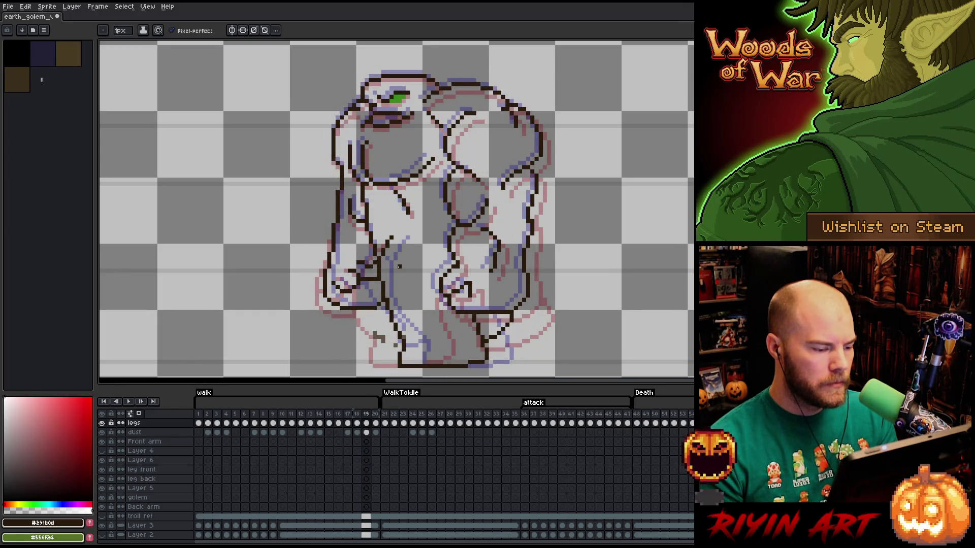
key("period")
key("comma")
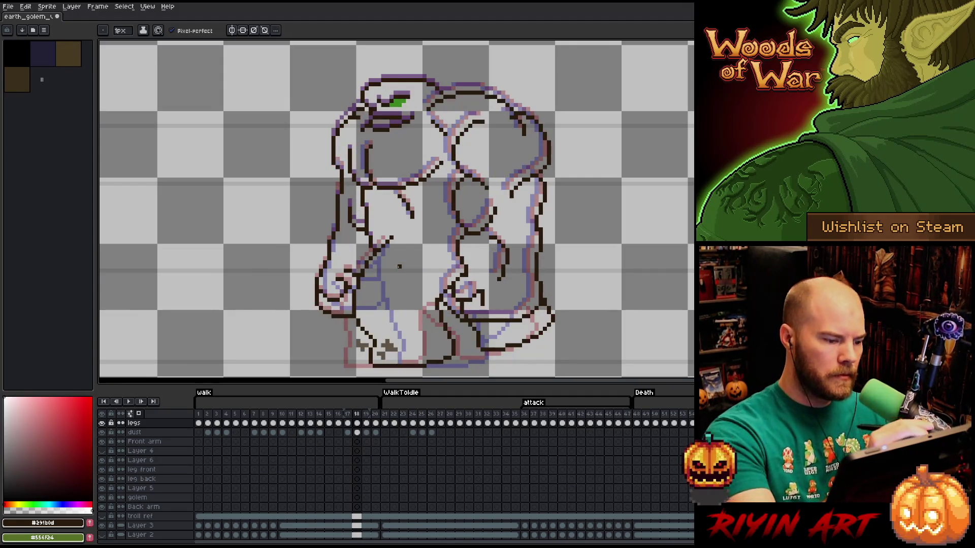
key("period")
key("comma")
key("m")
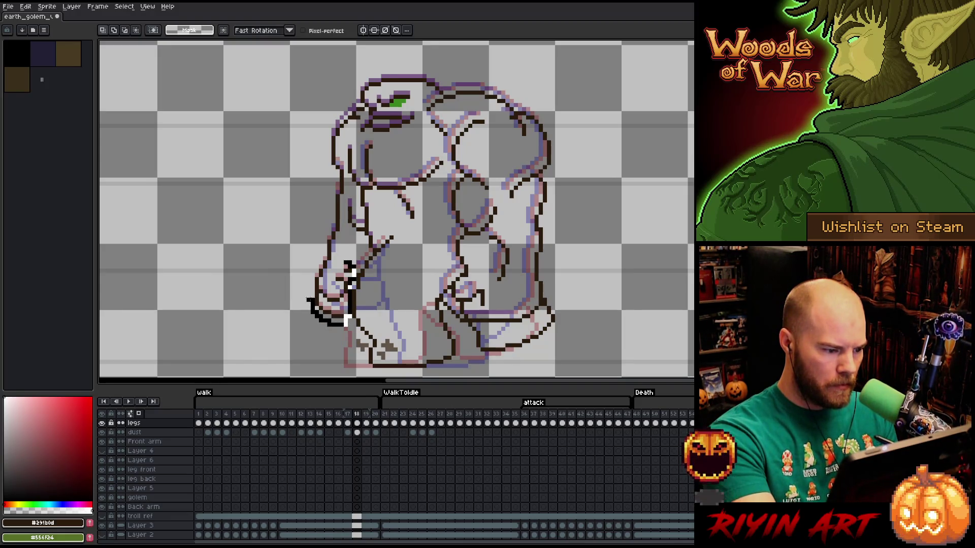
Extend the fist's left outline upward and set the moved fist down in frame 18.
left_click_drag(312, 303, 316, 270)
left_click(347, 258)
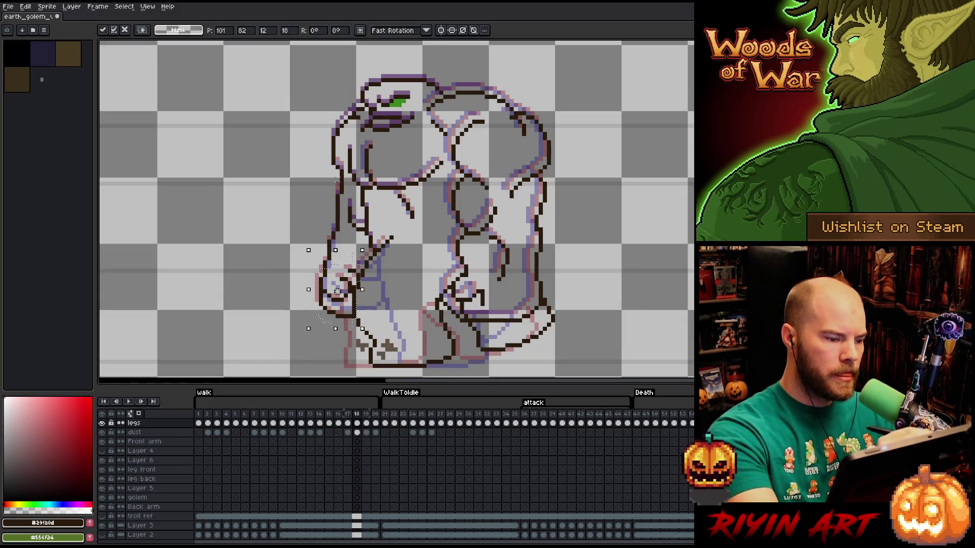
key("Return")
key("b")
key("e")
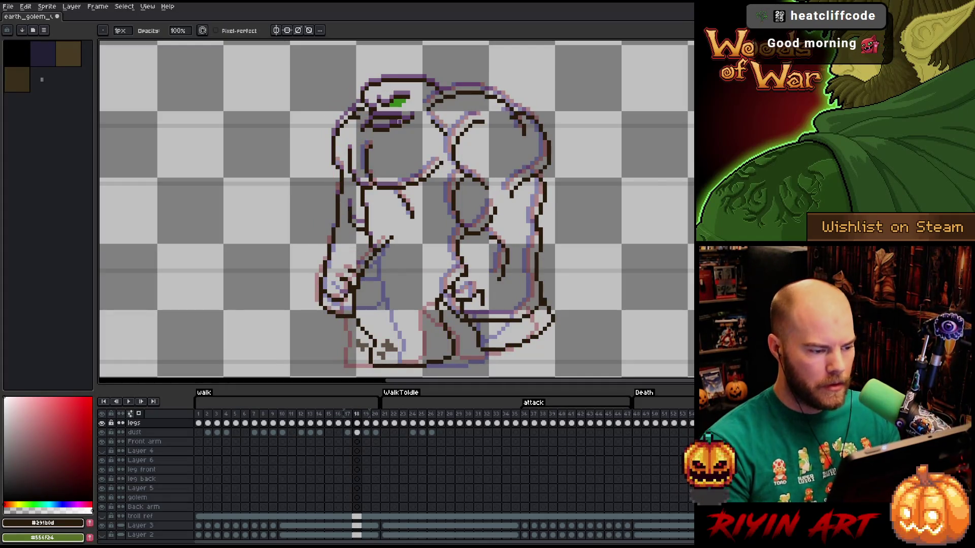
Select a small chunk of the back arm outline and drop it back into place.
key("m")
mouse_move(349, 204)
left_mouse_down()
mouse_move(365, 234)
mouse_move(357, 218)
left_mouse_up()
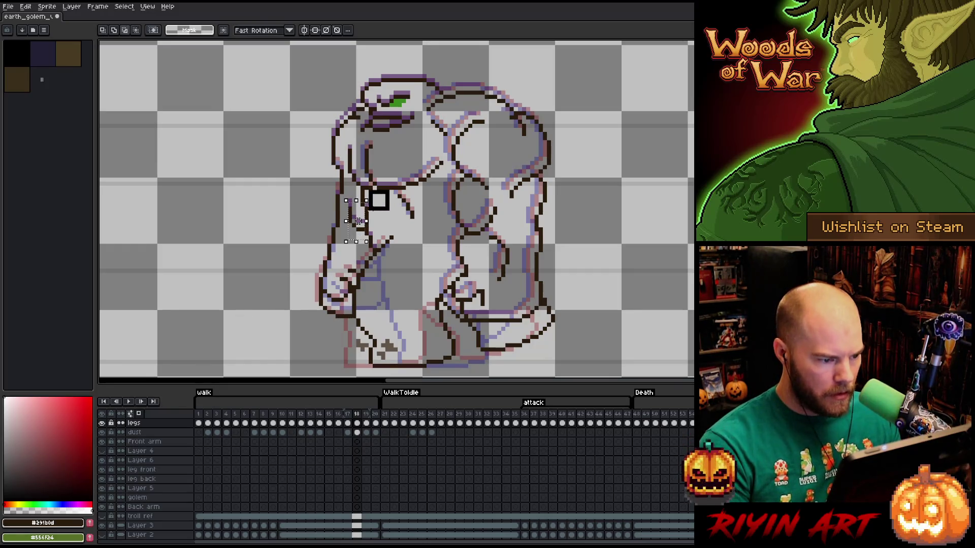
key("ctrl+d")
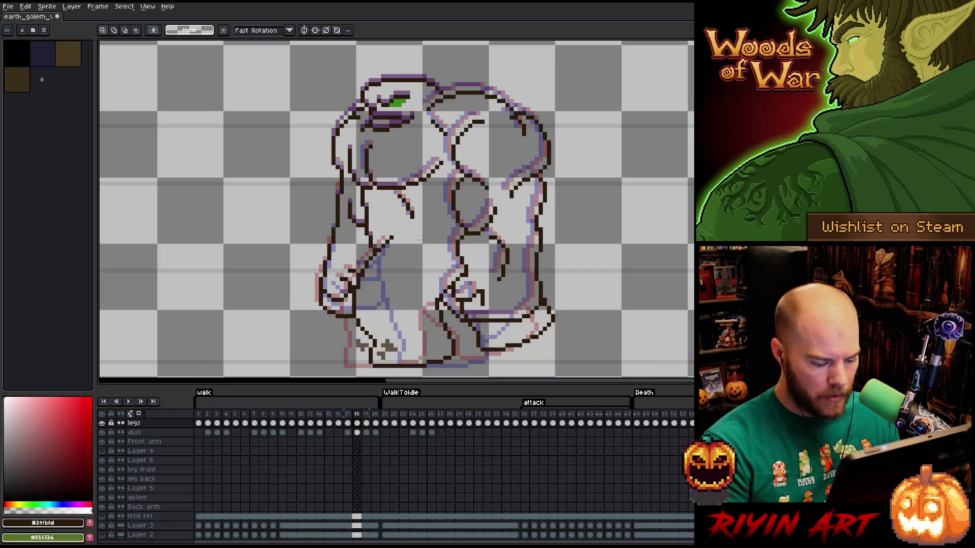
Flip between frames 17, 18 and 19 to compare the back-arm poses.
key("Right")
key("Left")
key("Right")
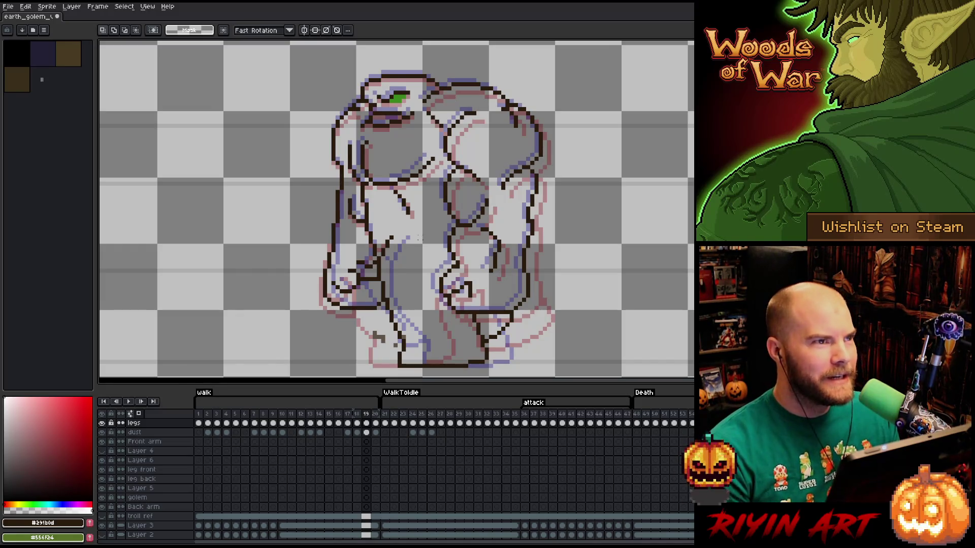
key("Left")
key("Left")
key("Right")
key("Right")
key("Right")
key("Left")
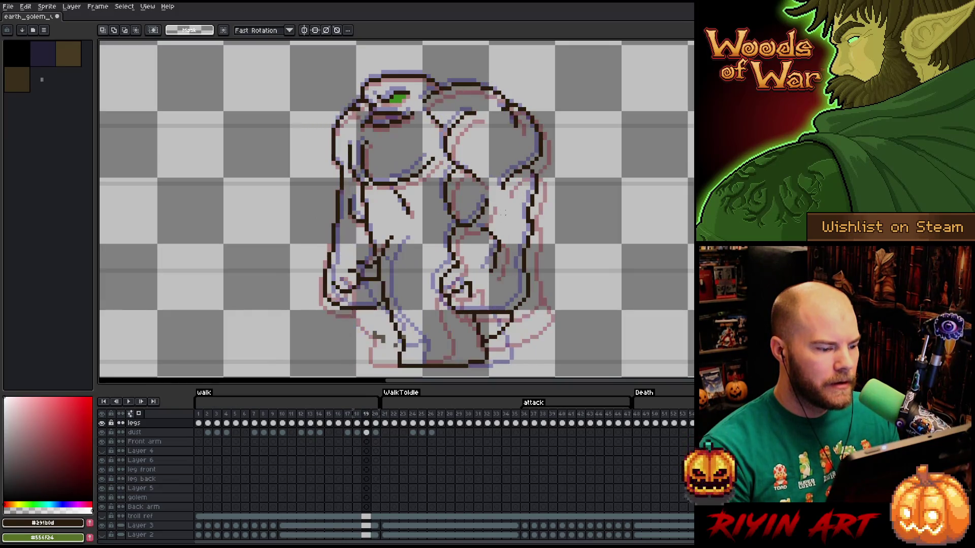
key("Left")
key("Right")
key("Left")
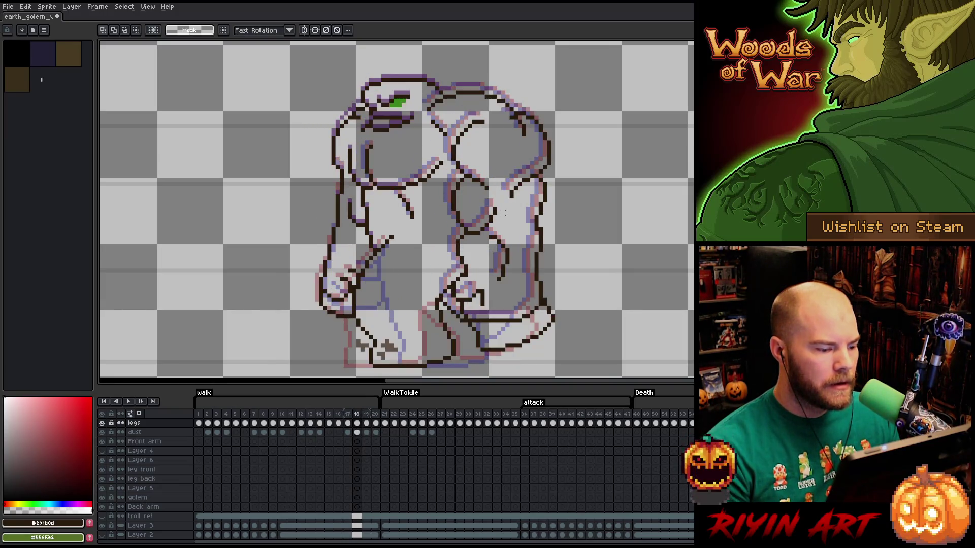
key("Left")
Compare frame 16 with frames 15 and 17, then start playing the walk animation.
key("Left")
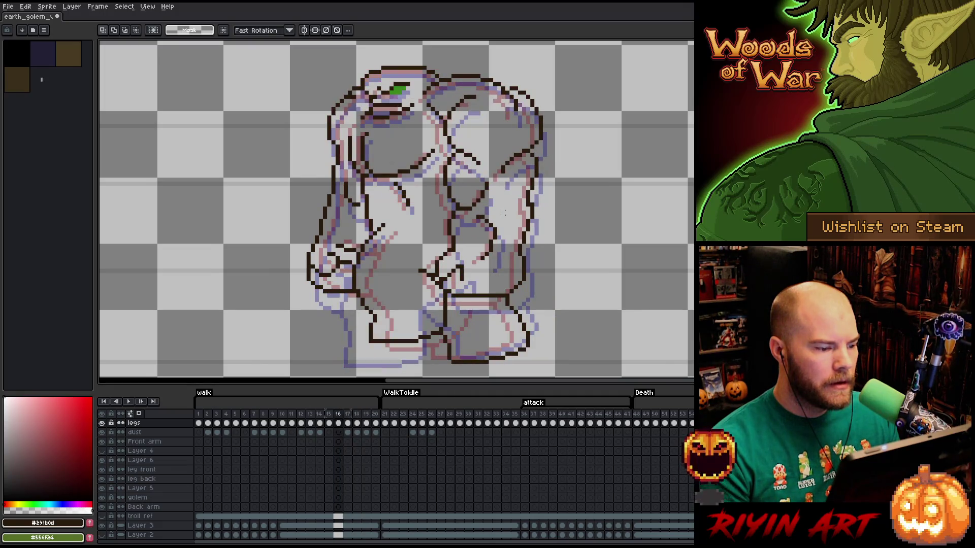
key("Right")
key("Right")
key("Left")
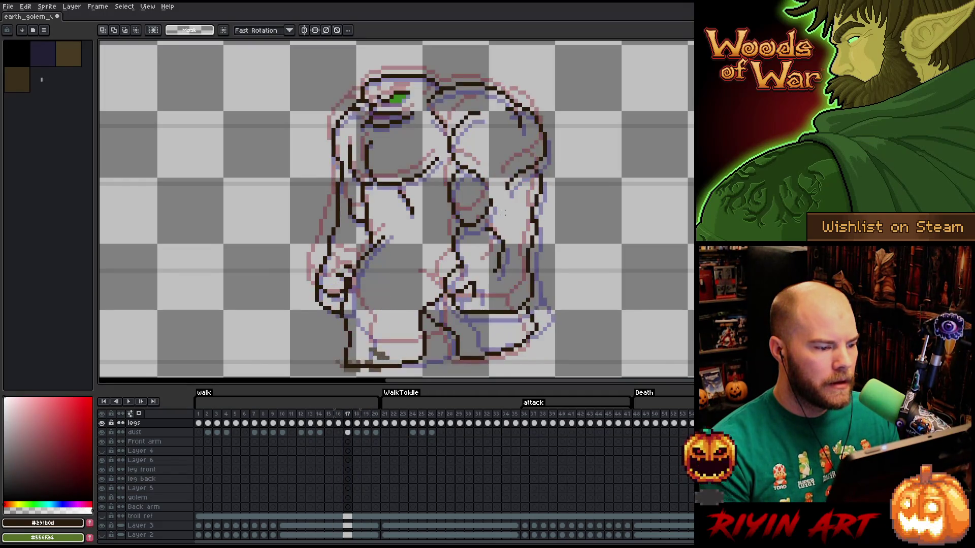
key("Left")
key("Right")
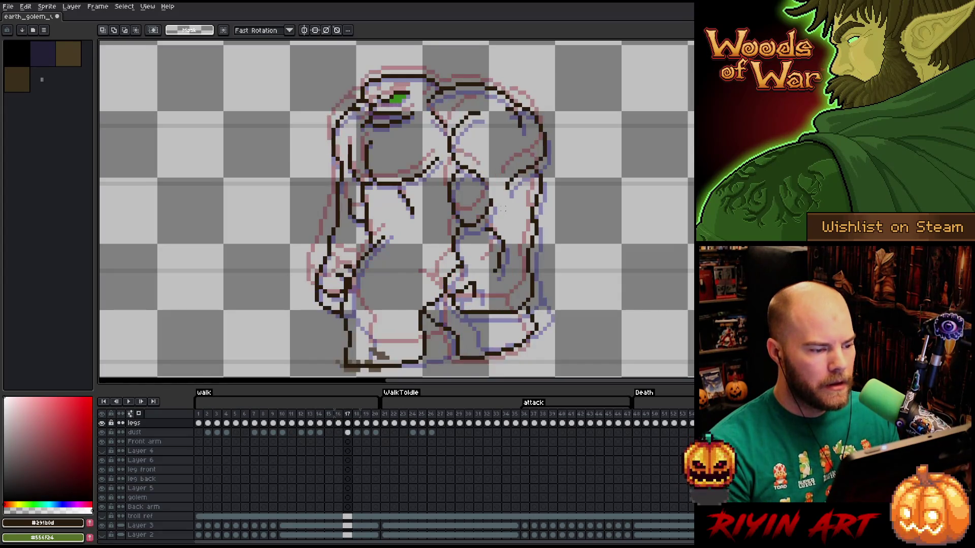
key("Left")
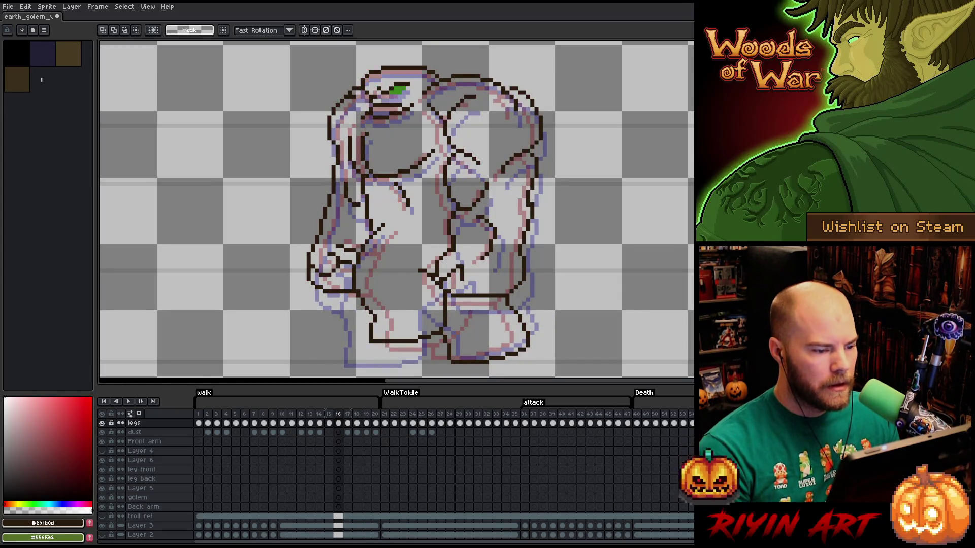
key("Right")
key("Left")
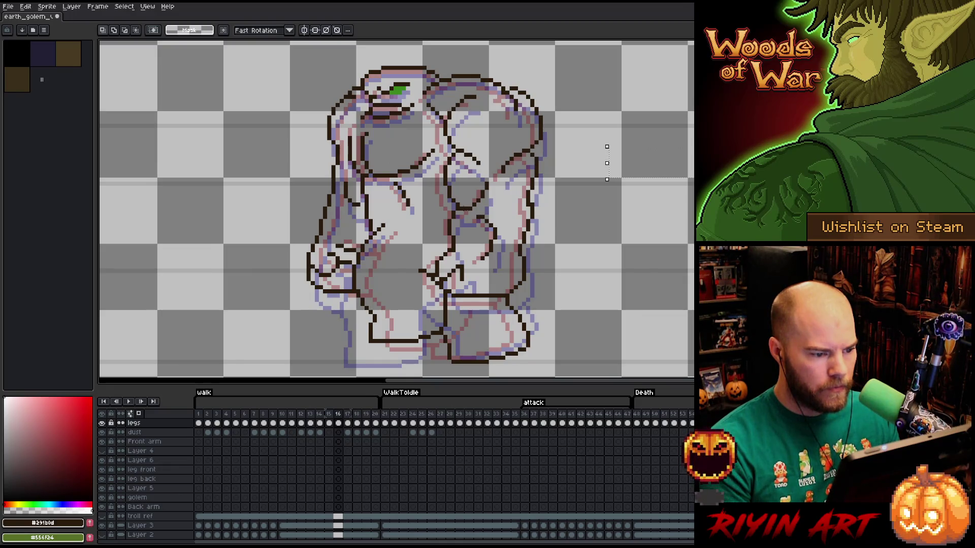
key("Left")
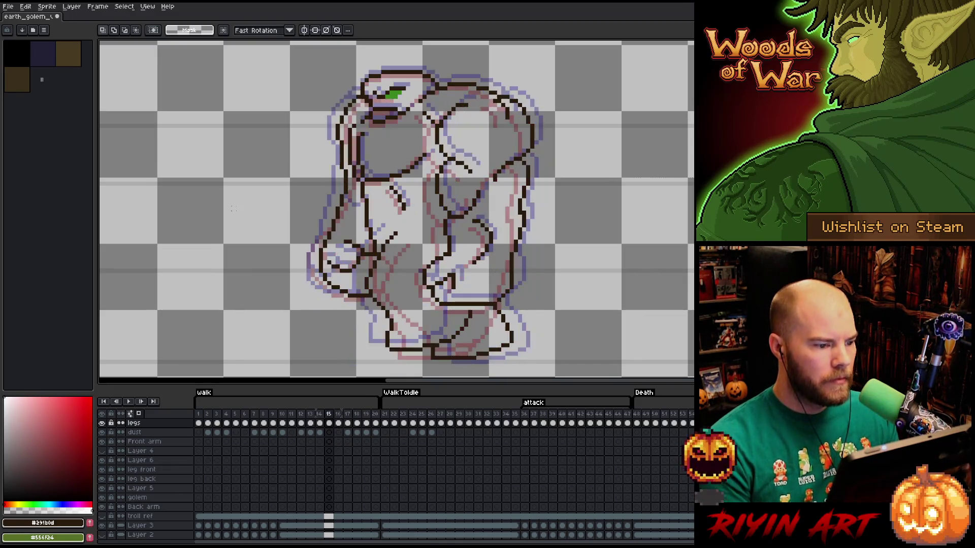
key("Right")
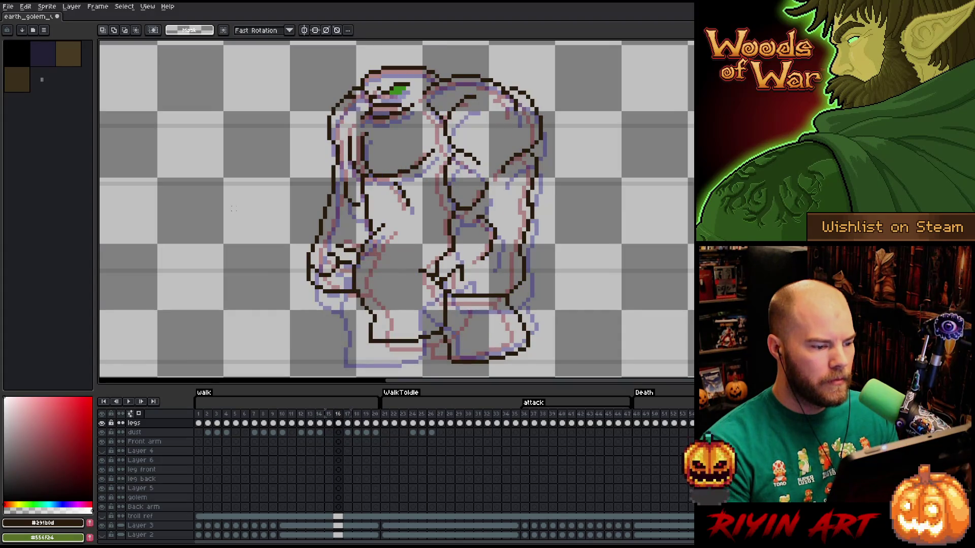
key("Right")
key("Left")
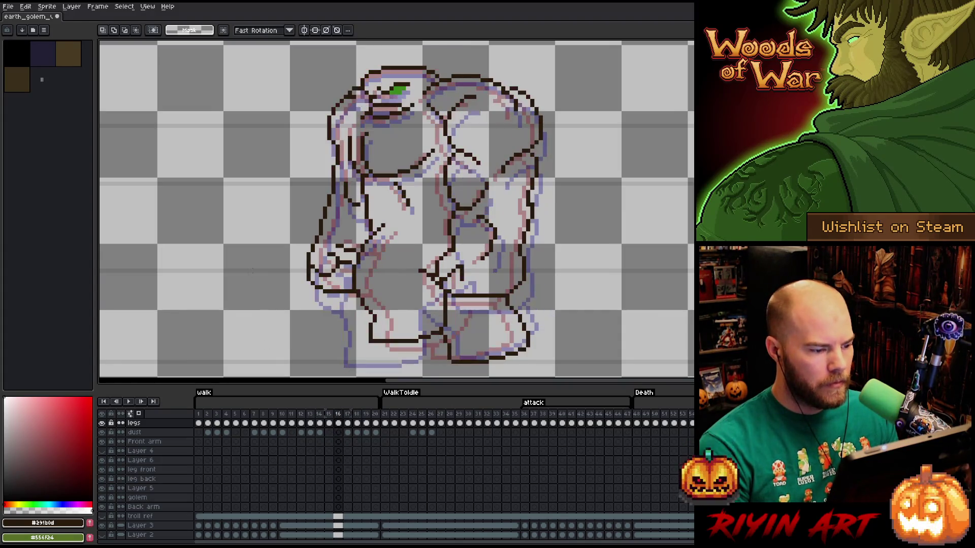
key("Return")
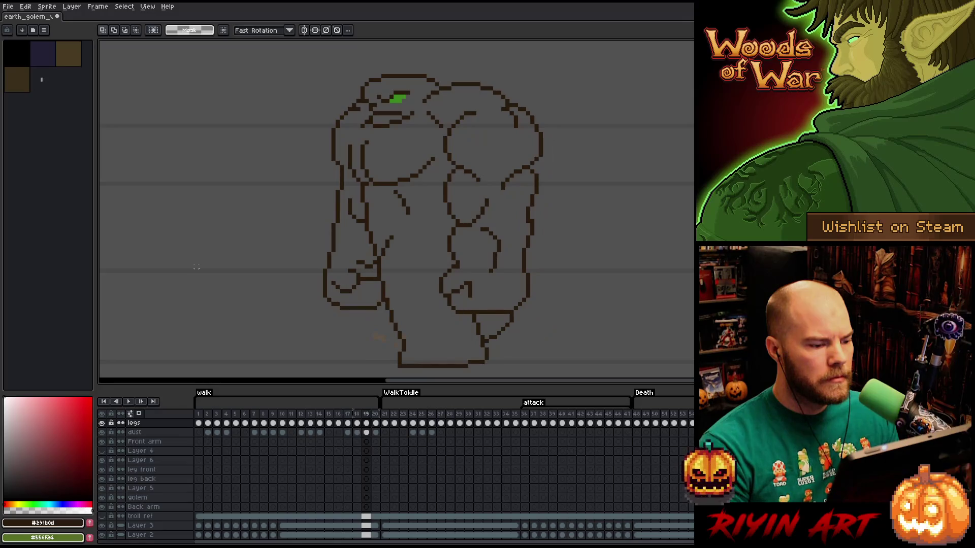
Step back to frame 16, replay the walk cycle and jump to frame 16 in the timeline.
key("Left")
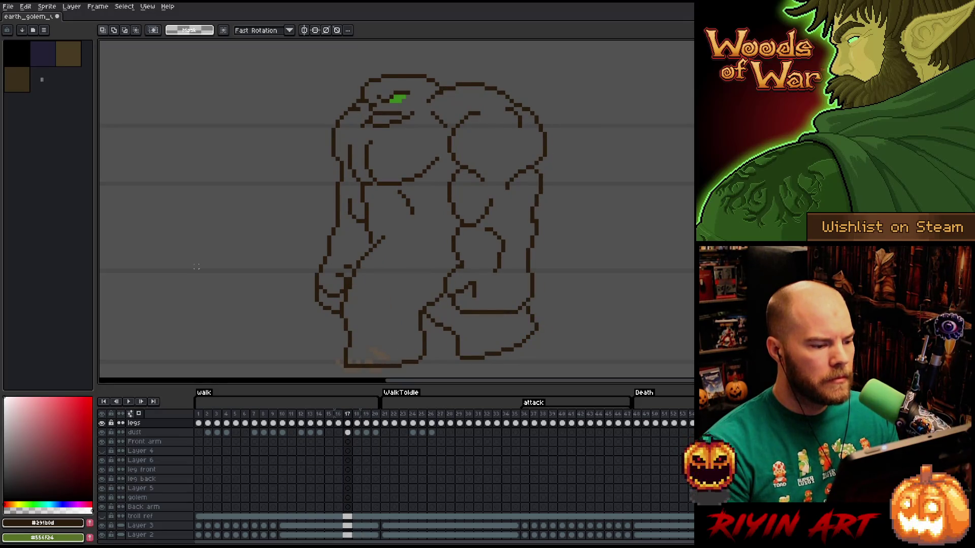
key("Left")
key("Return")
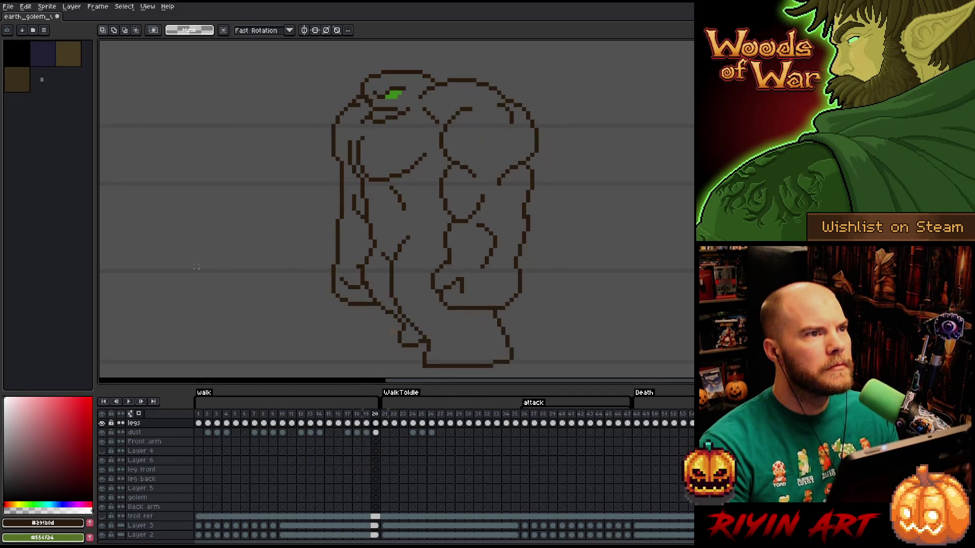
left_click(343, 435)
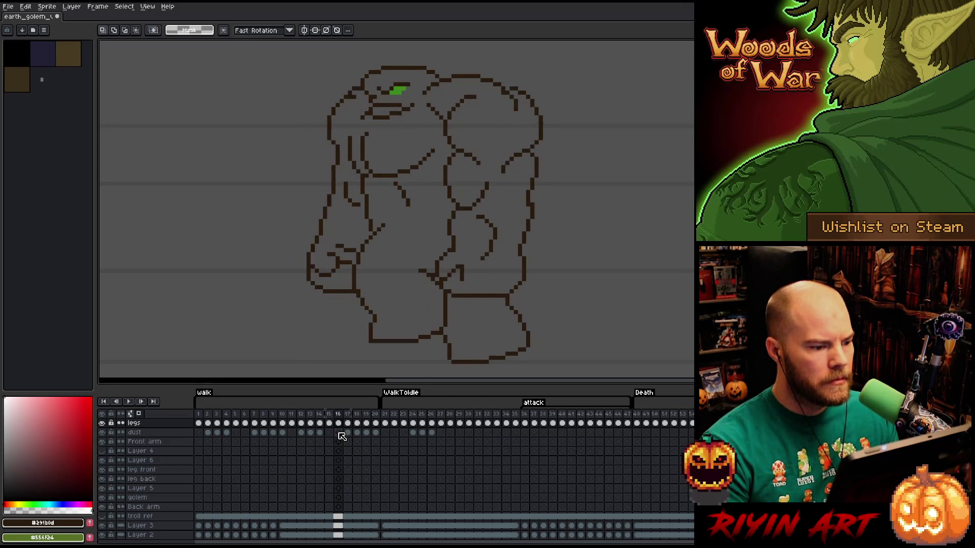
Compare frame 16 with its neighbour and ready the lasso for the next arm edit.
key("Right")
key("Left")
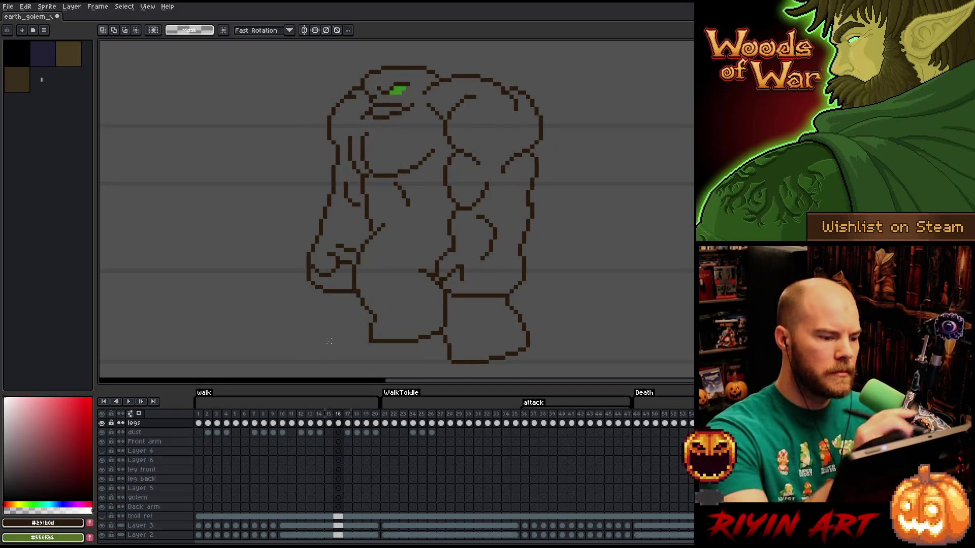
key("b")
key("q")
Lasso and shift the back arm's inner lines in frame 16, then move on to frame 19.
left_click_drag(342, 187, 362, 208)
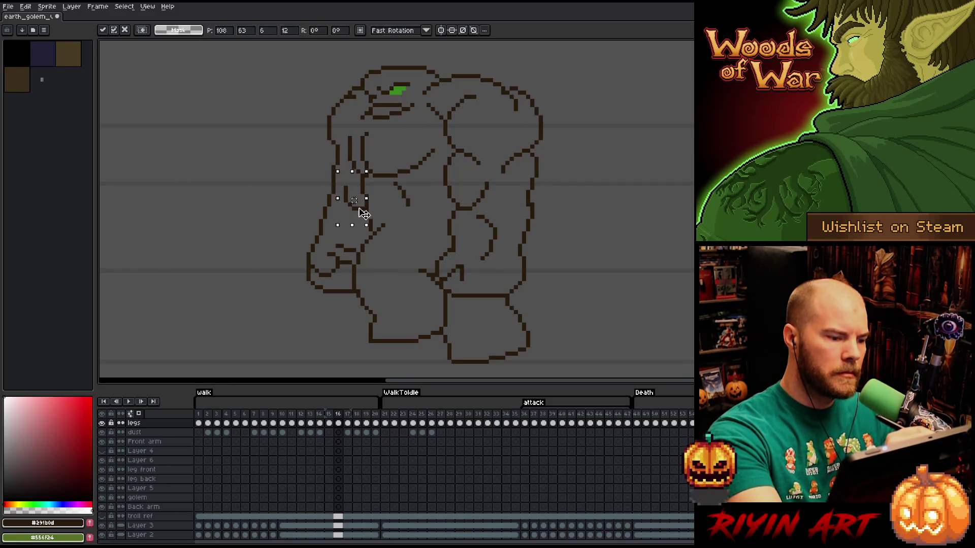
key("b")
key("q")
key("Right")
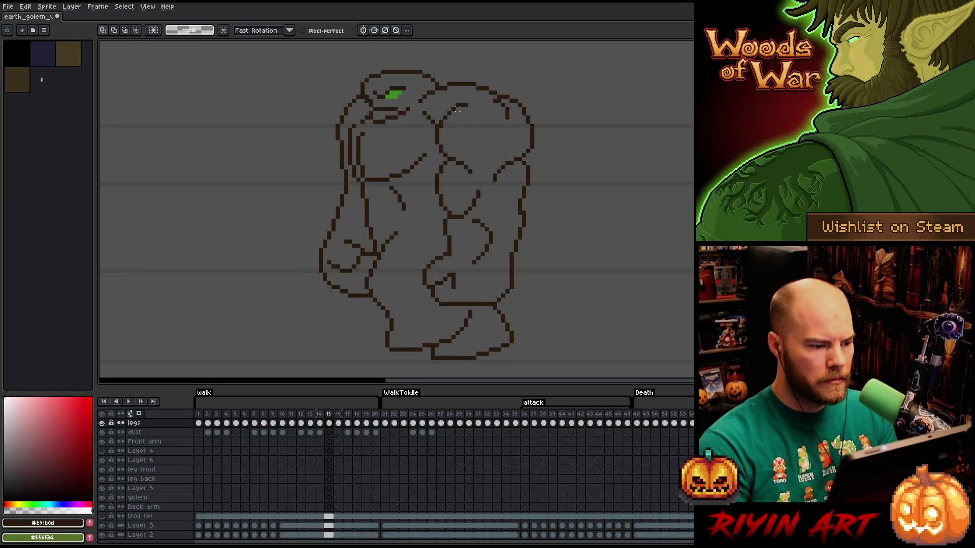
key("Left")
key("Right")
key("Right")
key("Right")
key("Right")
key("Right")
key("Left")
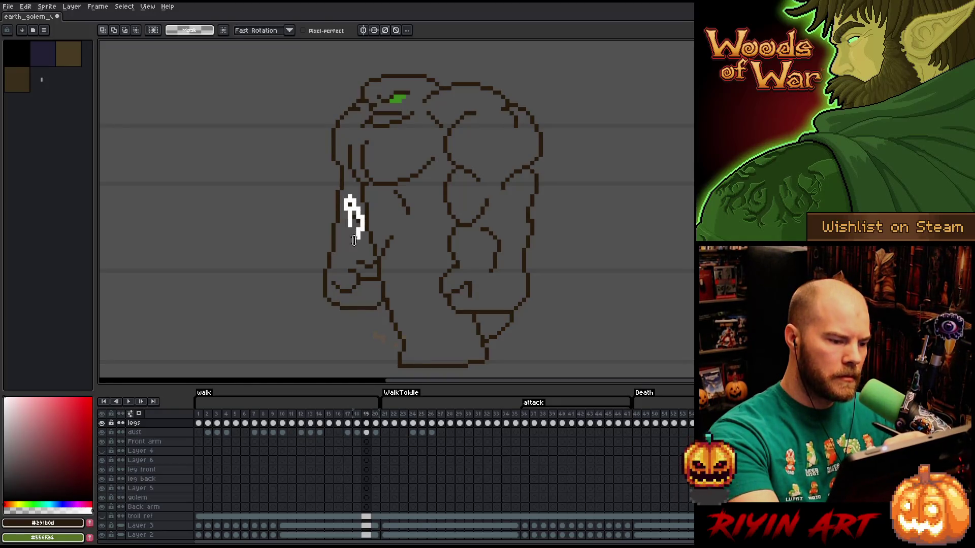
Select and reposition the back arm in frame 19, comparing it with frame 20.
left_click_drag(341, 197, 367, 245)
left_click(352, 220)
key("ctrl+d")
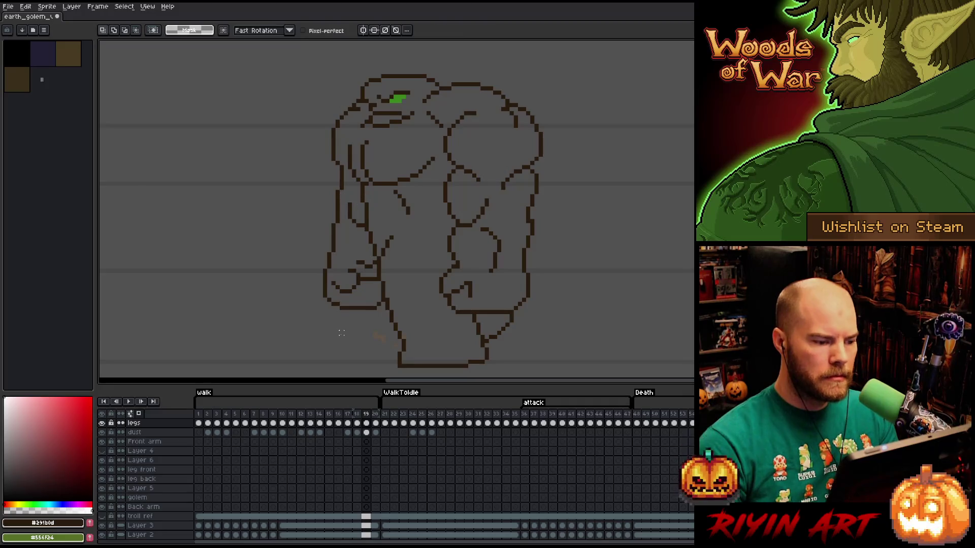
key("Right")
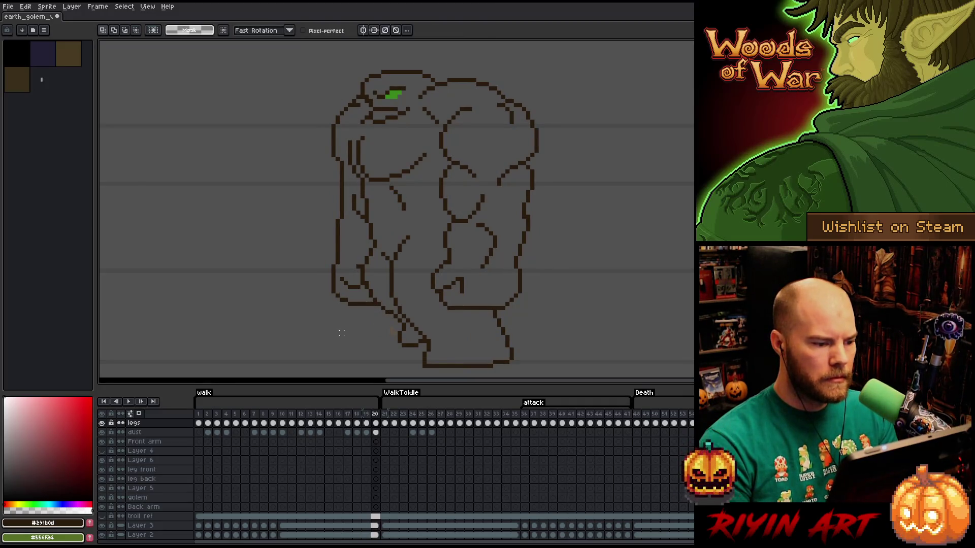
key("Left")
key("Right")
key("Right")
key("Left")
key("Left")
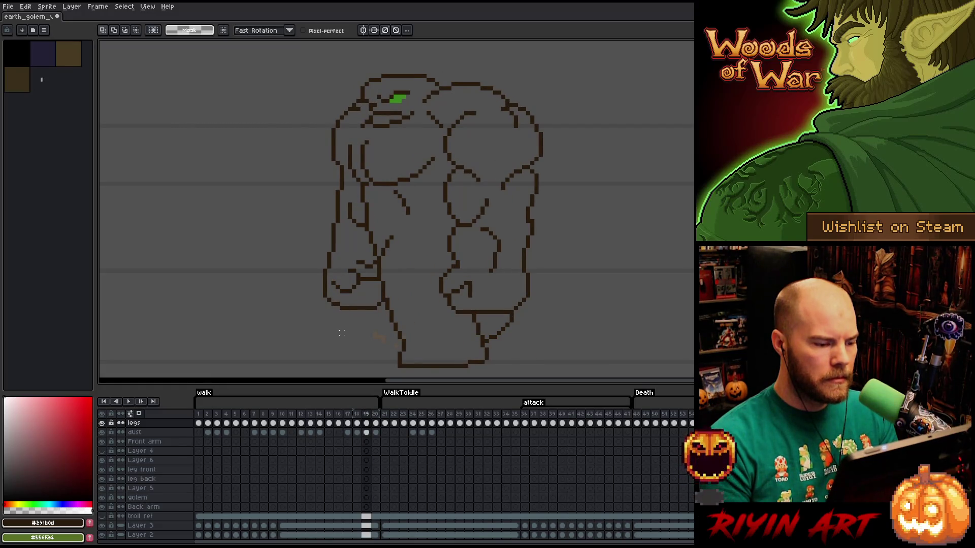
Flip through the following walk frames, settle on frame 20 and play the walk animation.
key("Right")
key("Right")
key("Left")
key("Left")
key("Right")
key("Right")
key("Left")
key("Return")
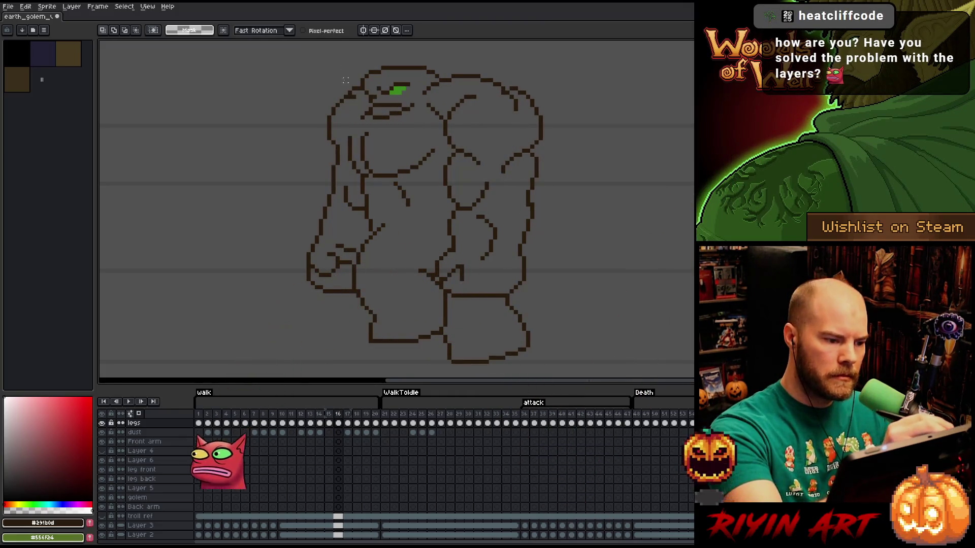
Select left of the back arm, play through the cycle and step to frame 5.
mouse_move(355, 100)
left_mouse_down()
mouse_move(350, 276)
mouse_move(301, 72)
left_mouse_up()
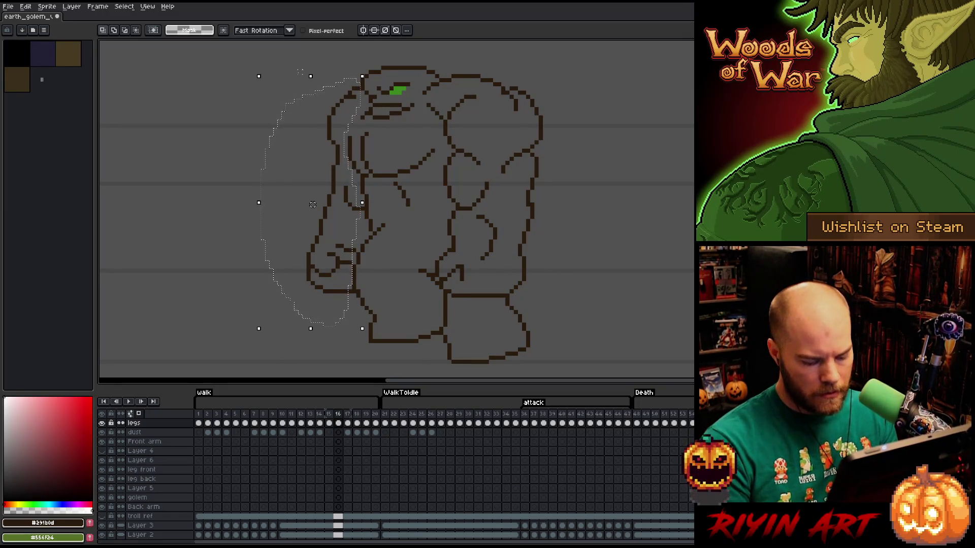
key("Return")
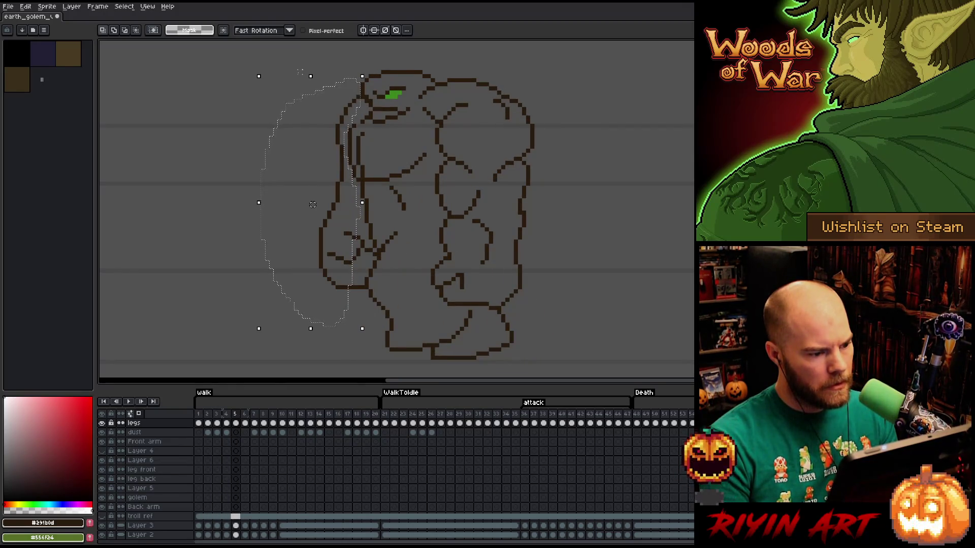
key("Left")
key("Left")
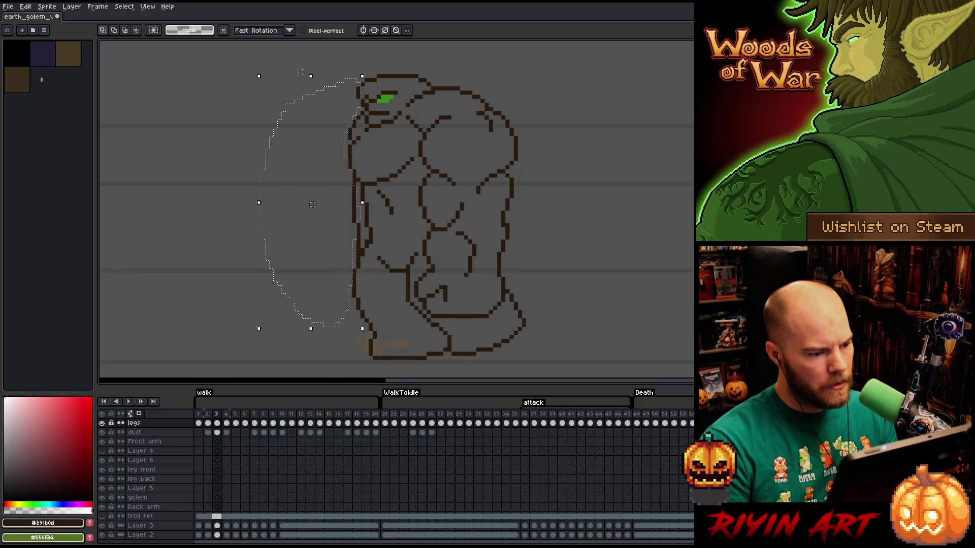
key("Right")
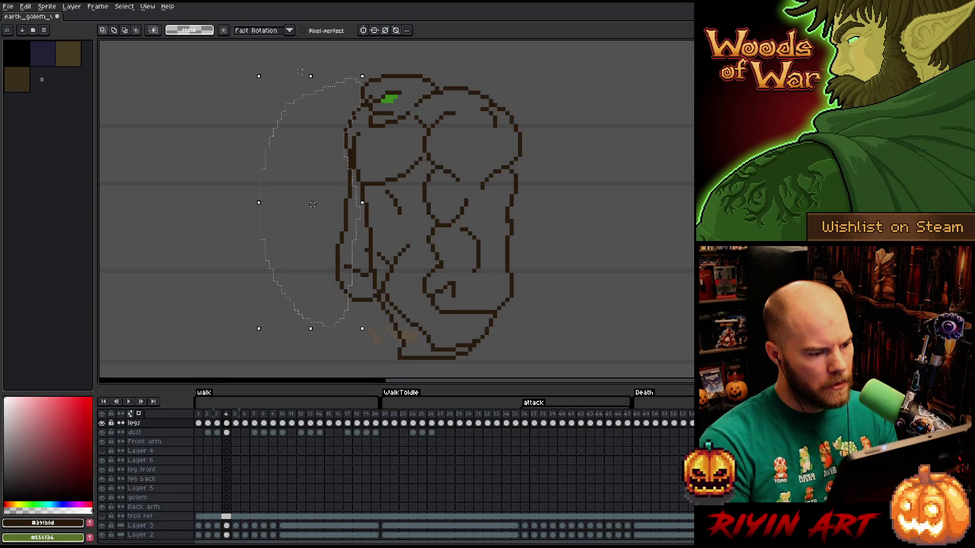
key("Right")
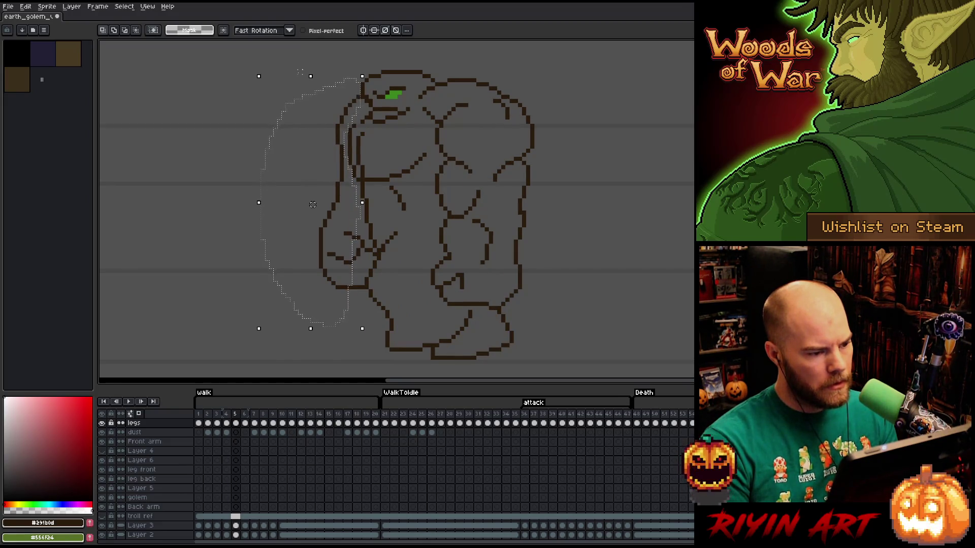
Shift the back arm outward from the body, commit it, then play and stop the animation.
left_click_drag(312, 204, 246, 204)
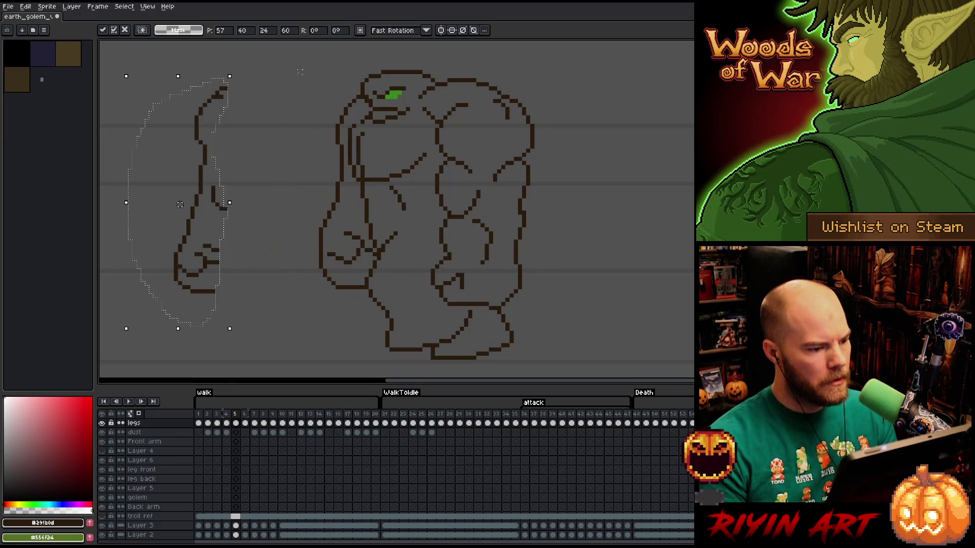
key("Return")
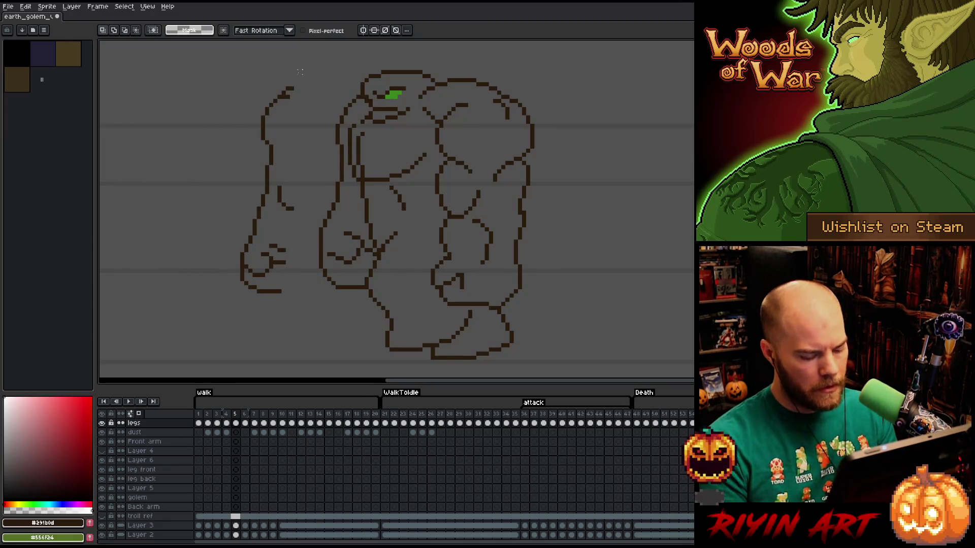
key("Left")
key("Left")
key("Left")
key("Return")
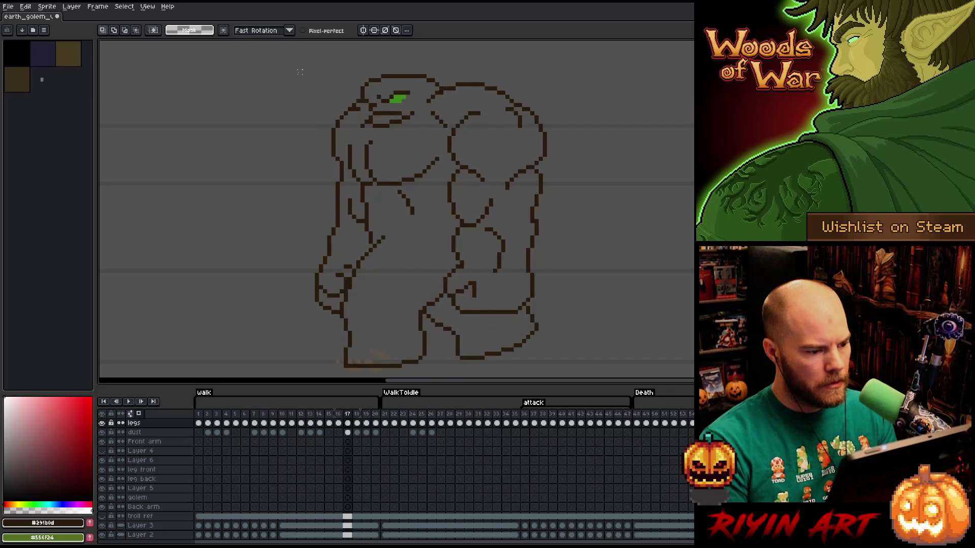
key("Return")
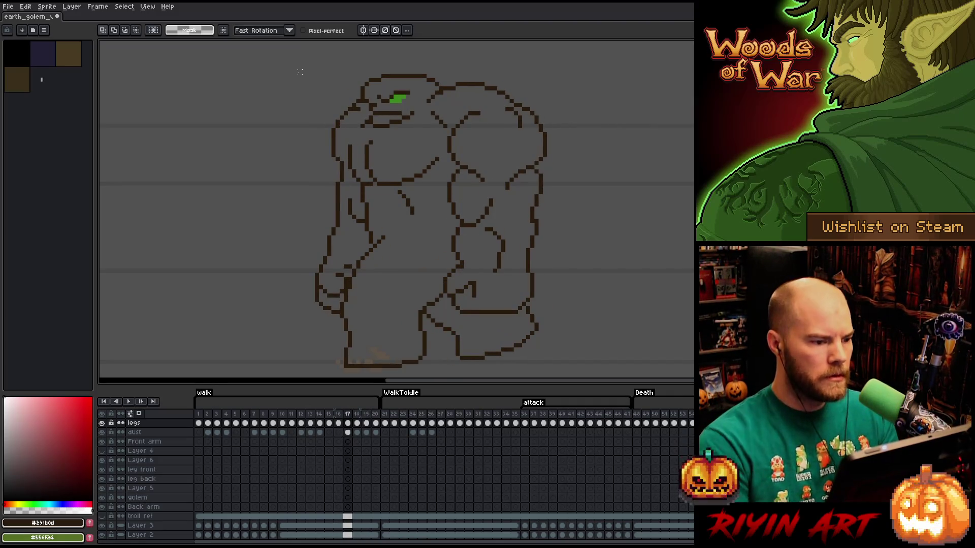
Lasso the back arm in frame 4, drag it out left of the torso and set it in place.
mouse_move(348, 96)
left_mouse_down()
mouse_move(360, 214)
mouse_move(350, 270)
left_mouse_up()
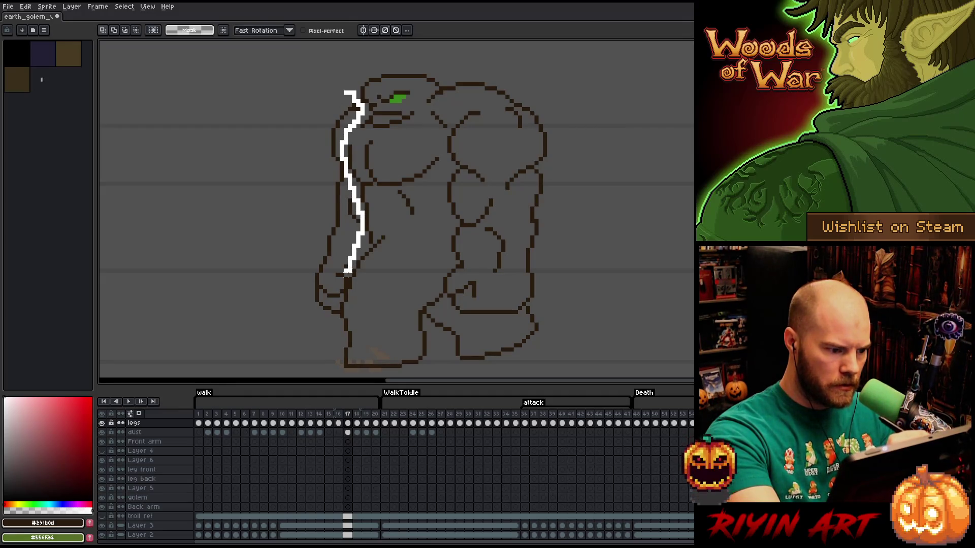
left_click_drag(337, 311, 285, 95)
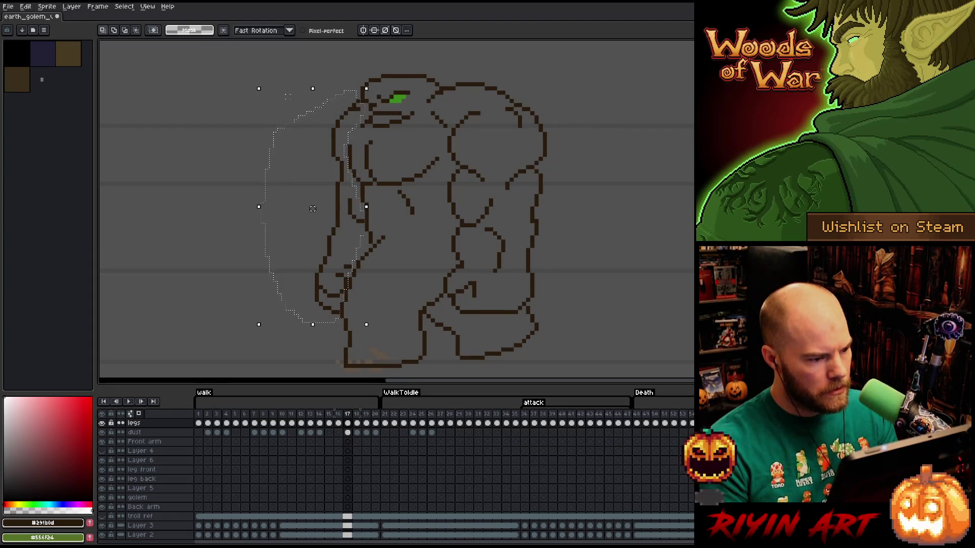
key("Return")
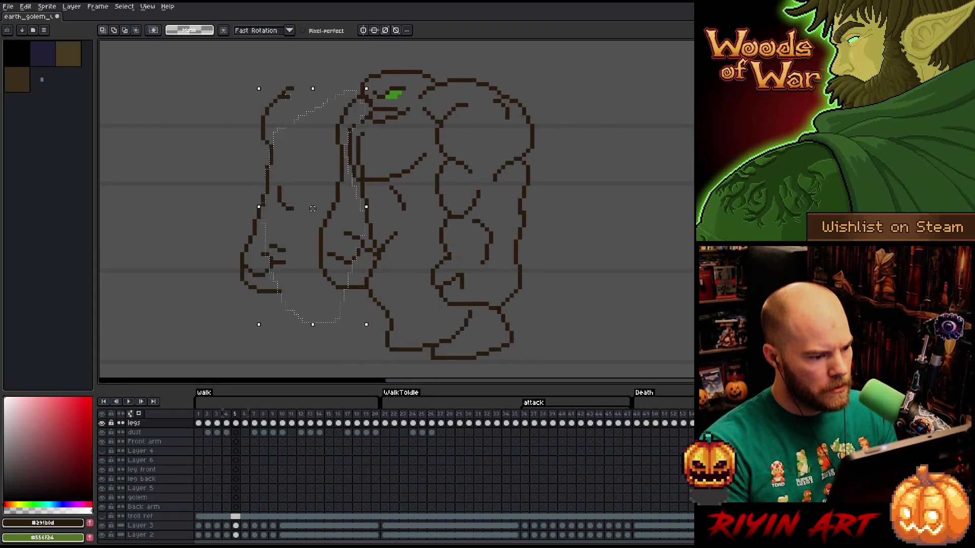
left_click_drag(312, 207, 246, 207)
key("ctrl+d")
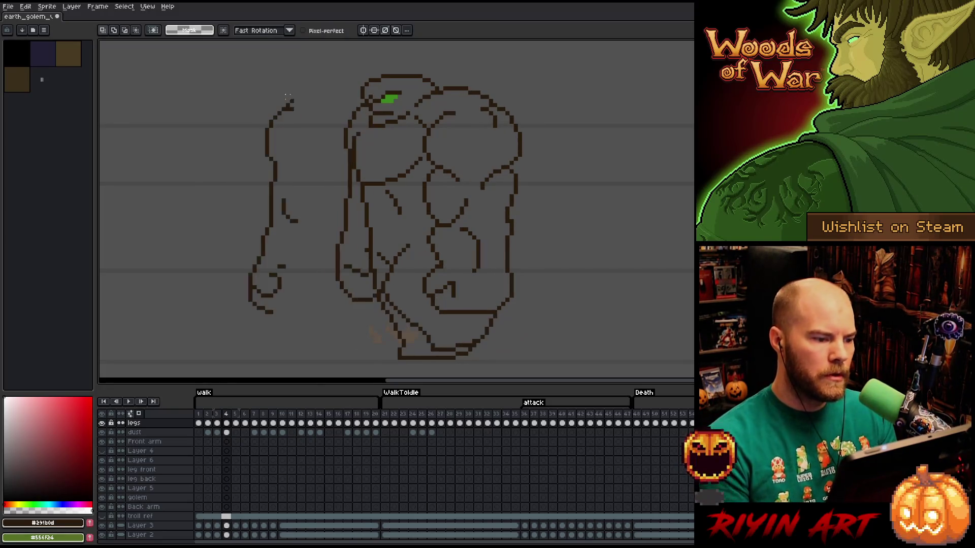
key("m")
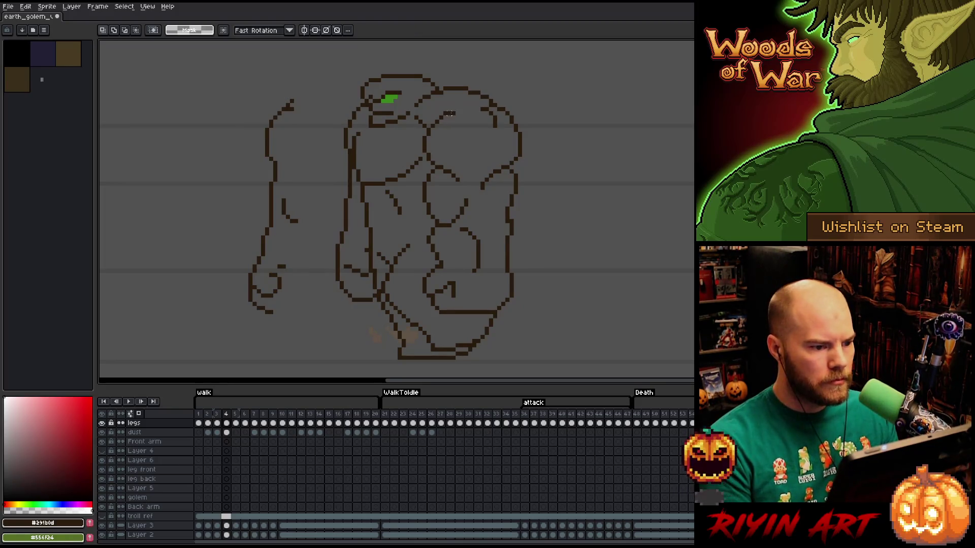
left_click_drag(449, 113, 228, 152)
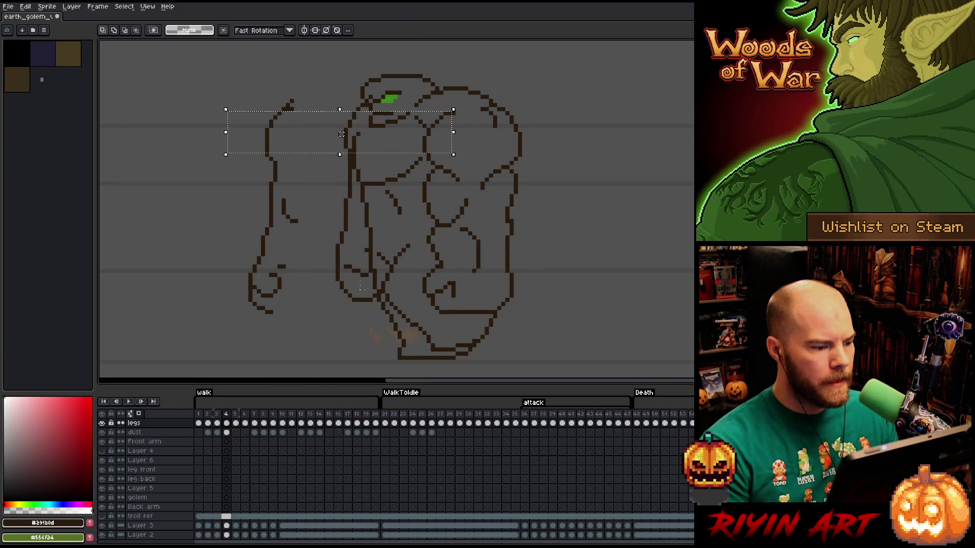
left_click_drag(453, 223, 247, 270)
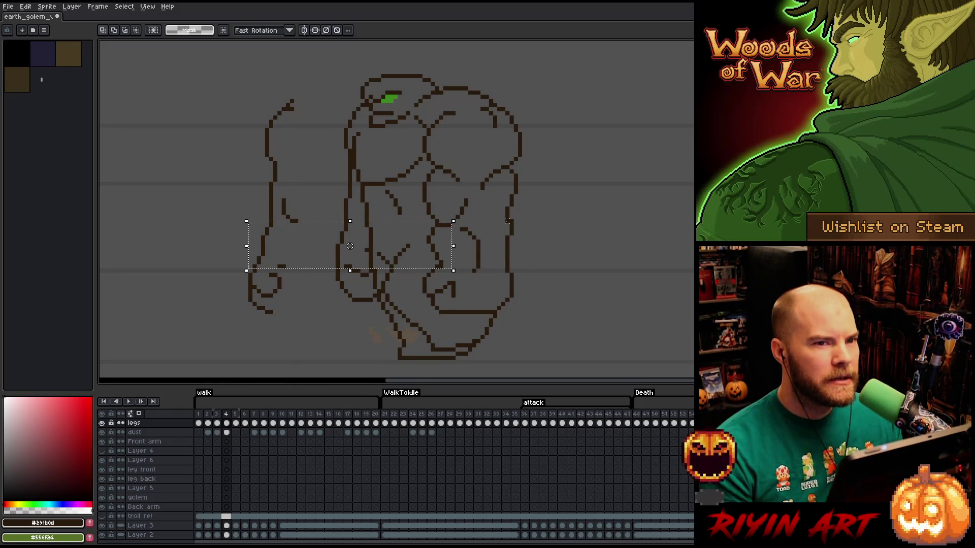
key("ctrl+d")
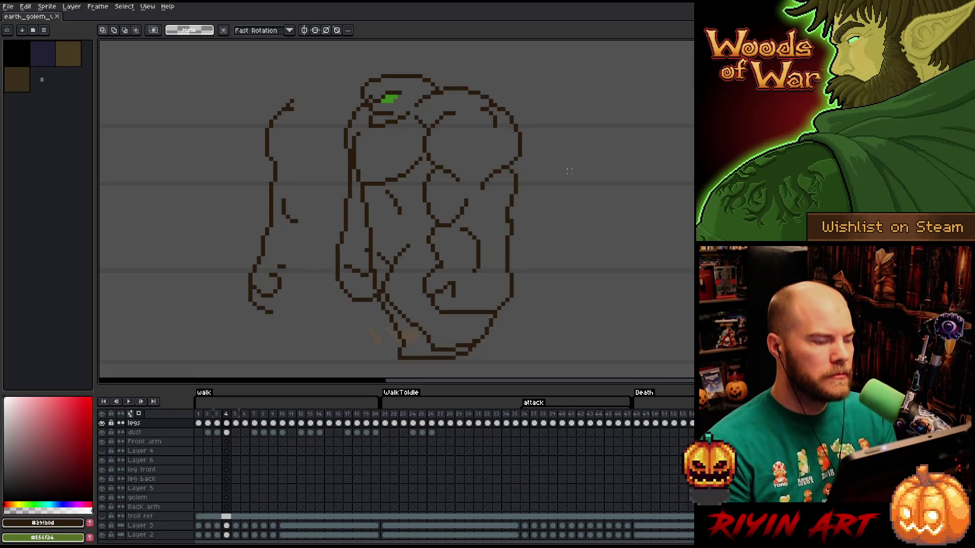
Lasso the leftover outline strip between arm and torso and delete its pixels.
key("b")
mouse_move(345, 100)
left_mouse_down()
mouse_move(351, 140)
mouse_move(322, 297)
left_mouse_up()
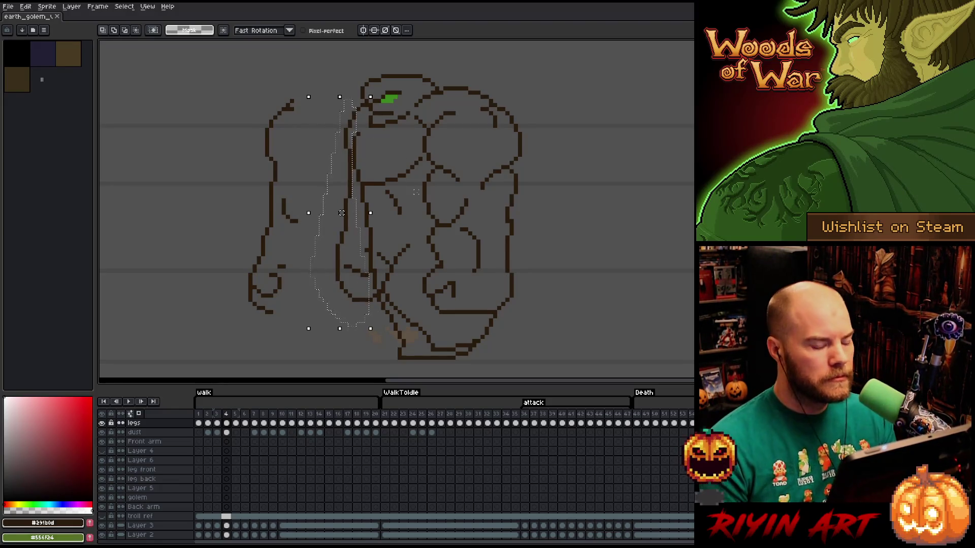
key("Delete")
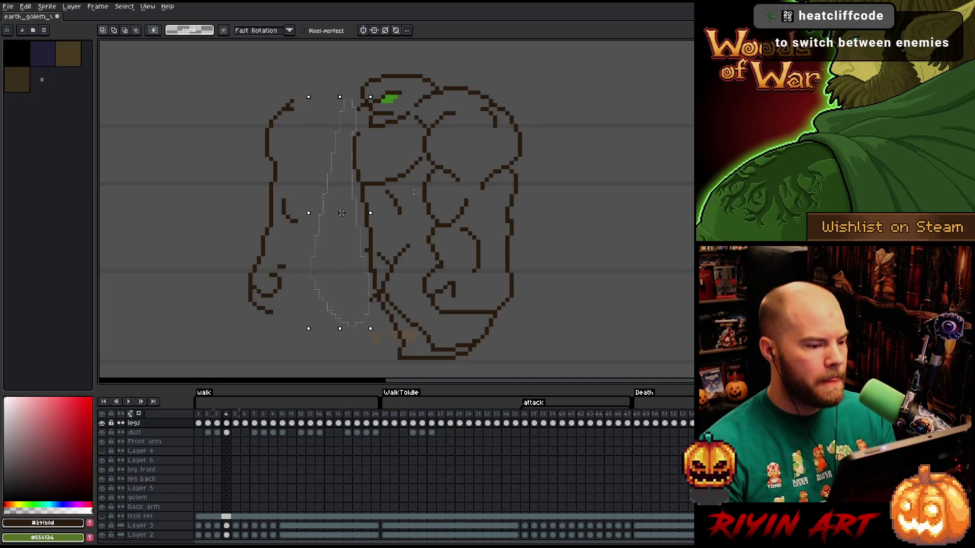
key("ctrl+d")
Toggle between Pencil and Move tools without editing, ending on the selection tool.
key("b")
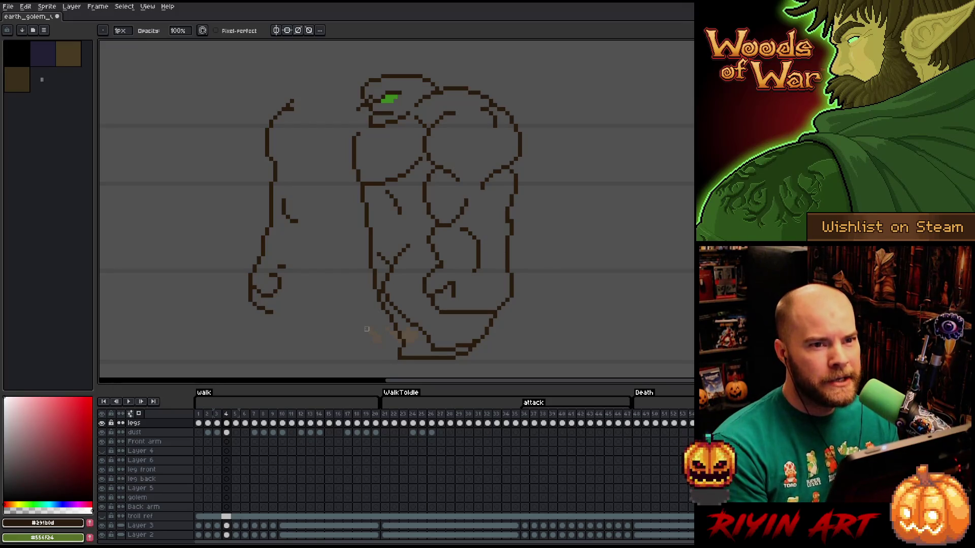
key("v")
key("b")
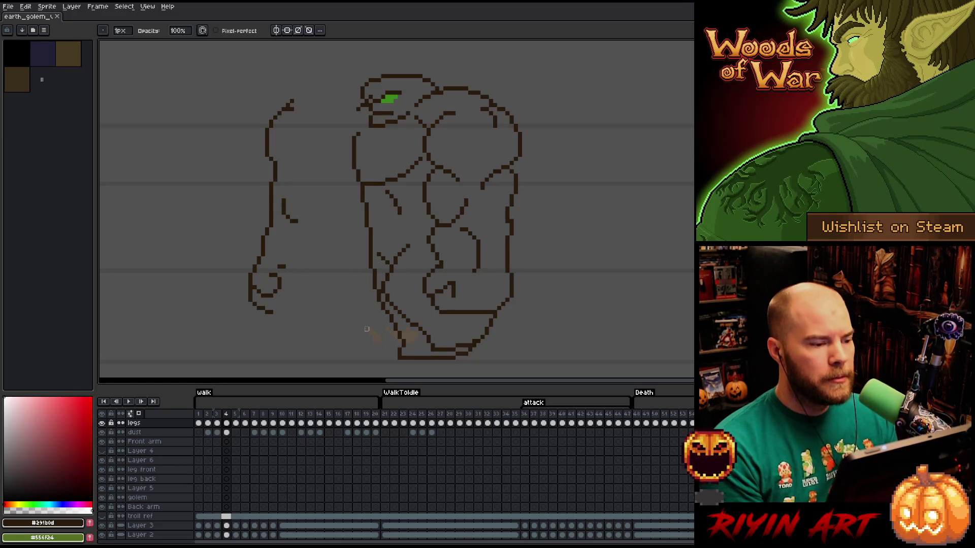
key("m")
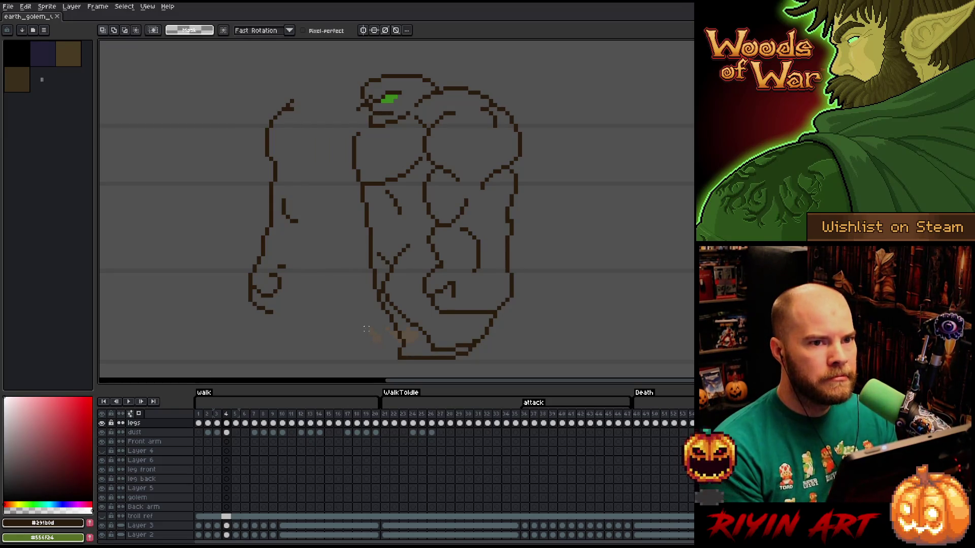
Lasso the back arm, undoing two stray pencil strokes traced down the arm.
mouse_move(292, 84)
left_mouse_down()
mouse_move(213, 197)
mouse_move(325, 208)
mouse_move(300, 208)
left_mouse_up()
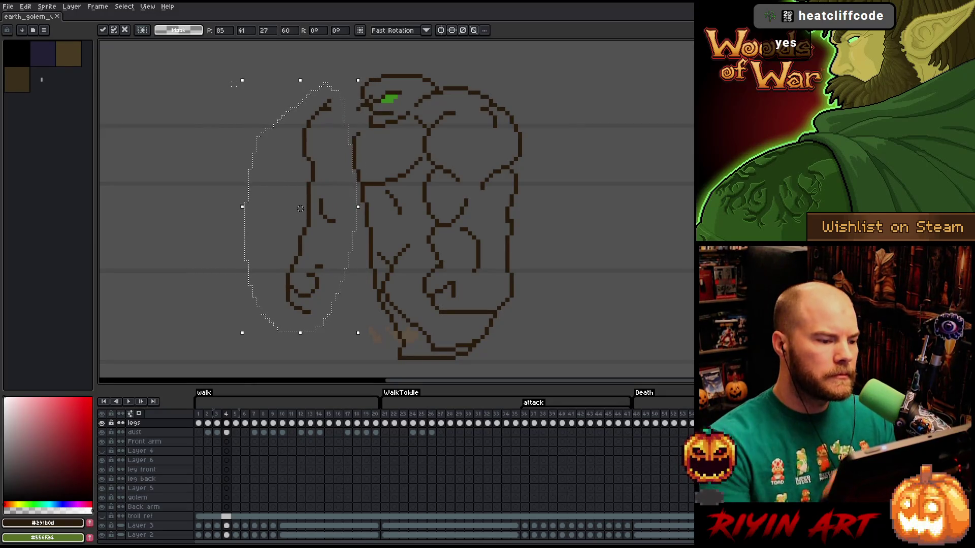
key("b")
mouse_move(354, 110)
left_mouse_down()
mouse_move(346, 215)
mouse_move(454, 155)
left_mouse_up()
key("ctrl+z")
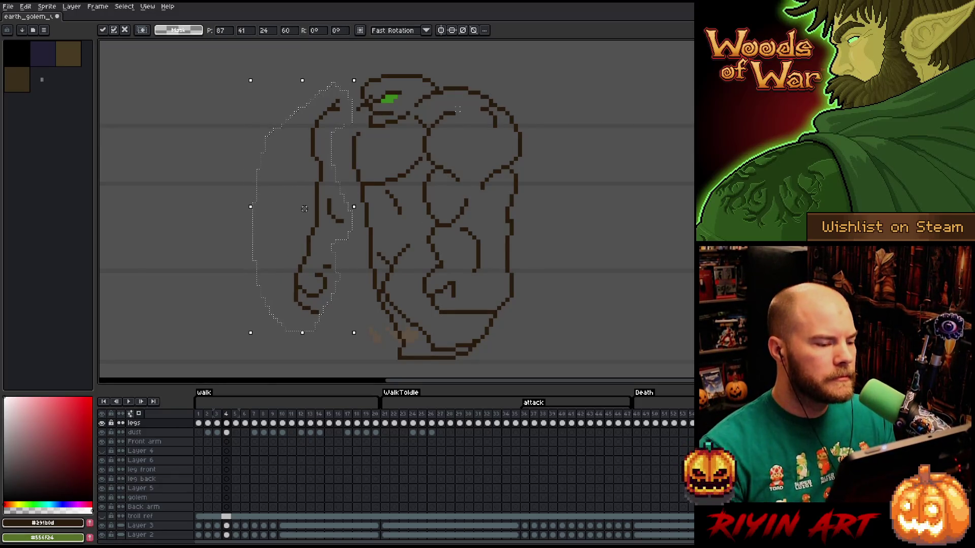
key("b")
mouse_move(361, 96)
left_mouse_down()
mouse_move(337, 180)
mouse_move(325, 305)
left_mouse_up()
key("ctrl+z")
Nudge the selected arm slightly toward the torso, commit it and extend the selection.
mouse_move(304, 208)
left_mouse_down()
mouse_move(329, 208)
mouse_move(316, 209)
left_mouse_up()
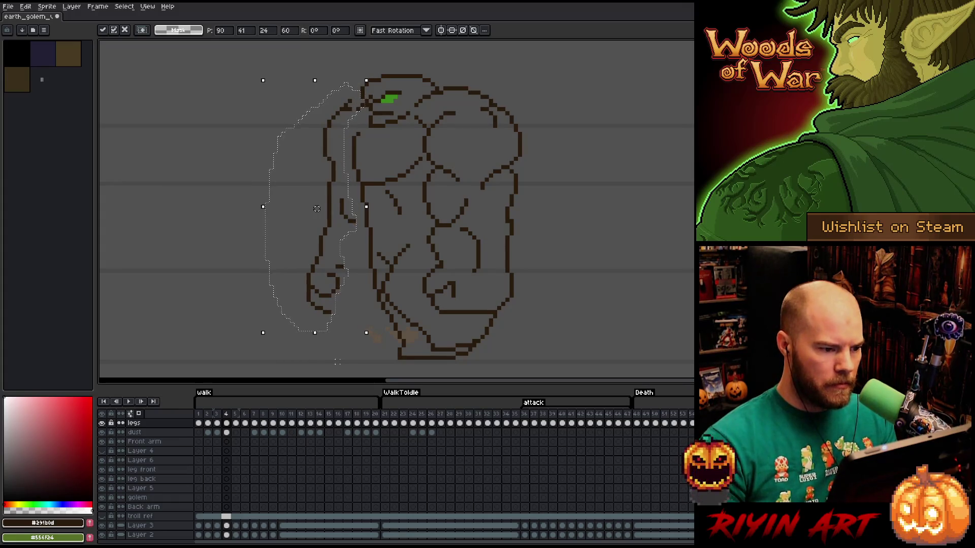
key("Return")
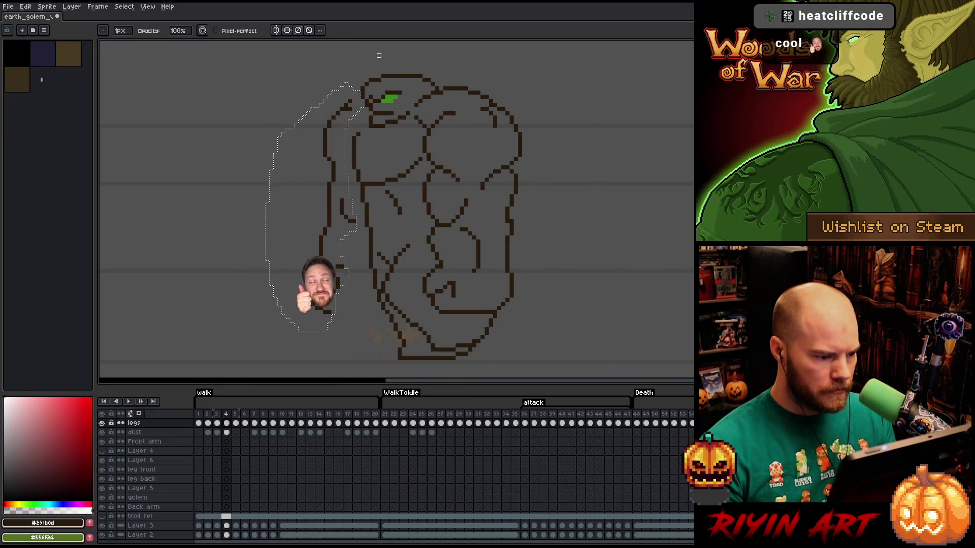
key("m")
left_click_drag(219, 164, 275, 199)
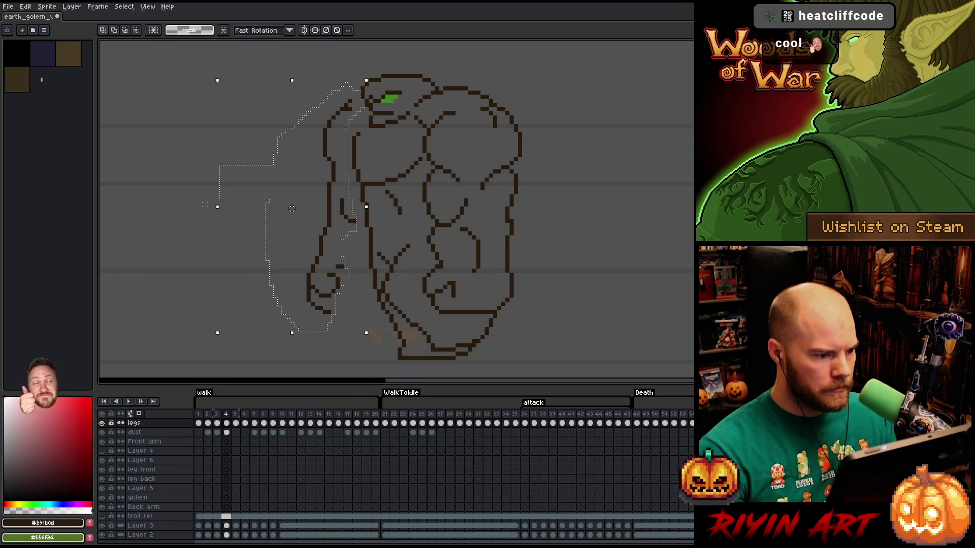
Compare frames 3 and 4, hide the background layer for onion skins and shift the selection slightly right.
key("comma")
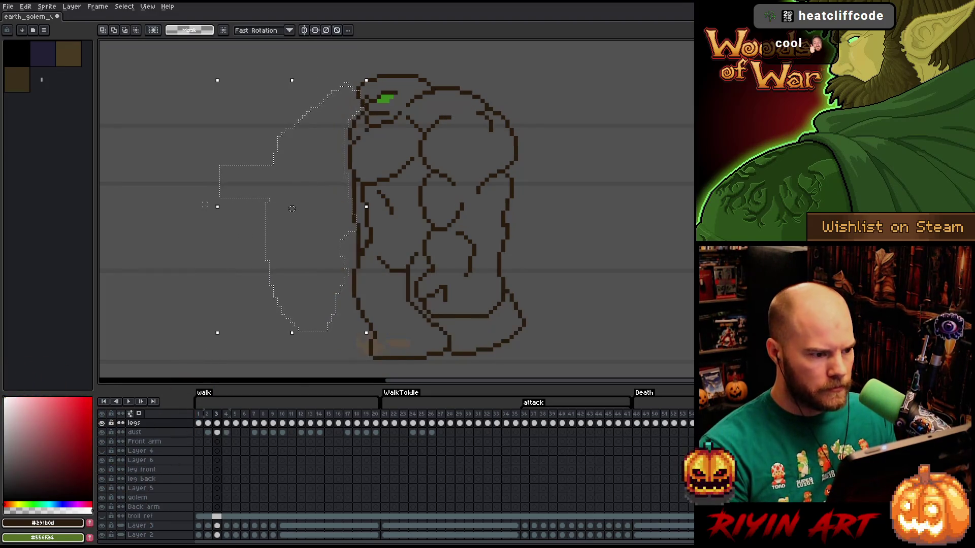
key("period")
key("comma")
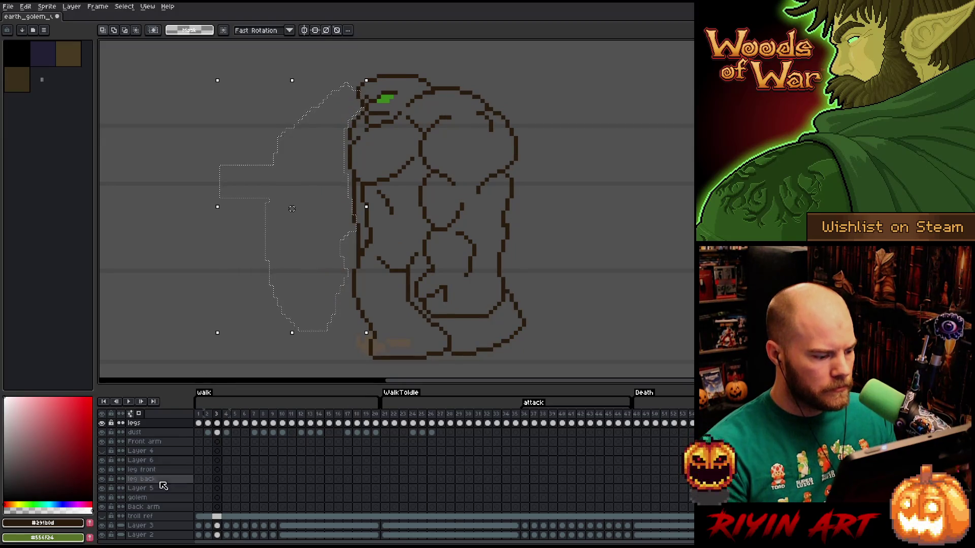
scroll(145, 504, "down", 1)
scroll(104, 531, "up", 1)
key("period")
left_click(102, 535)
left_click_drag(292, 208, 288, 208)
key("Return")
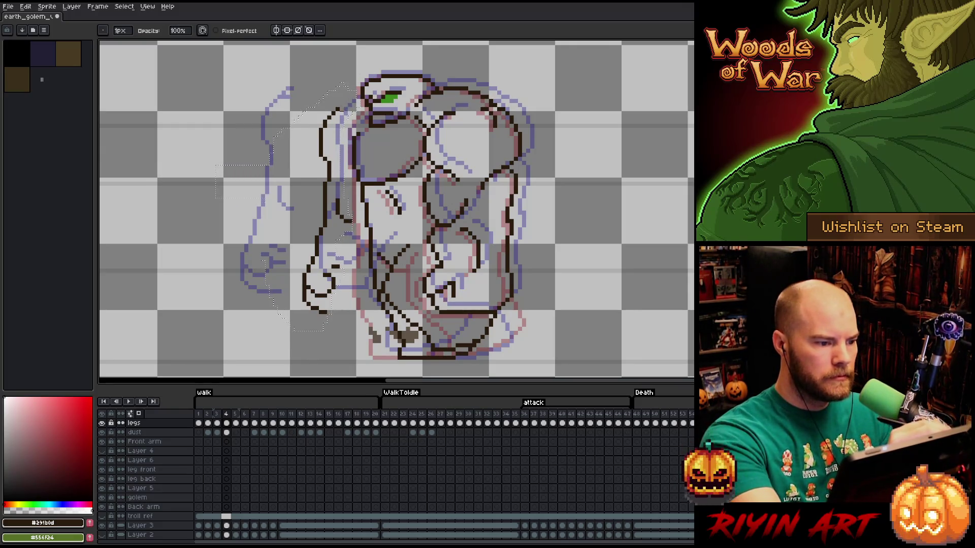
Check frame 5 against 4, restore the selection, nudge it right and commit.
key("Right")
key("Left")
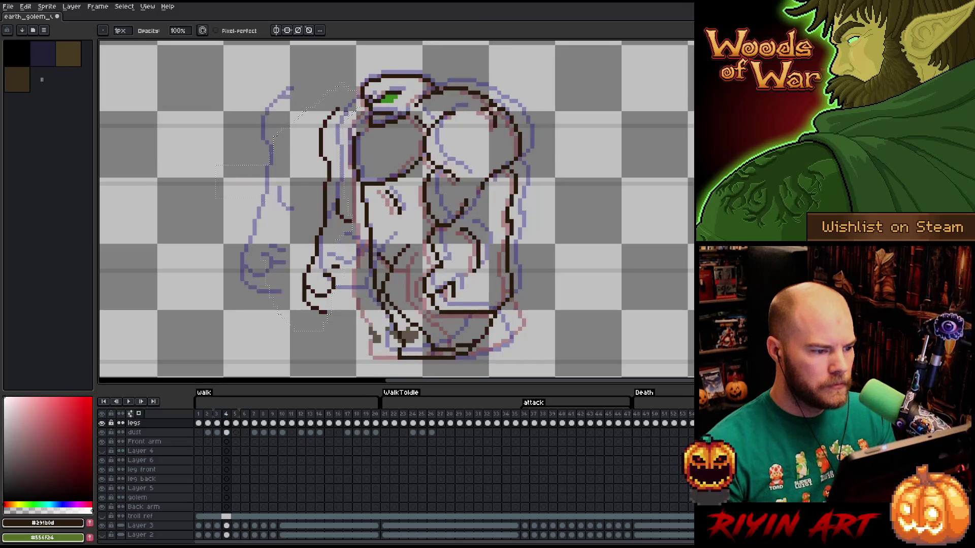
key("m")
key("Right")
key("Right")
key("Right")
key("Right")
key("Right")
key("Right")
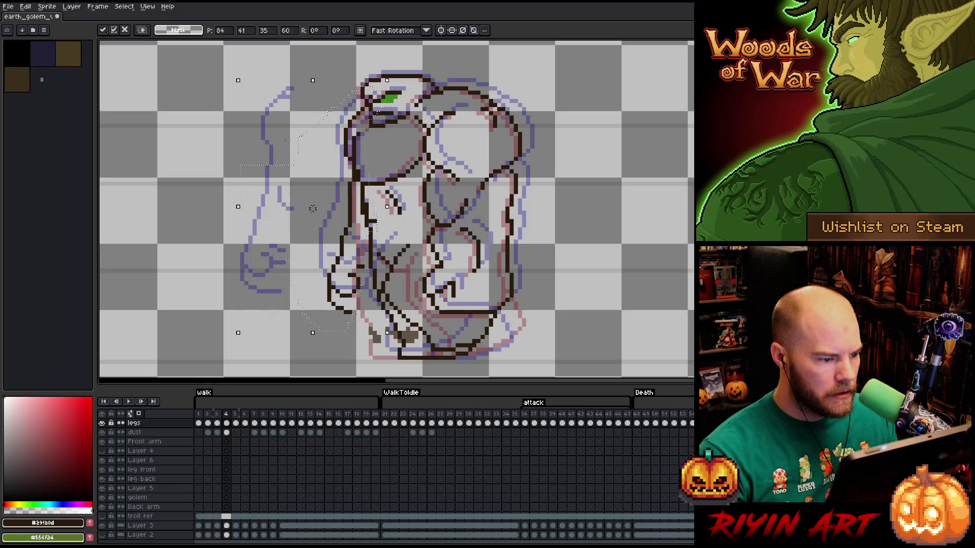
key("Return")
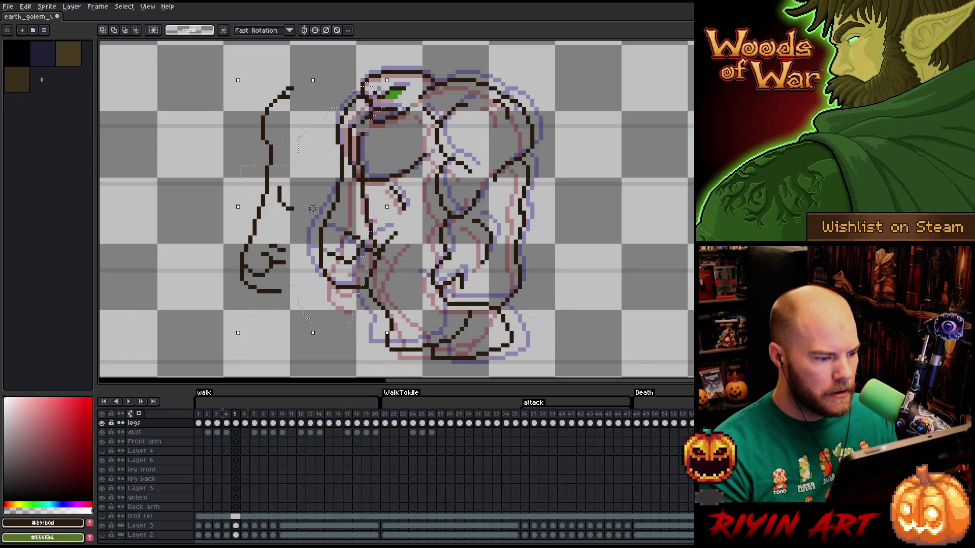
key("ctrl+d")
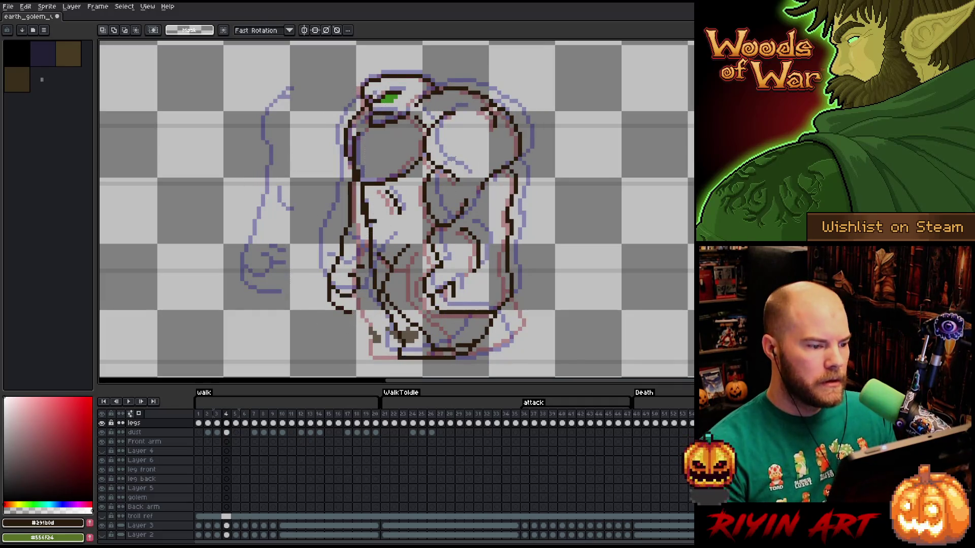
Select the lower arm, raise it slightly and set it down, ending with the Eraser ready.
left_click_drag(241, 204, 364, 327)
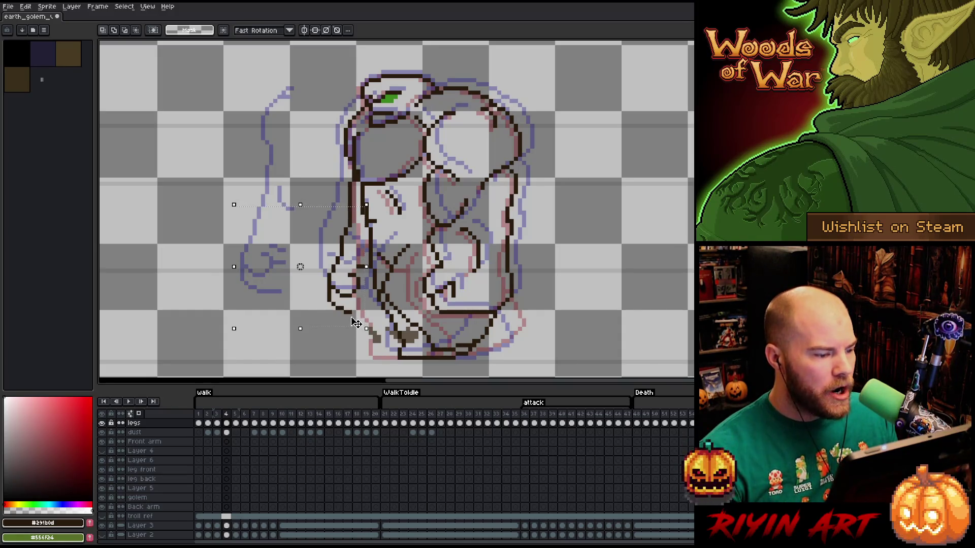
left_click_drag(354, 321, 362, 294)
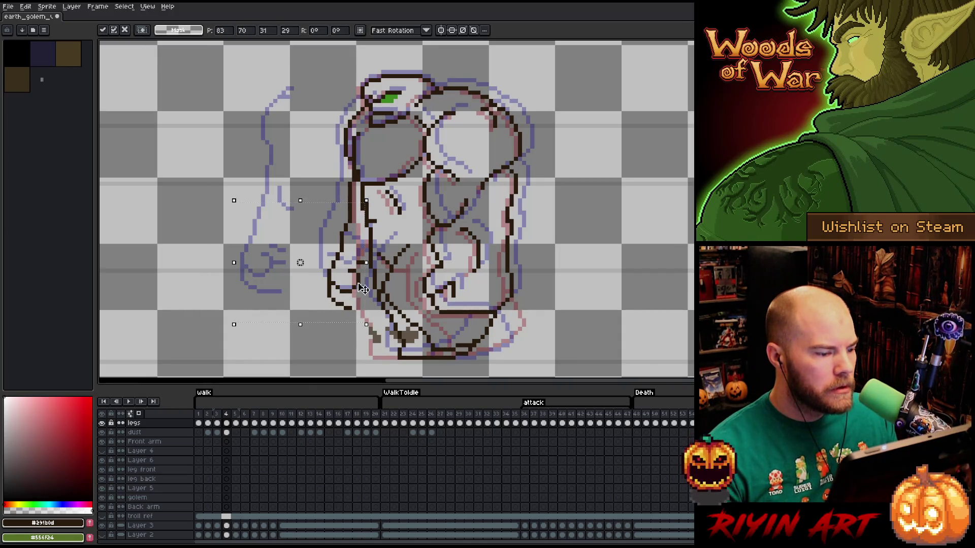
key("Return")
key("b")
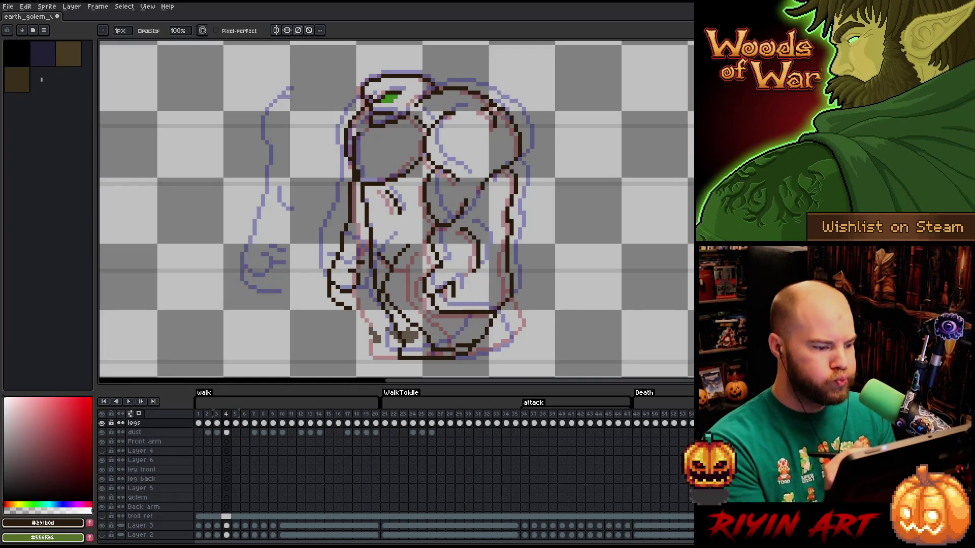
key("e")
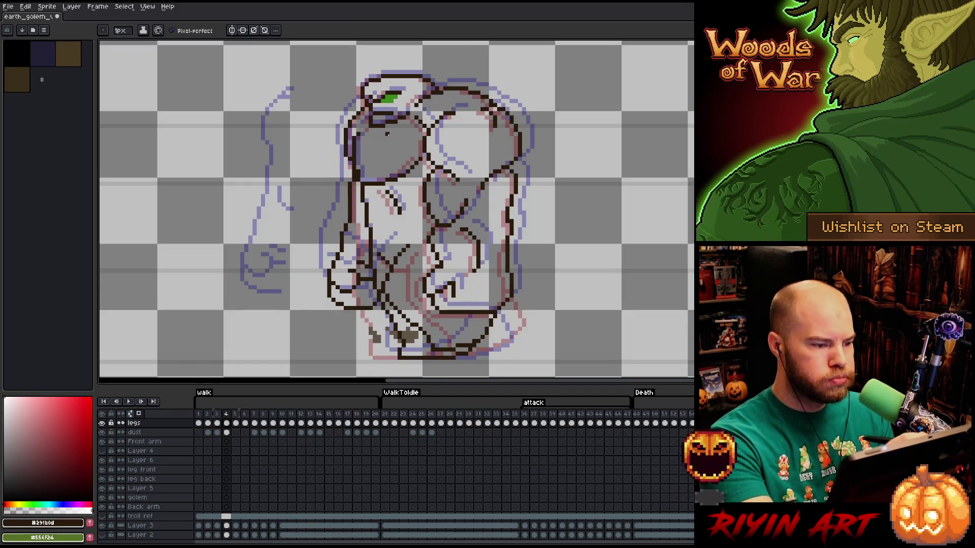
key("Left")
key("Right")
key("Left")
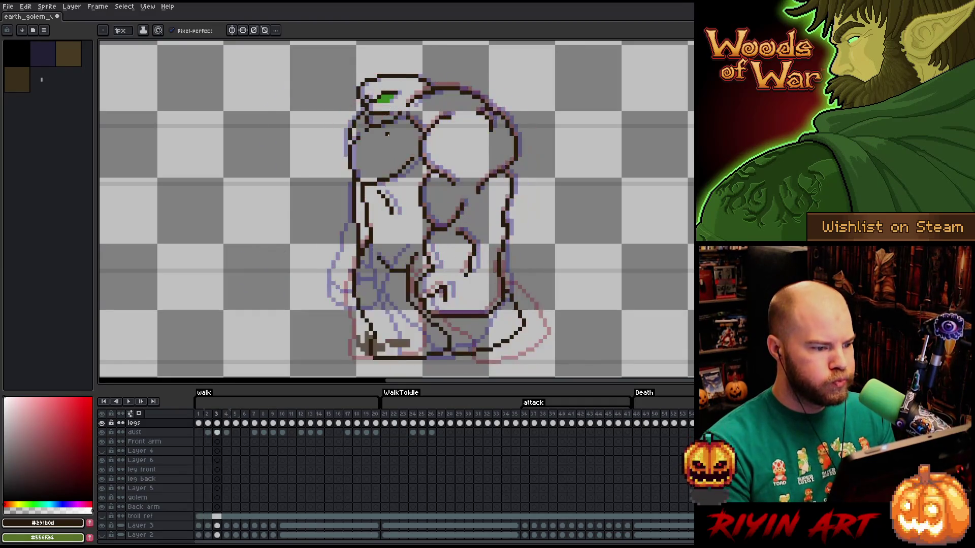
key("Right")
key("Left")
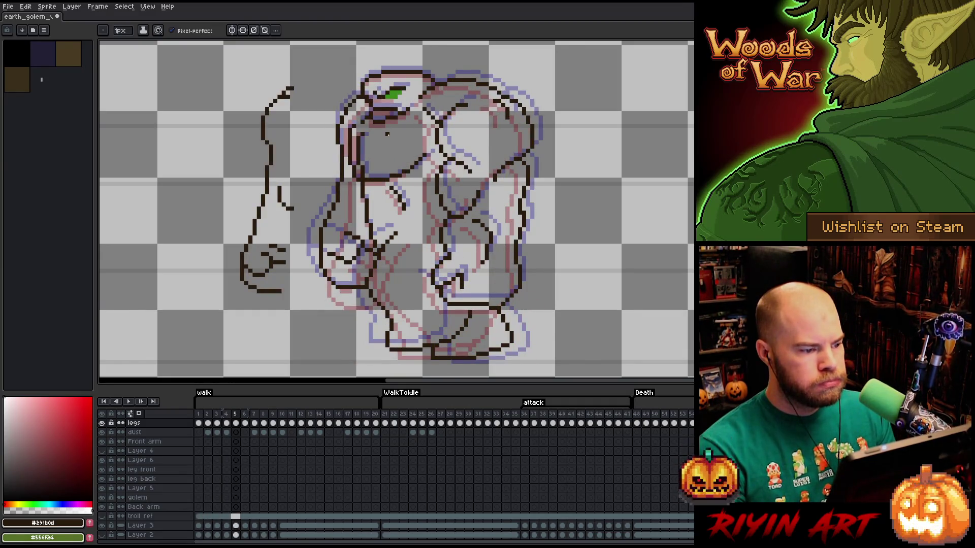
key("Right")
key("Left")
key("Right")
key("Left")
key("Right")
key("Left")
key("Right")
key("Left")
key("Right")
key("Left")
key("Right")
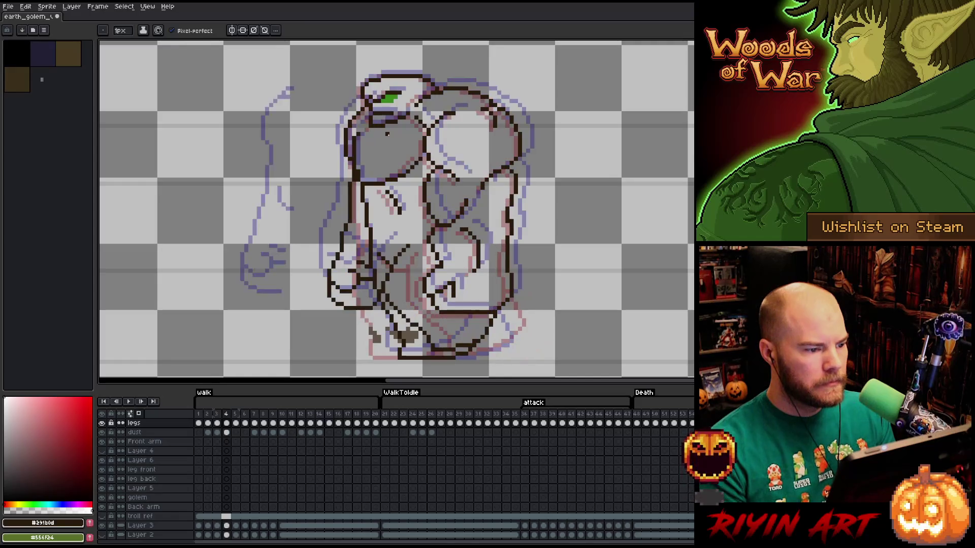
key("Left")
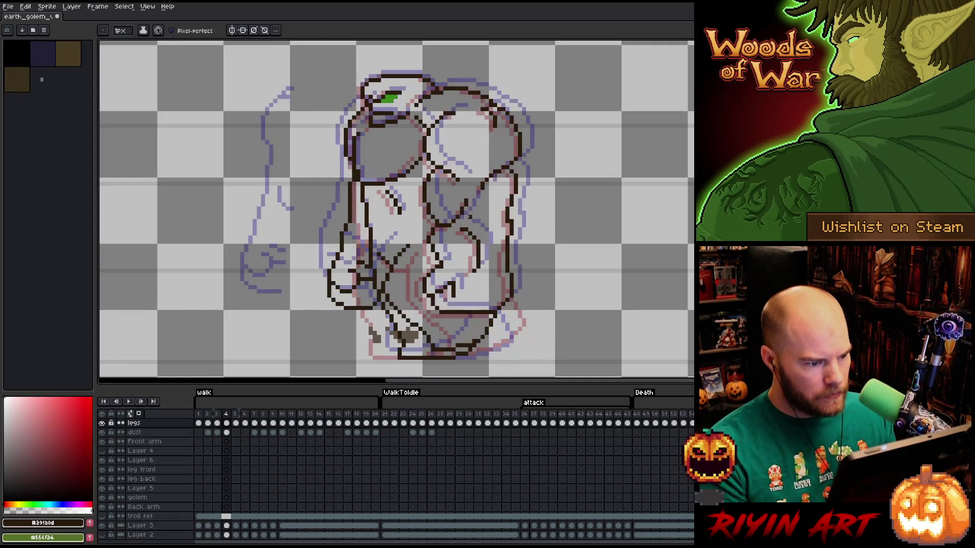
key("m")
left_click_drag(454, 225, 353, 258)
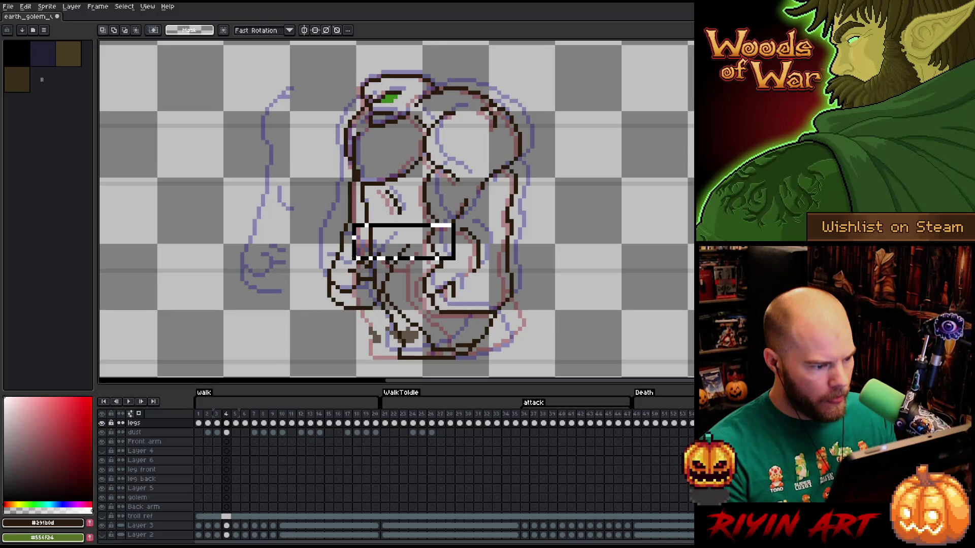
left_click_drag(472, 310, 321, 333)
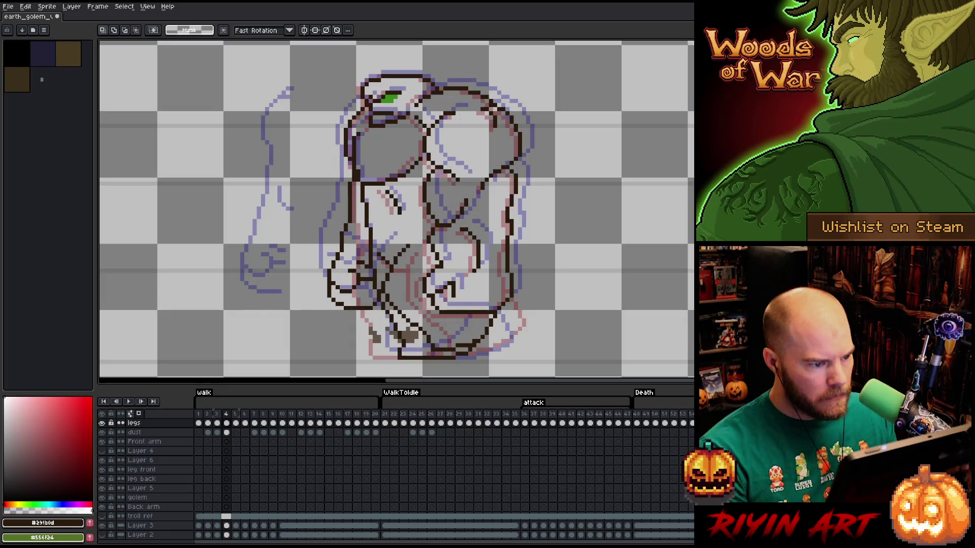
left_click_drag(457, 110, 317, 150)
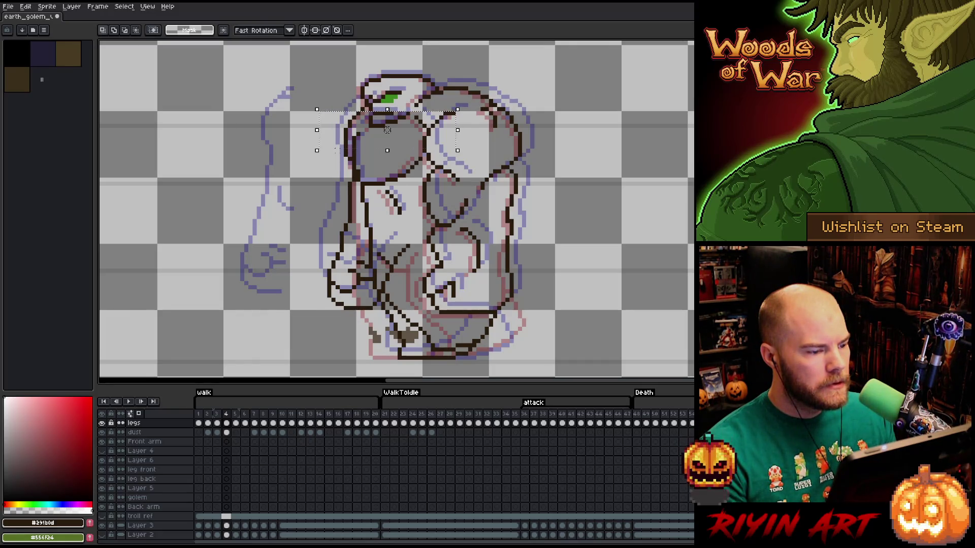
key("Right")
key("Left")
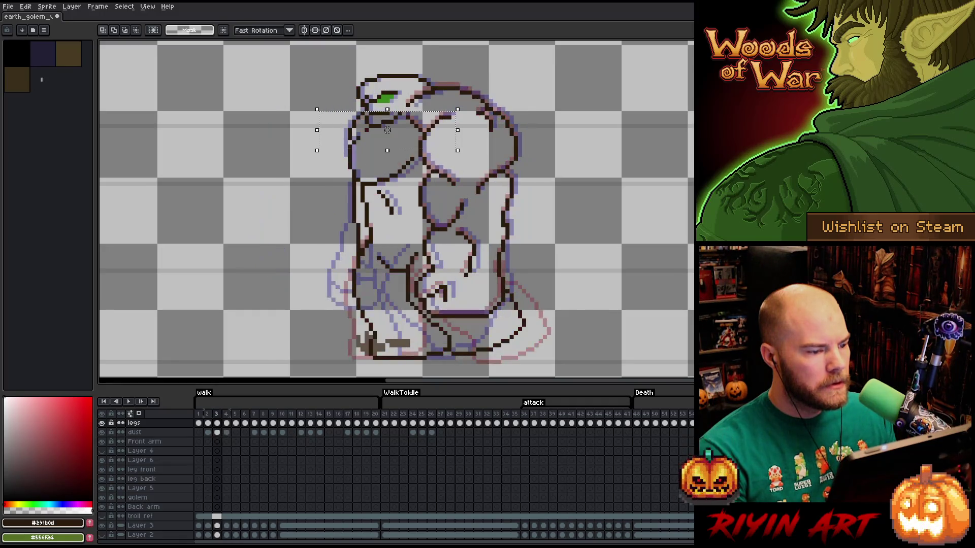
key("Right")
key("Left")
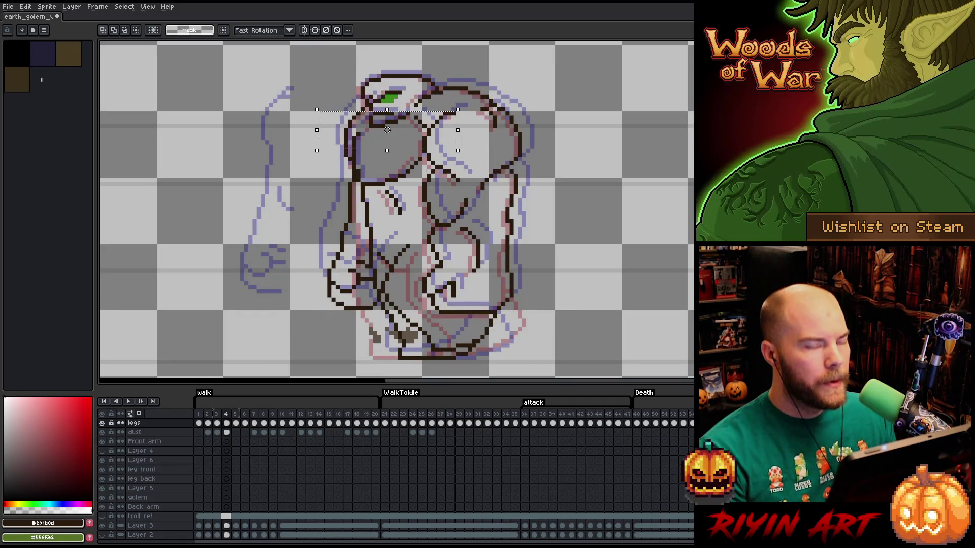
key("Right")
key("Left")
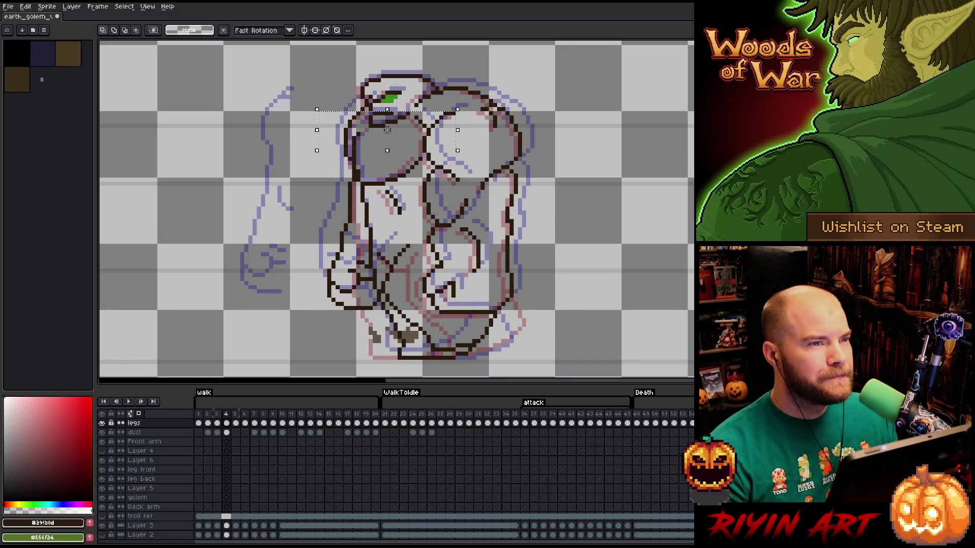
key("Right")
key("Left")
key("Right")
key("Left")
key("Right")
key("Left")
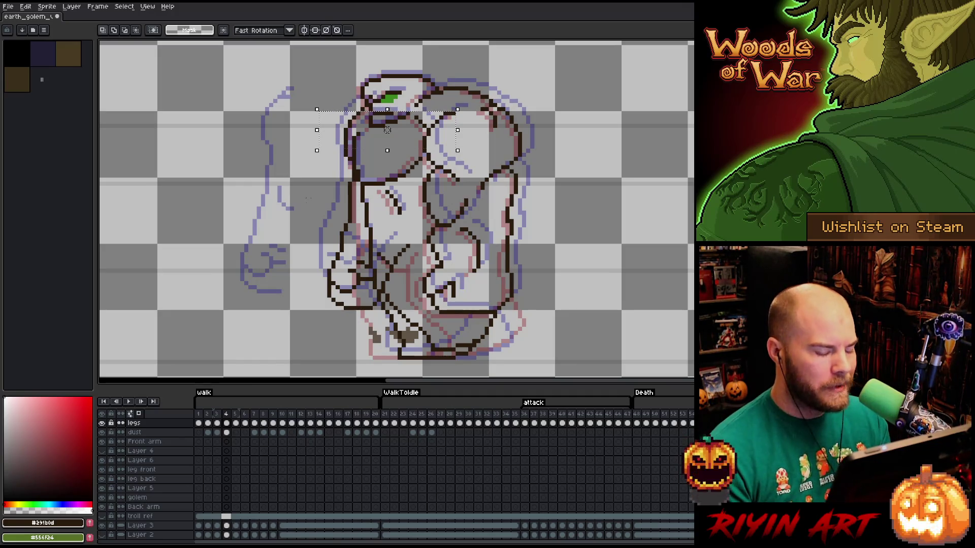
key("ctrl+d")
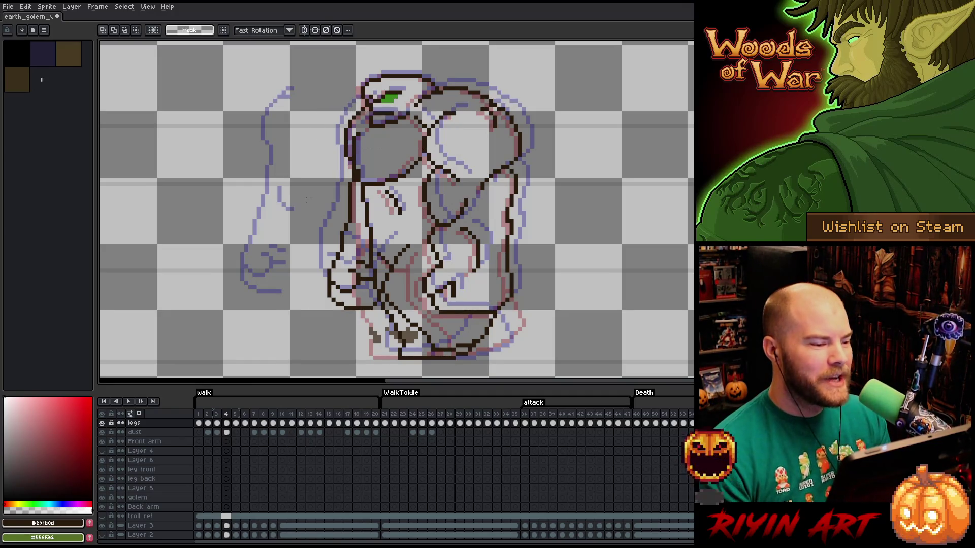
key("Right")
key("Left")
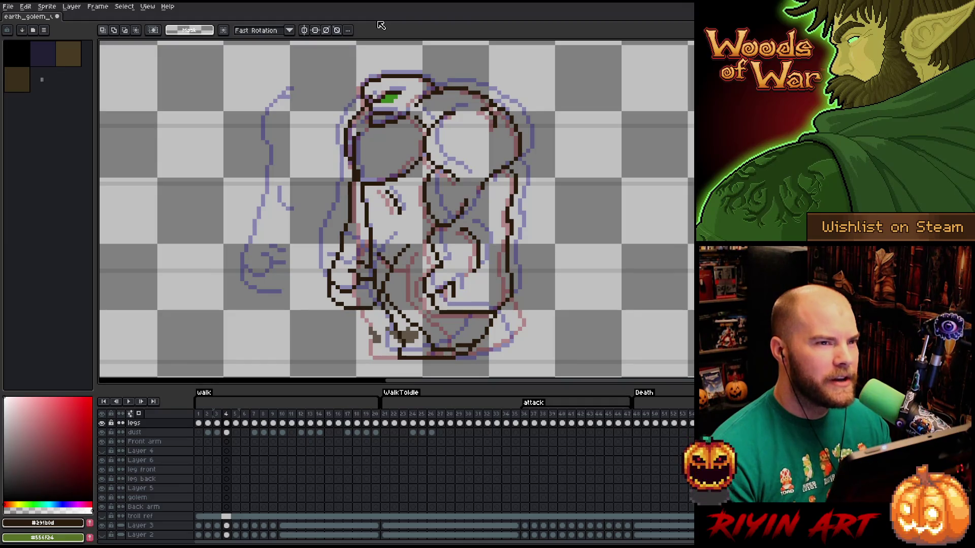
Flip between walk frames 4 and 5 to compare the arm, undoing a stray line left of the golem.
key("Right")
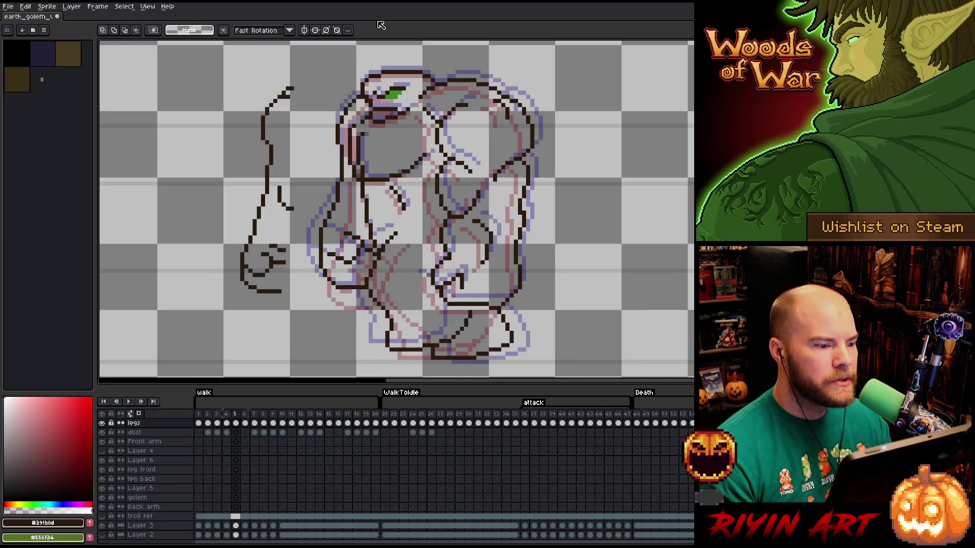
key("Left")
key("Right")
key("Left")
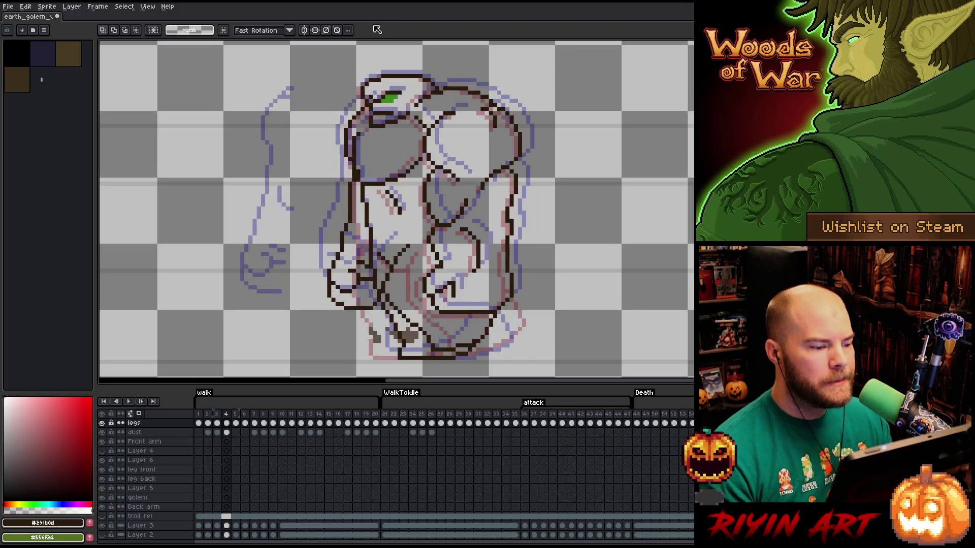
key("Right")
key("Left")
key("Right")
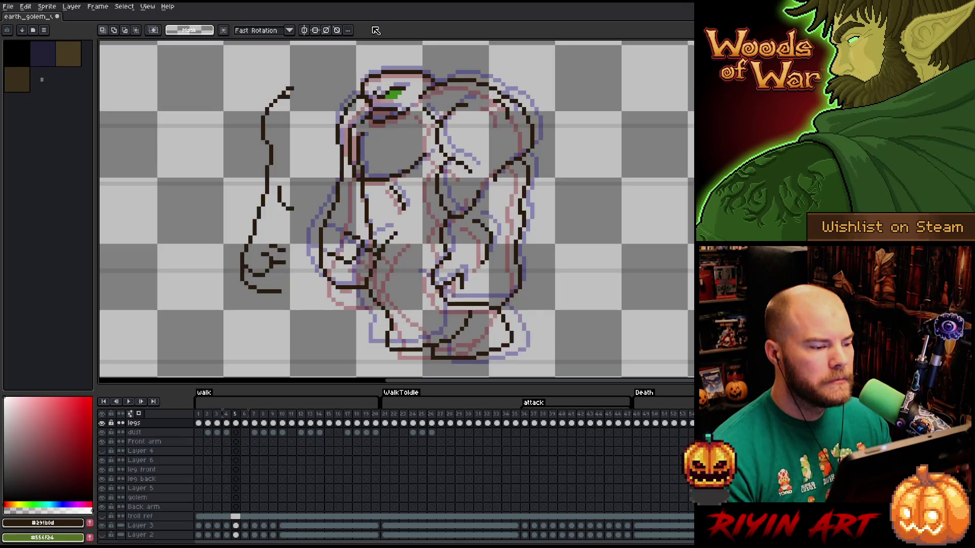
key("b")
left_click_drag(295, 77, 288, 295)
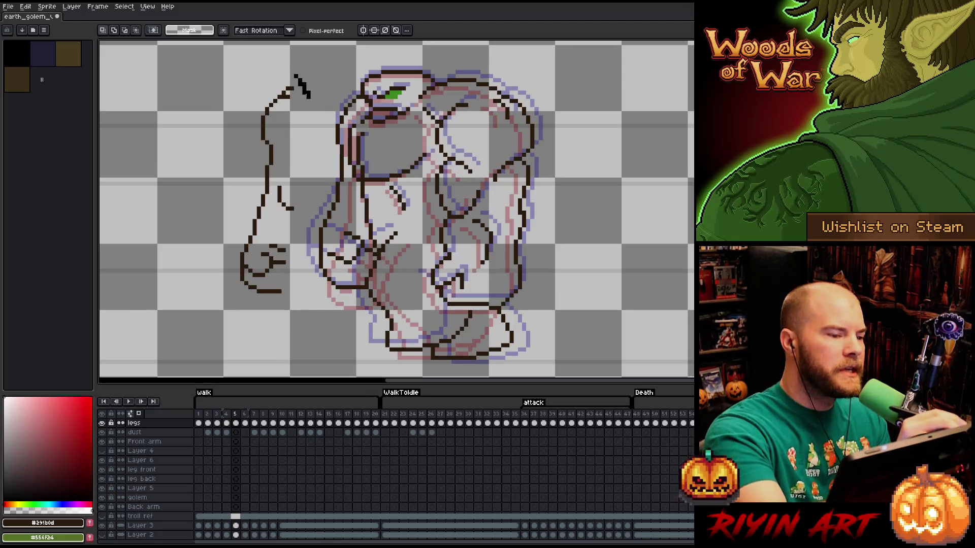
key("ctrl+z")
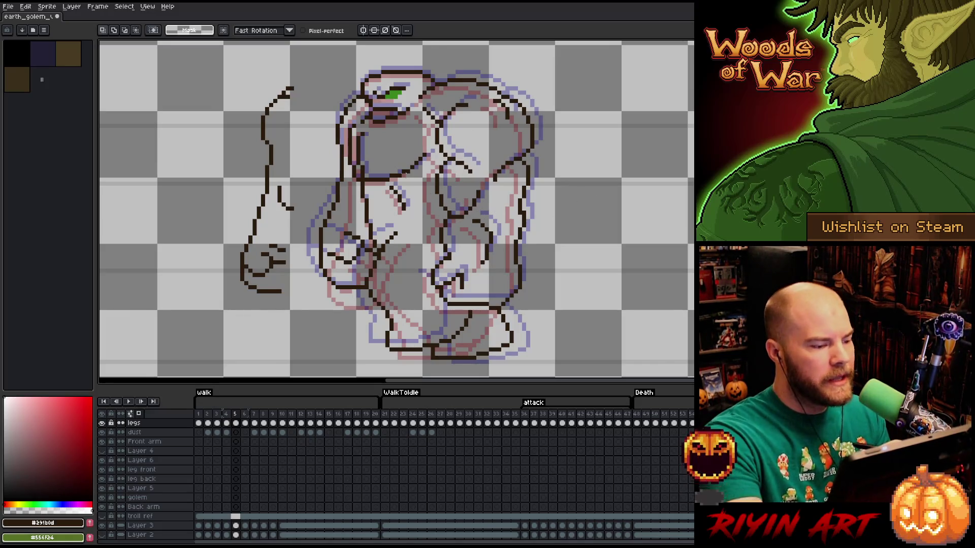
Settle on walk frame 4 and nudge the back arm's hand a few pixels outward to the left.
key("comma")
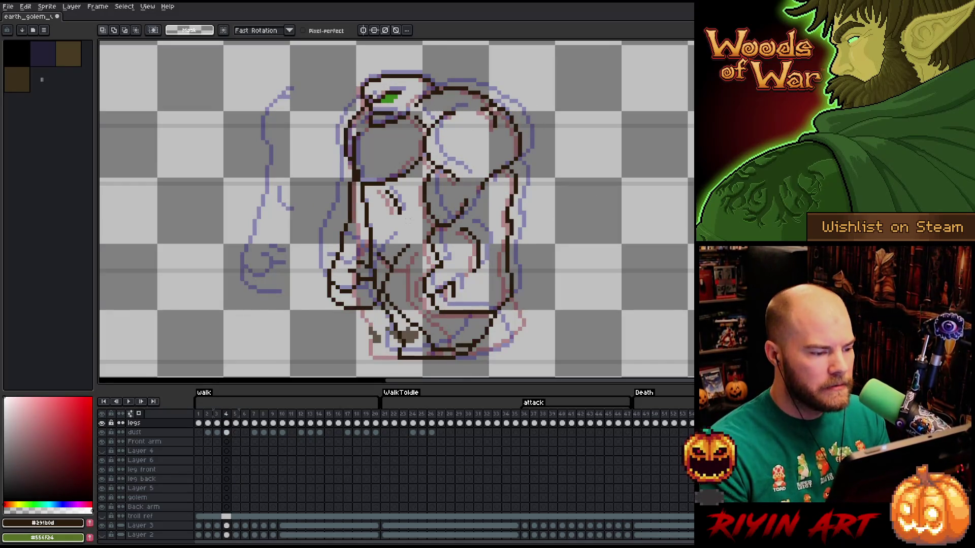
key("period")
key("comma")
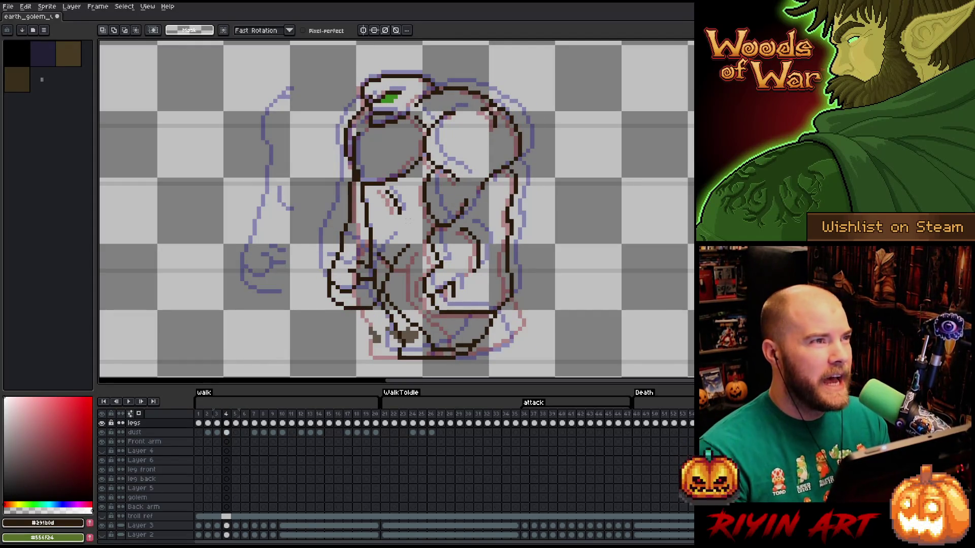
key("period")
key("comma")
key("period")
key("period")
key("comma")
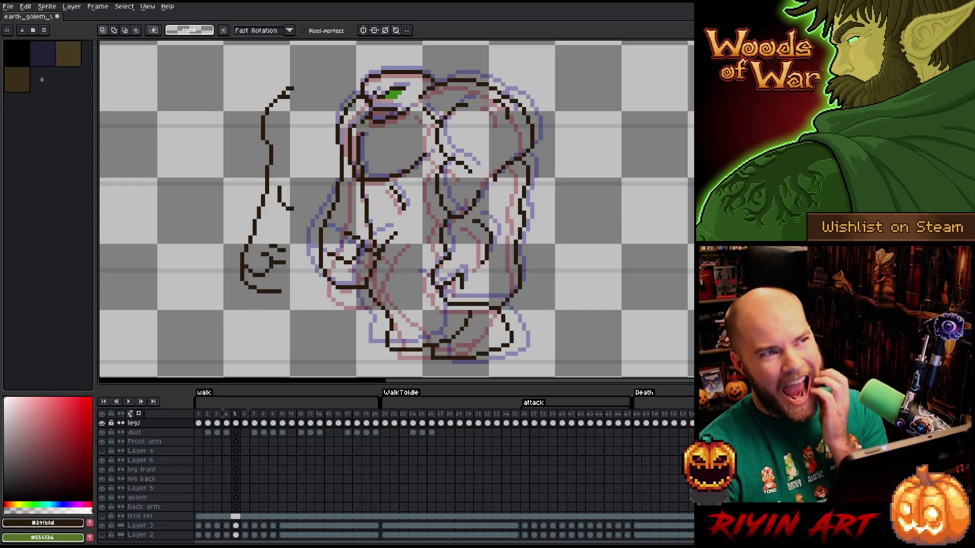
key("period")
key("comma")
key("period")
key("comma")
key("comma")
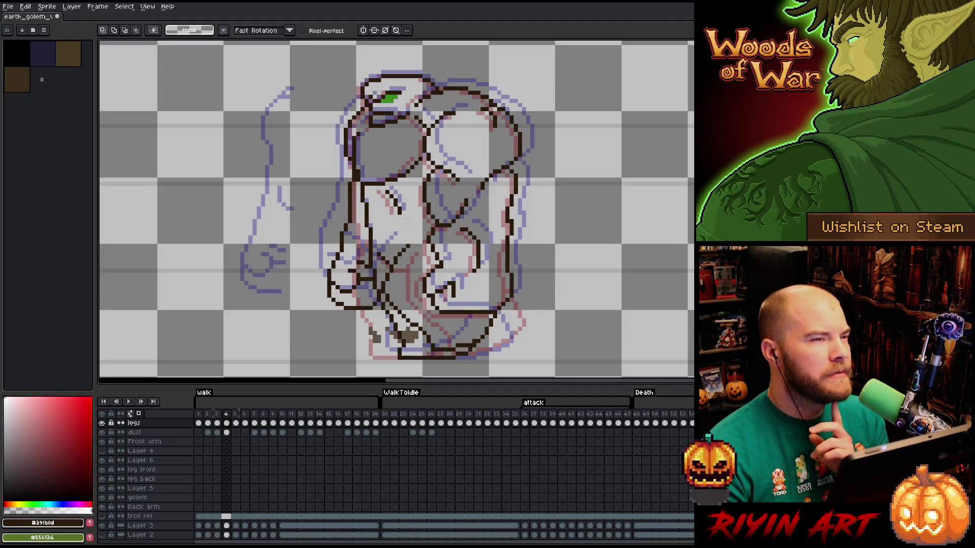
key("period")
key("comma")
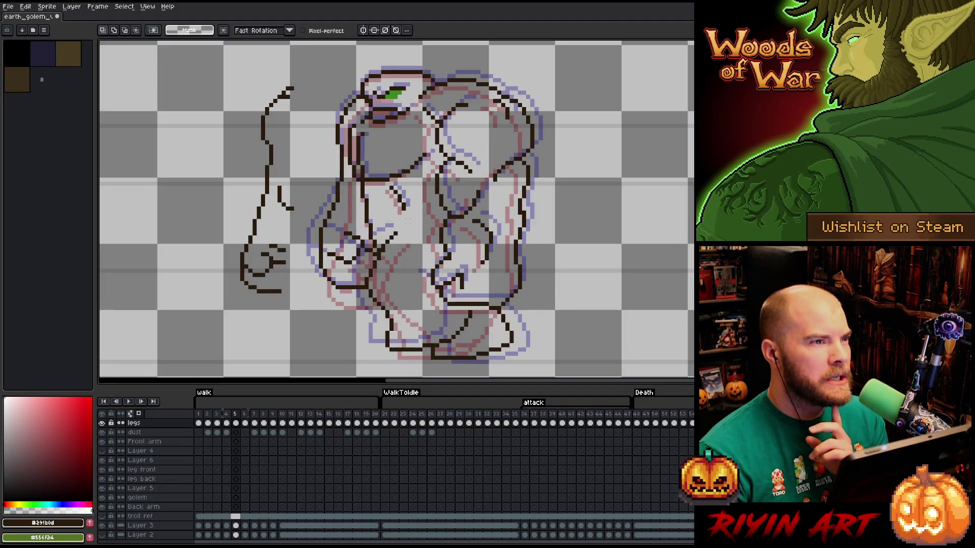
key("period")
key("comma")
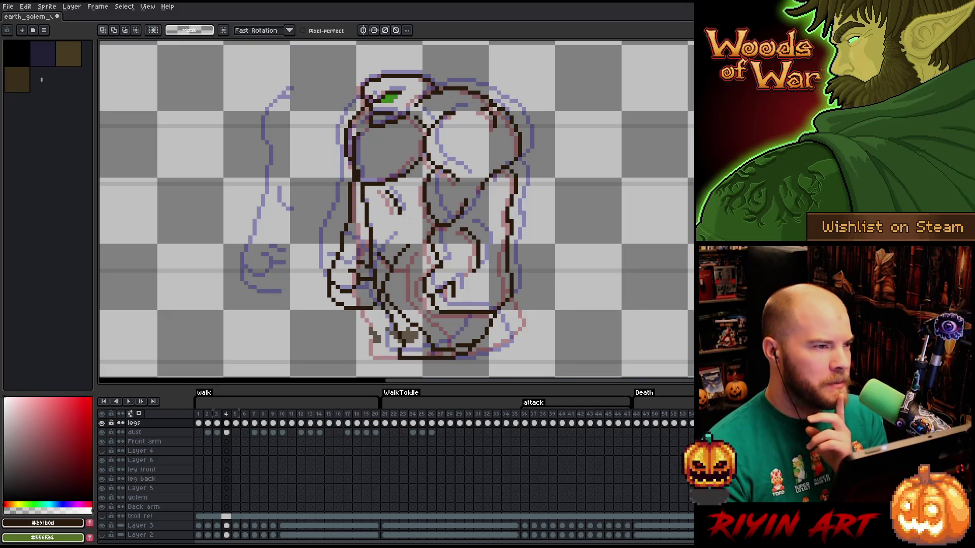
left_click_drag(200, 263, 197, 263)
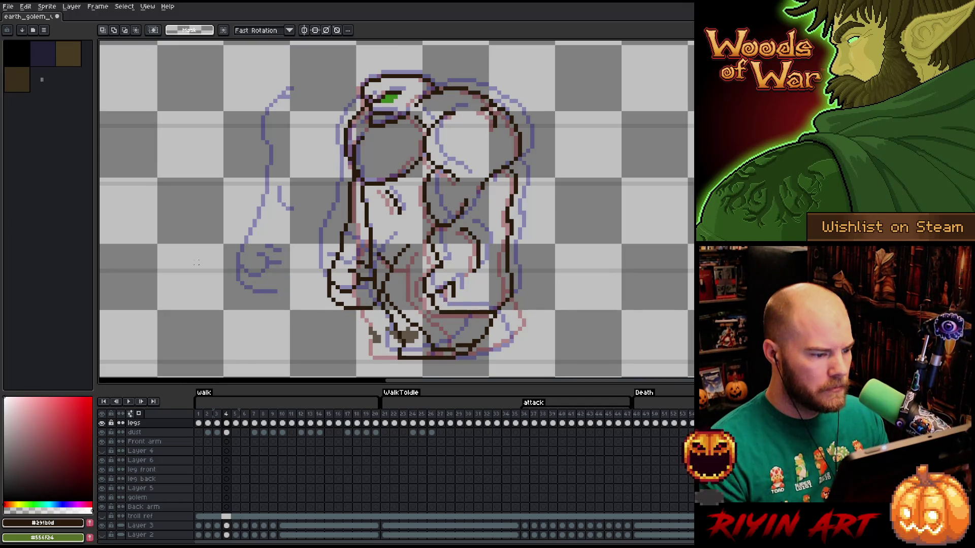
Bring up walk frame 5 with the Pencil ready, after cycling through Eraser and Move.
key("Right")
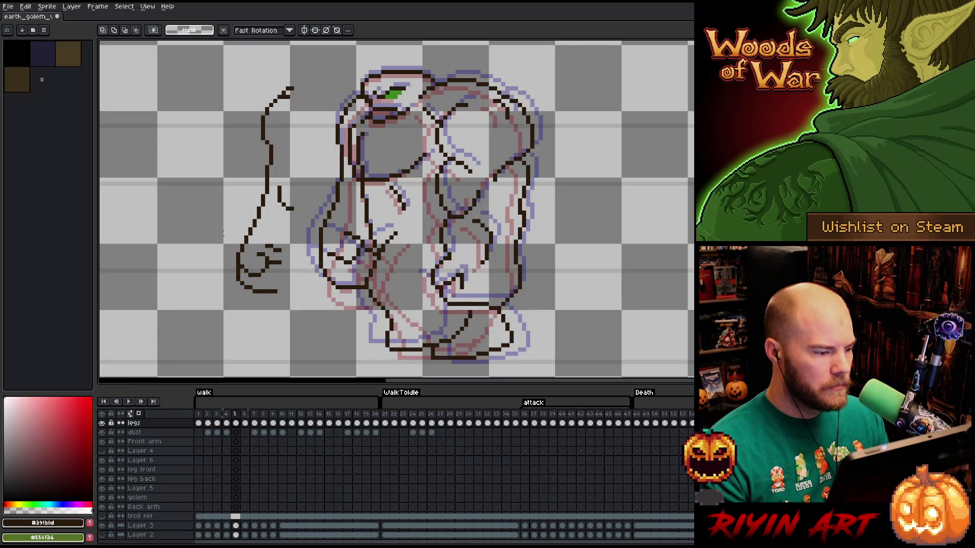
key("Left")
key("Right")
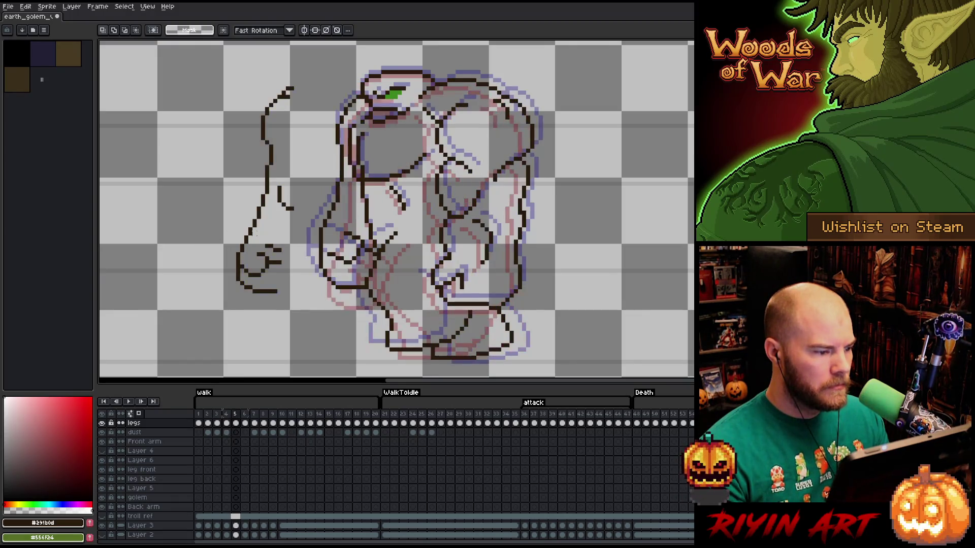
key("b")
key("e")
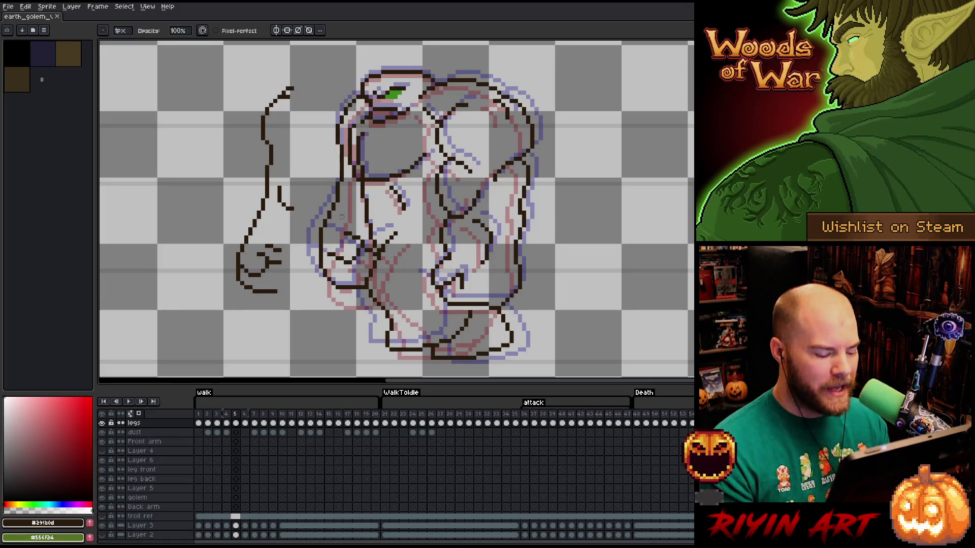
key("v")
key("b")
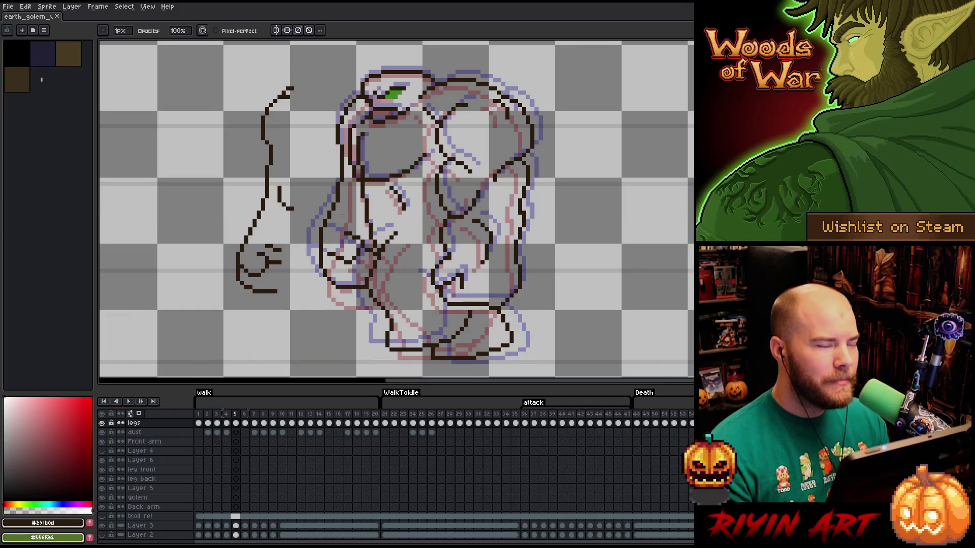
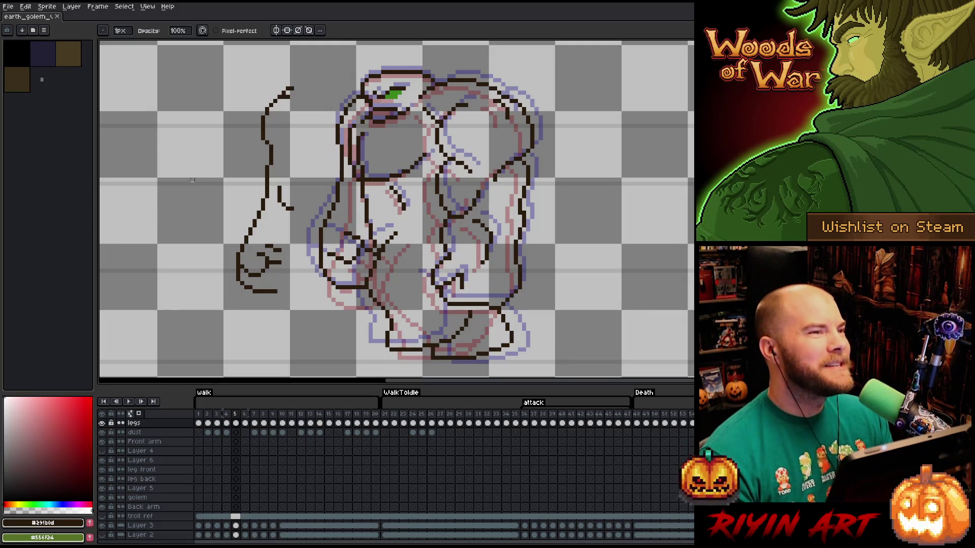
Test-erase and select small pieces of the left contour, reverting each attempt.
left_click_drag(261, 207, 267, 188)
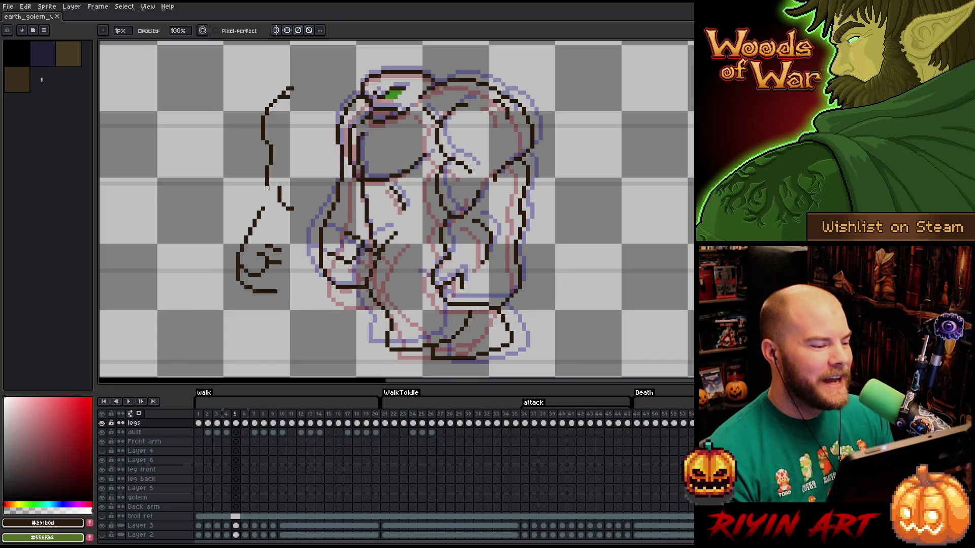
key("ctrl+z")
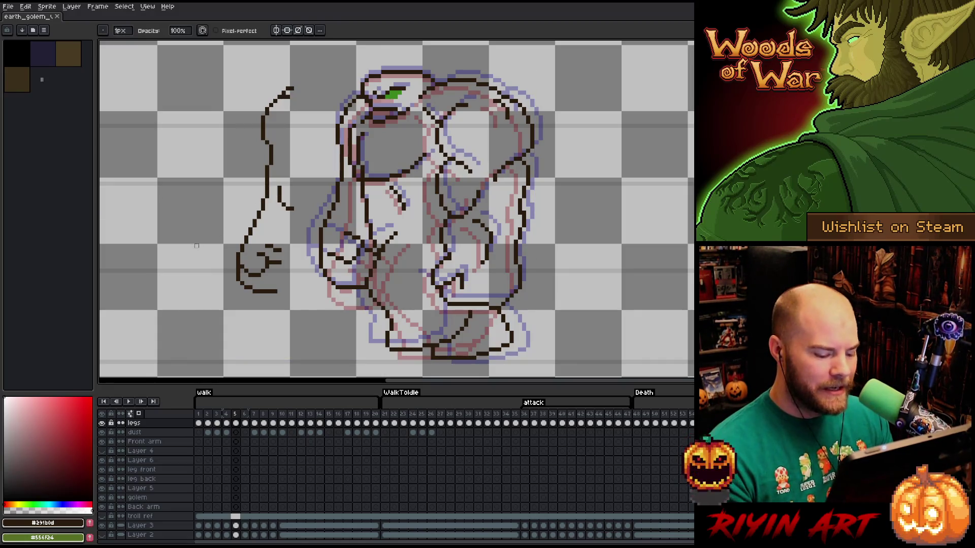
key("m")
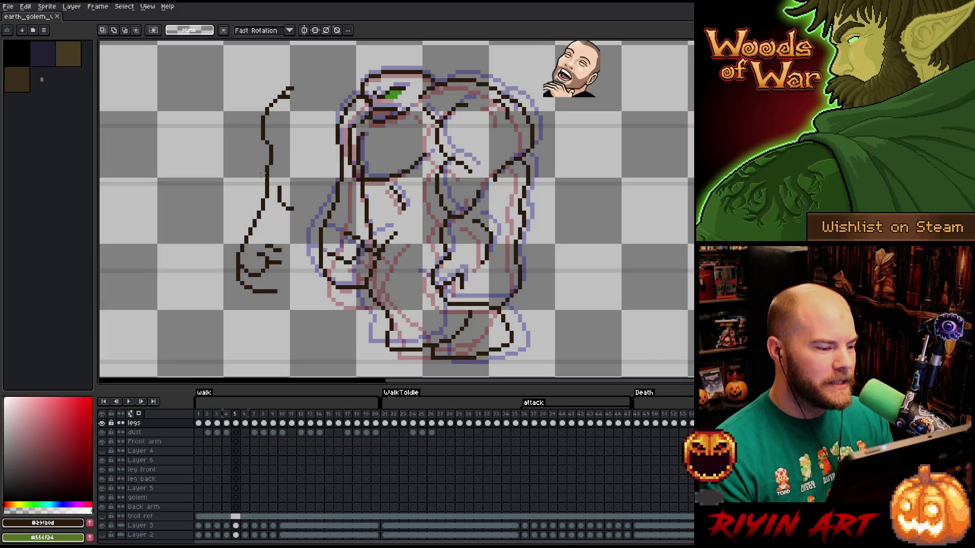
left_click_drag(257, 163, 289, 175)
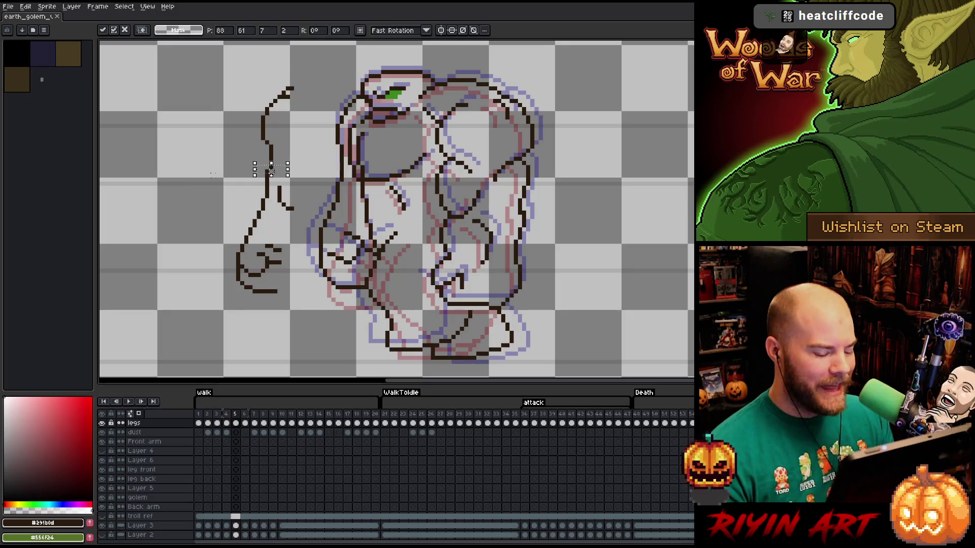
key("ctrl+d")
key("b")
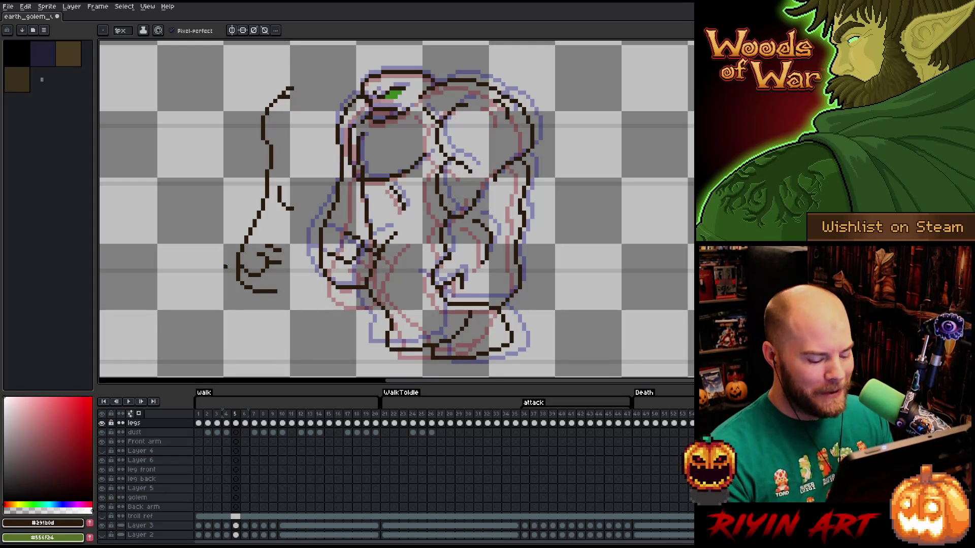
key("m")
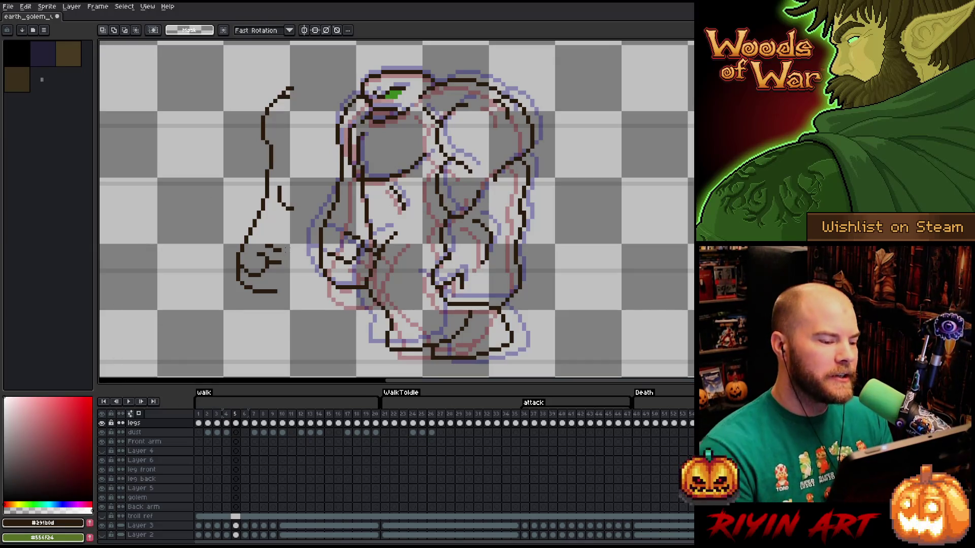
key("b")
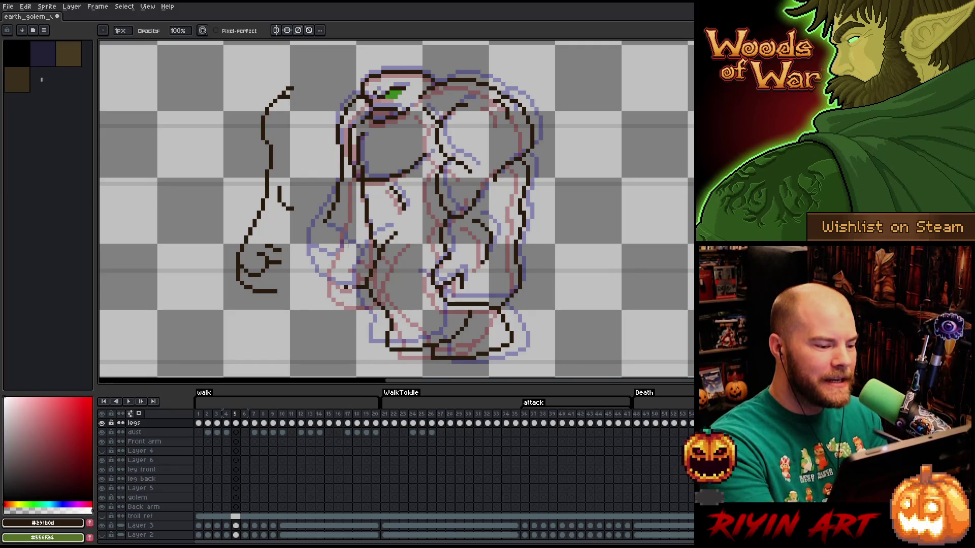
Redraw the golem's left body outline and clear the old lower front-arm lines.
left_click_drag(336, 205, 338, 126)
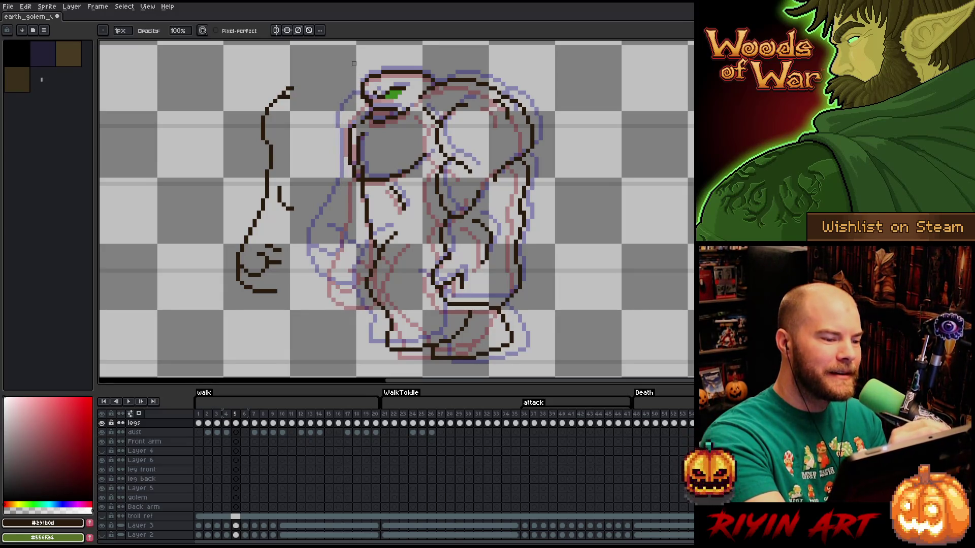
key("m")
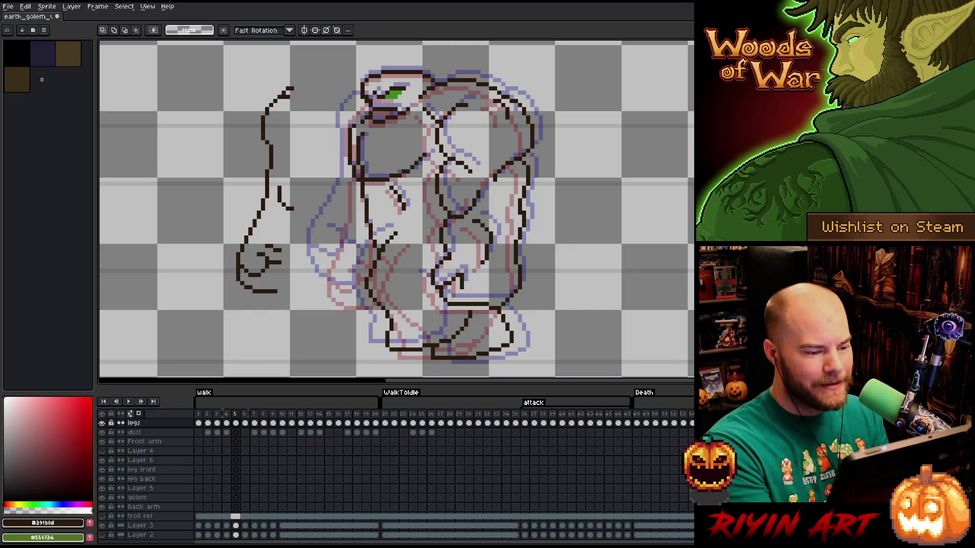
left_click_drag(459, 216, 233, 296)
key("ctrl+z")
key("ctrl+z")
Select the detached raised-arm sketch and try a small downward nudge, then cancel it.
left_click_drag(274, 329, 192, 332)
left_click_drag(322, 74, 217, 310)
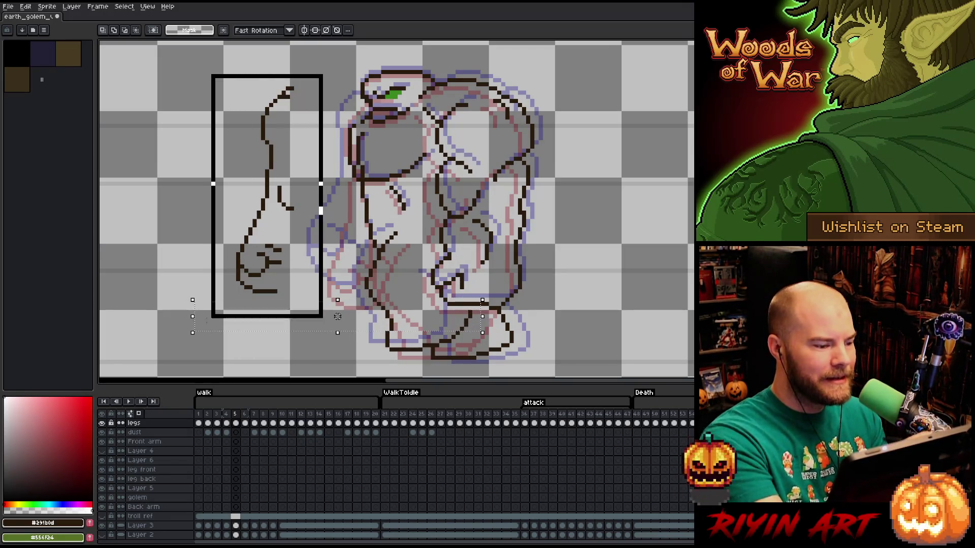
left_click_drag(262, 205, 263, 211)
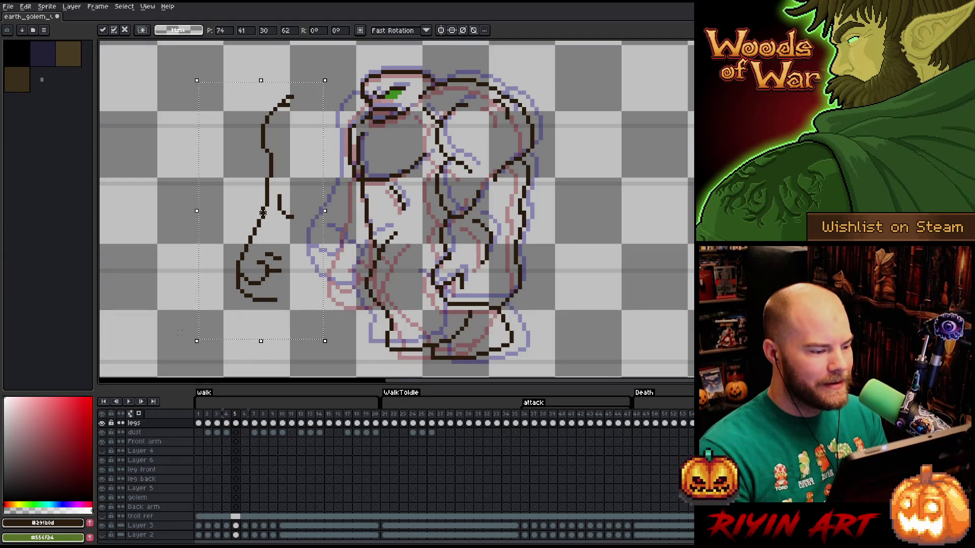
key("ctrl+d")
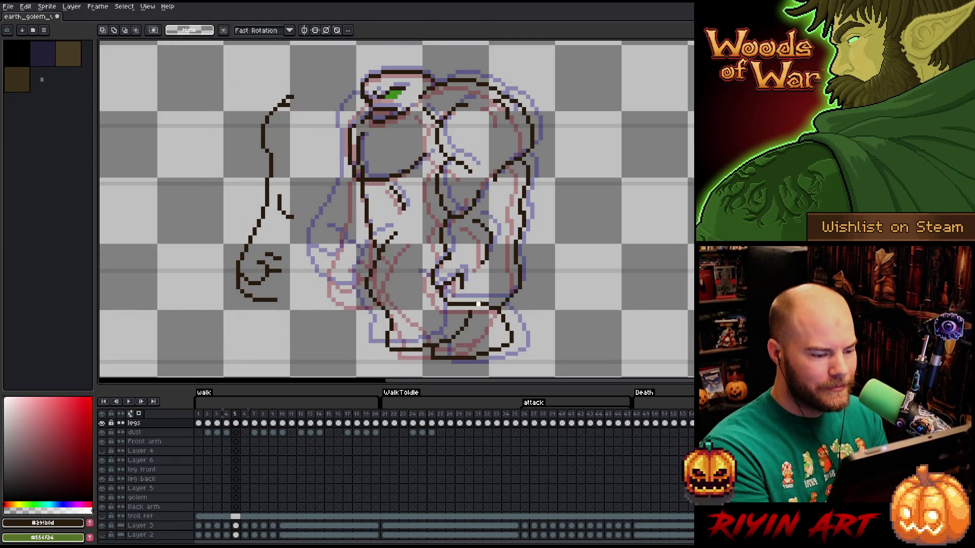
Reselect the raised-arm sketch and move it right onto the golem's left side.
left_click_drag(477, 303, 210, 346)
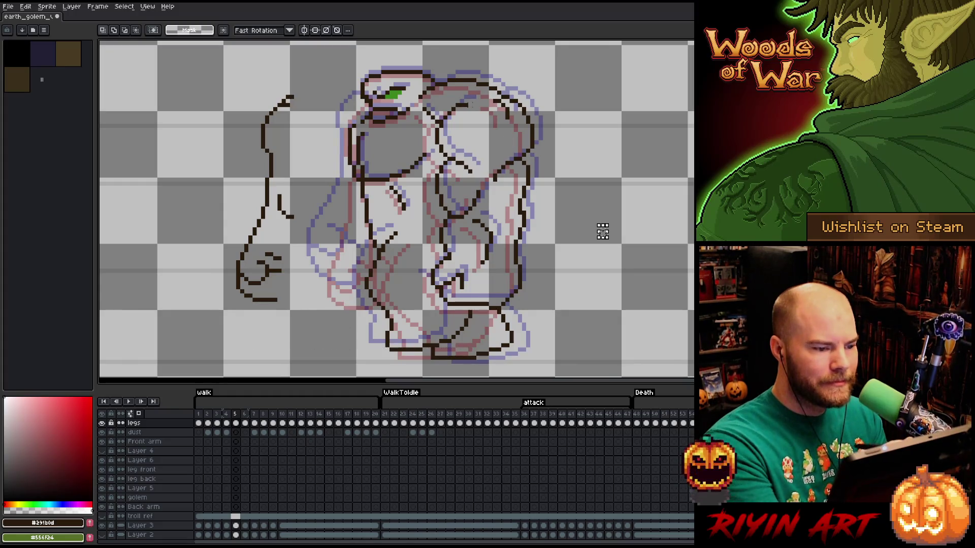
left_click_drag(470, 102, 221, 149)
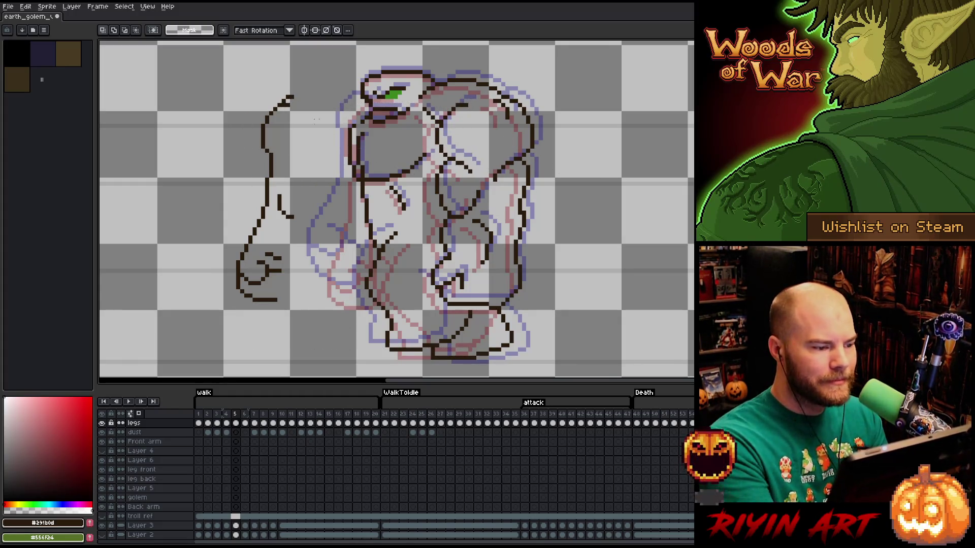
left_click_drag(301, 67, 202, 342)
left_click_drag(251, 203, 324, 204)
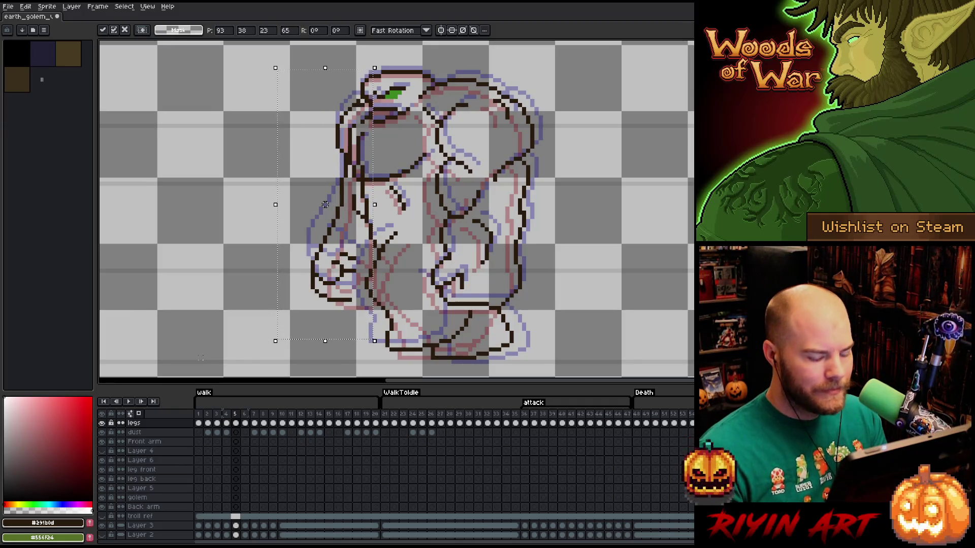
Commit the arm's new position on frame 5 and flip against frame 4 to check it, then deselect.
key("Return")
key("Left")
key("Right")
key("Left")
key("Right")
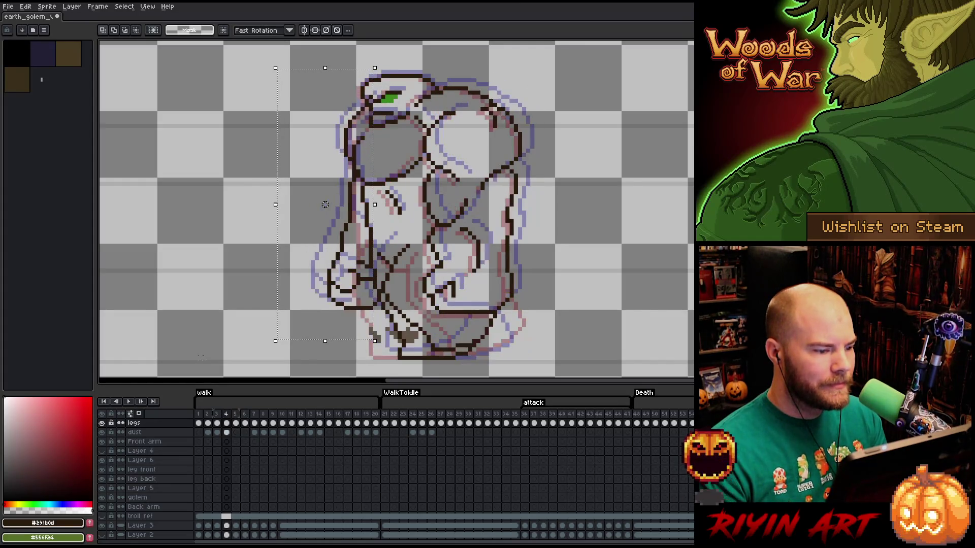
key("Left")
key("Right")
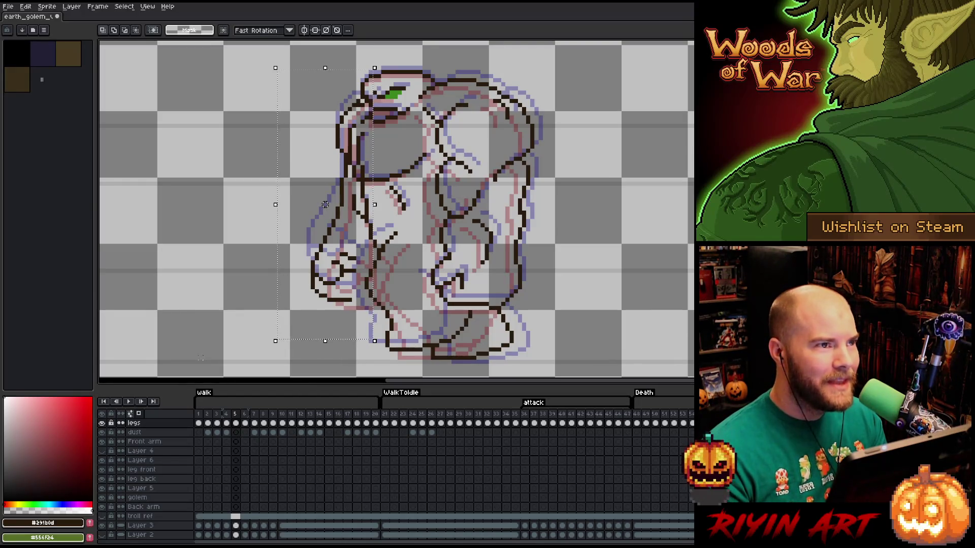
key("ctrl+d")
key("b")
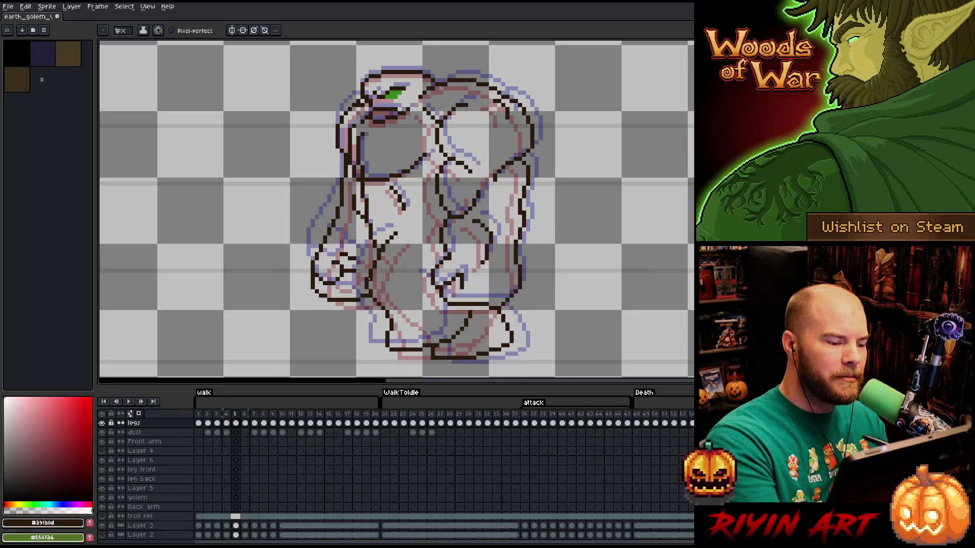
Toggle drawing tools and flip between frames 4 and 5 to compare the golem poses.
key("e")
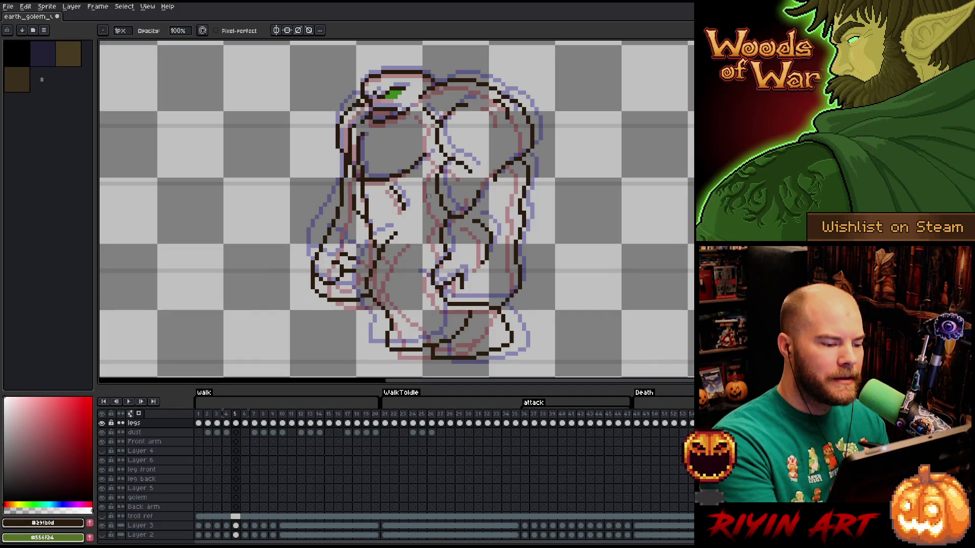
key("b")
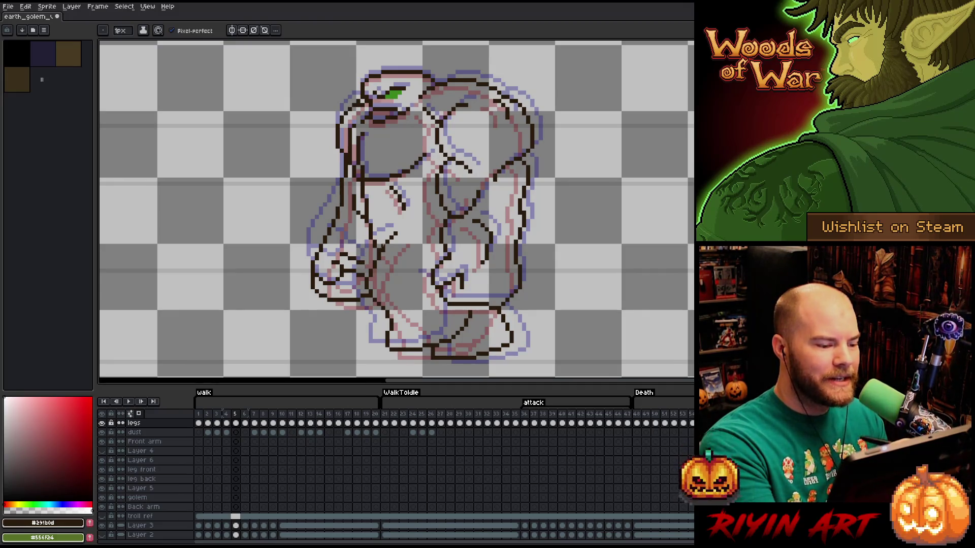
key("v")
key("b")
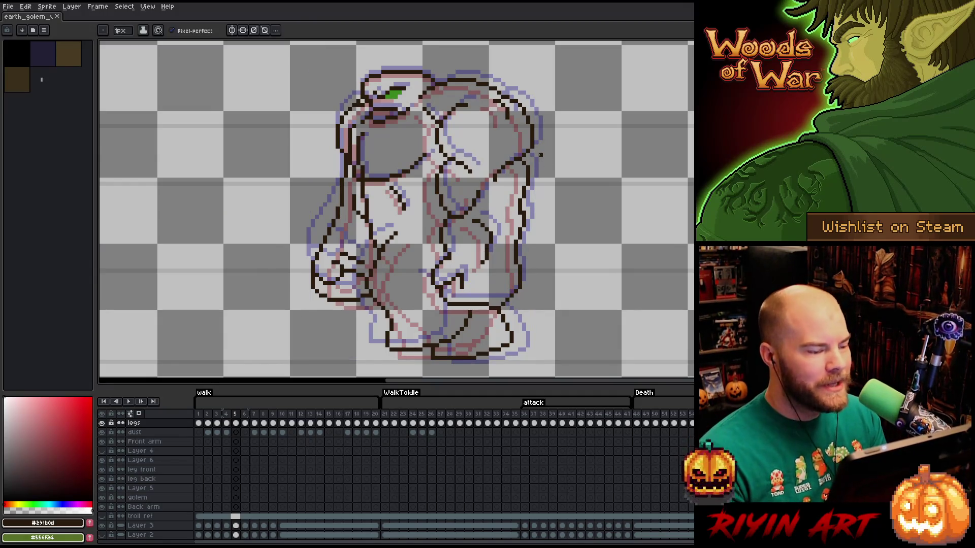
key("Right")
key("Left")
key("Left")
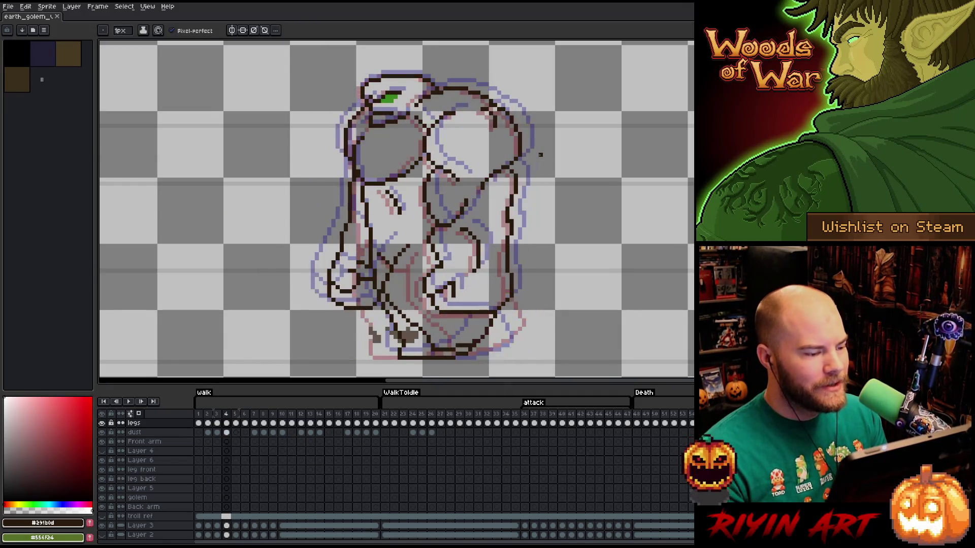
key("Right")
key("Left")
key("Right")
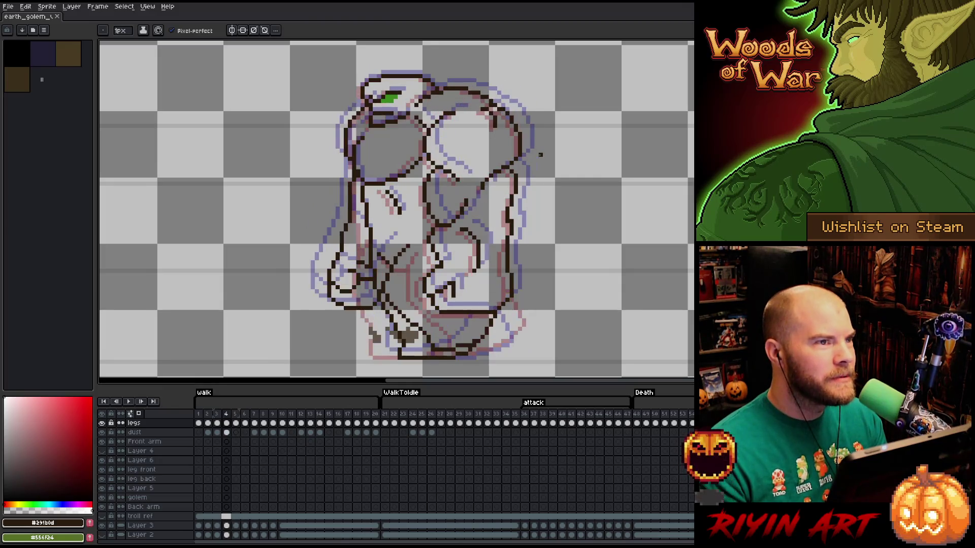
key("Left")
Step between frames 5 and 6, then trace a selection down the golem's left side.
key("Right")
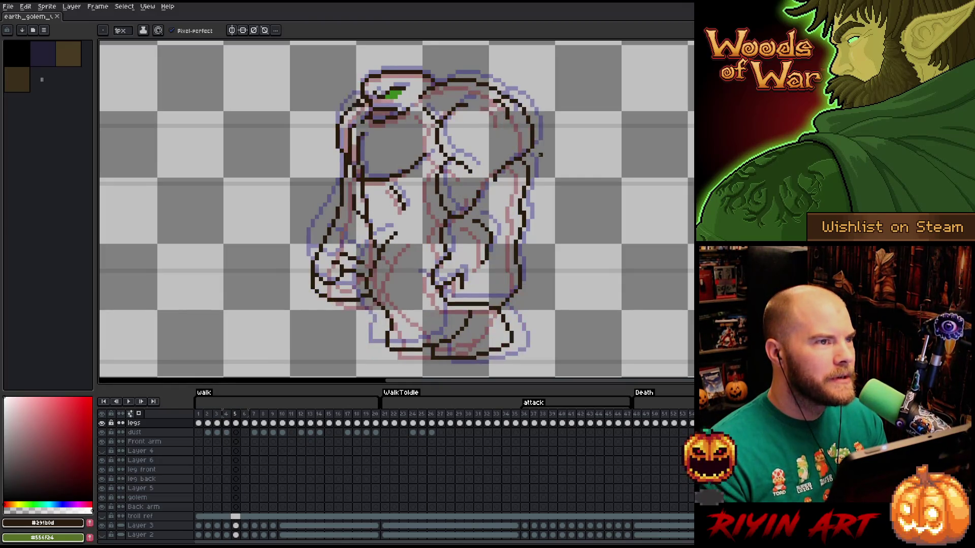
key("Right")
key("Left")
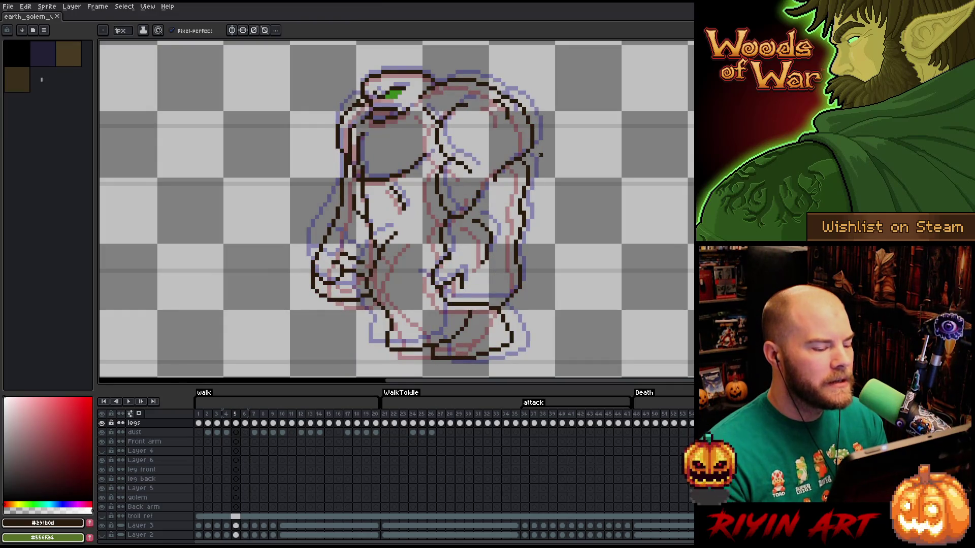
key("Right")
key("Left")
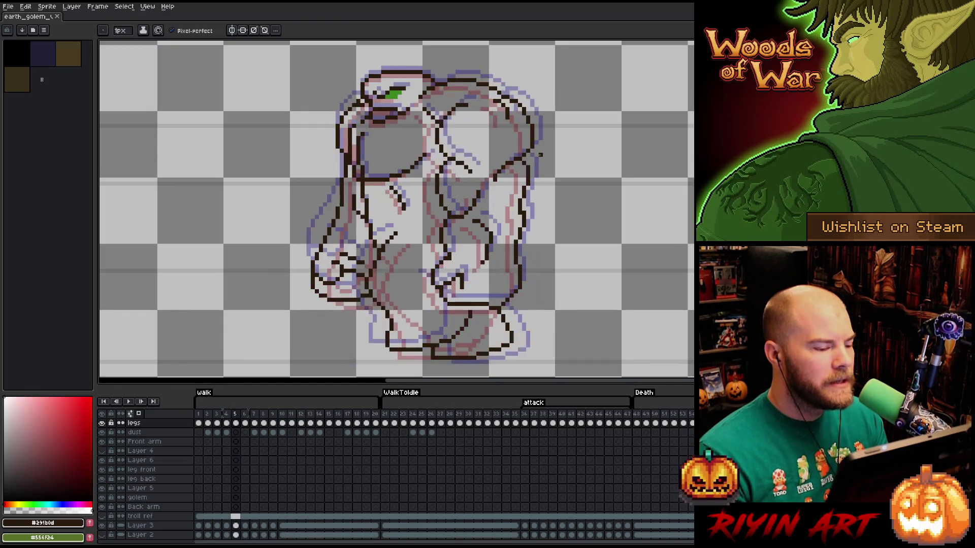
key("m")
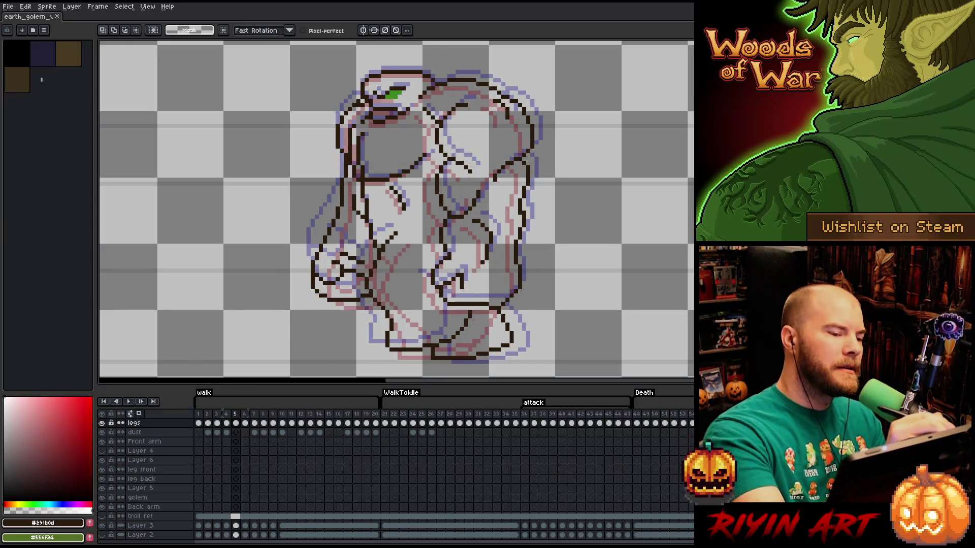
left_click_drag(360, 99, 346, 189)
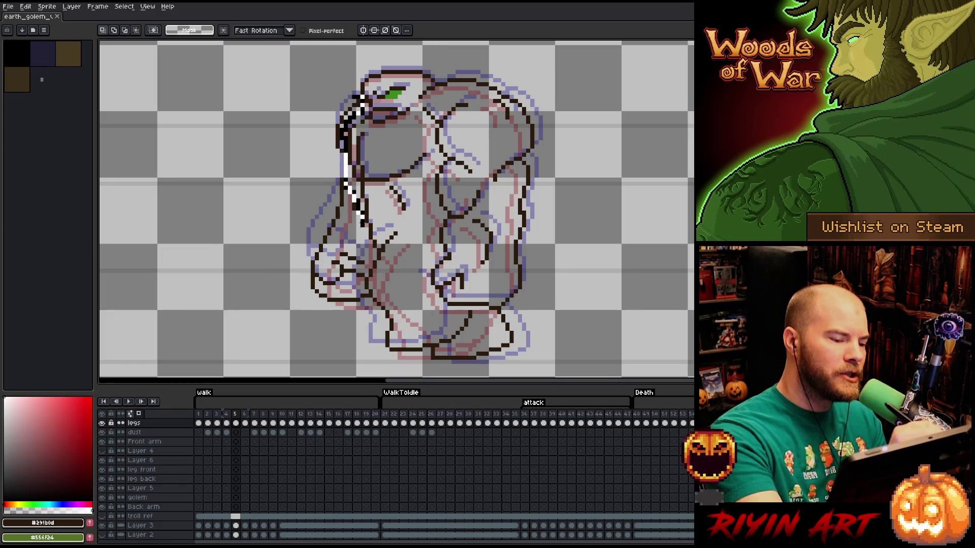
mouse_move(354, 200)
left_mouse_down()
mouse_move(365, 301)
mouse_move(344, 315)
mouse_move(301, 111)
left_mouse_up()
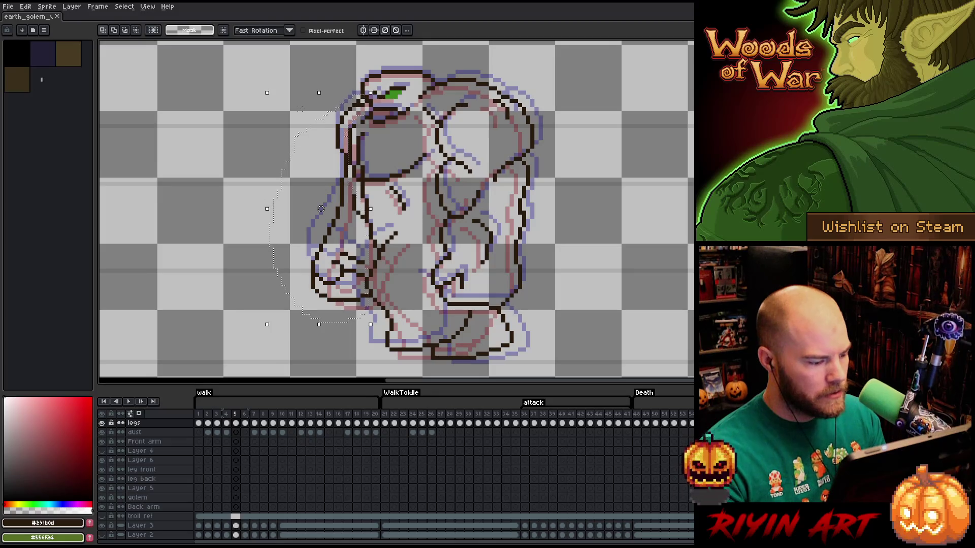
key("period")
mouse_move(320, 209)
left_mouse_down()
mouse_move(195, 202)
mouse_move(188, 142)
left_mouse_up()
key("period")
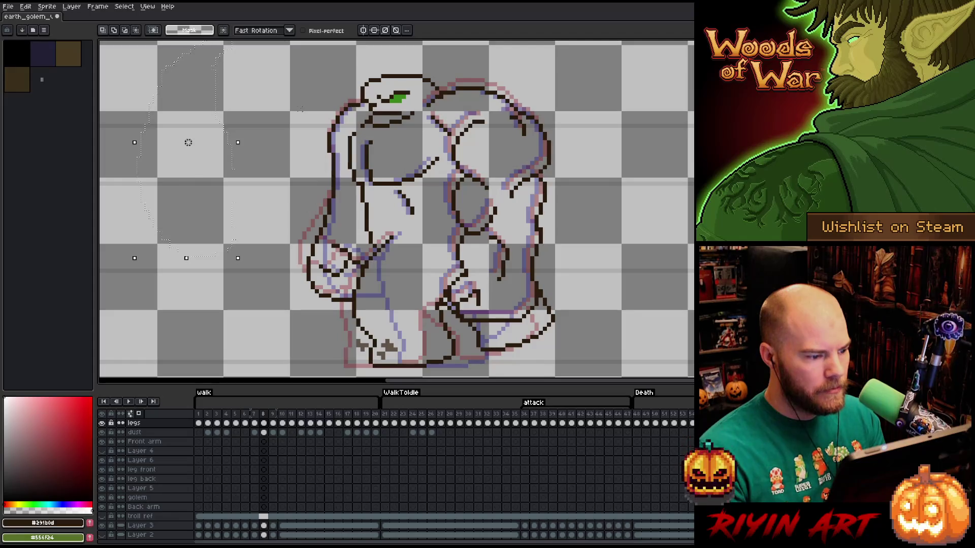
key("comma")
key("comma")
key("comma")
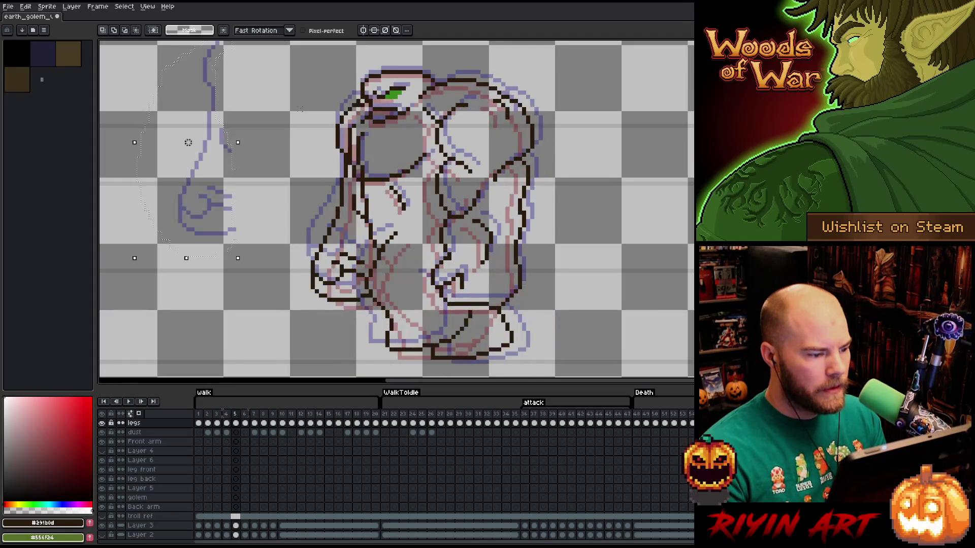
key("period")
key("period")
key("period")
key("comma")
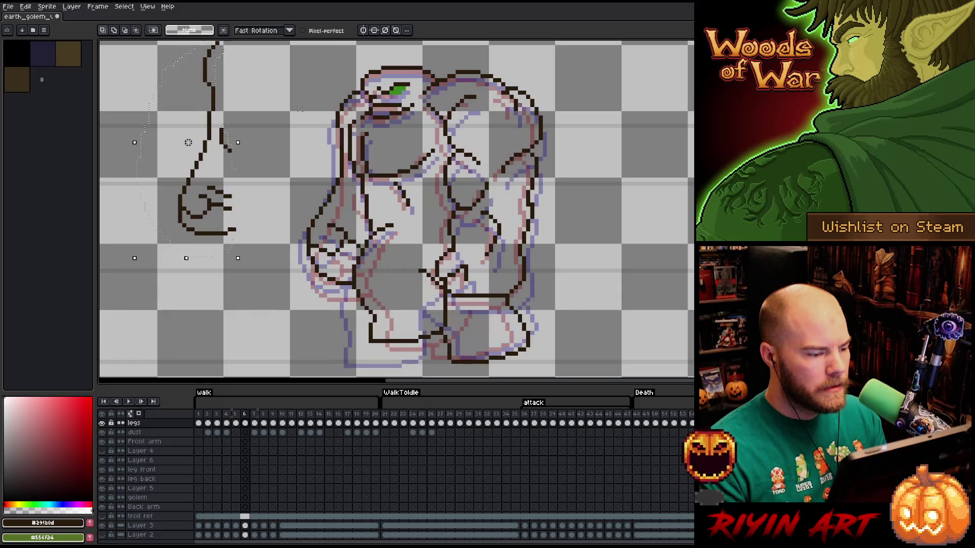
key("comma")
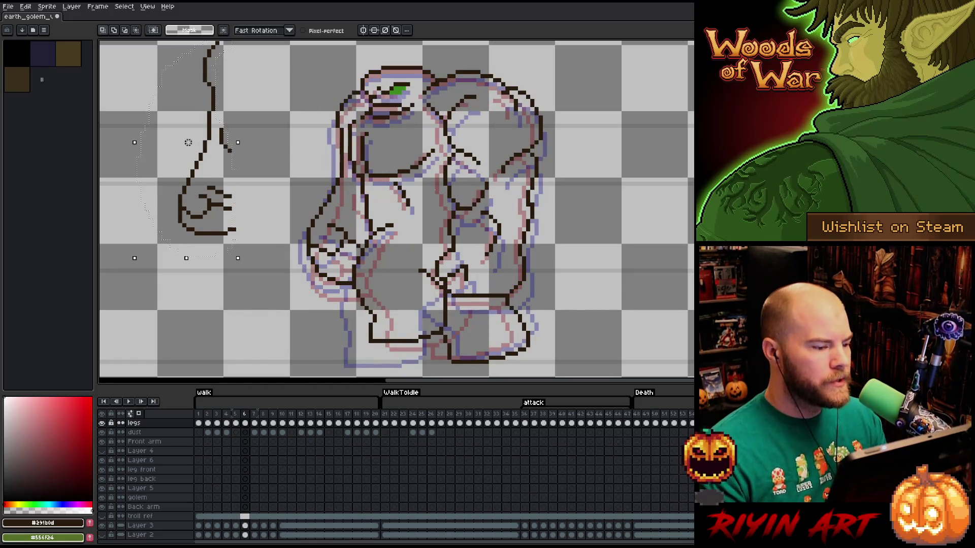
key("minus")
key("plus")
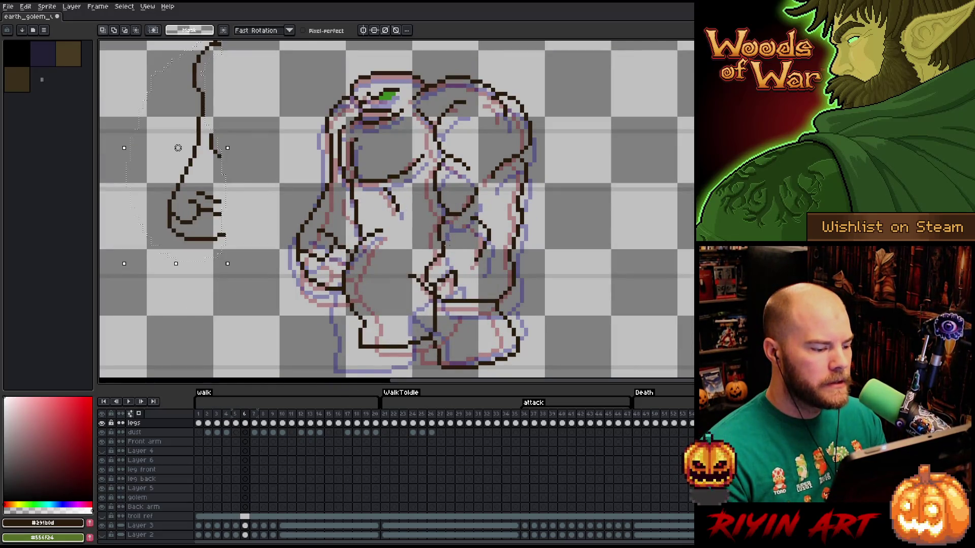
key("period")
key("period")
key("period")
key("period")
key("comma")
key("comma")
key("comma")
key("comma")
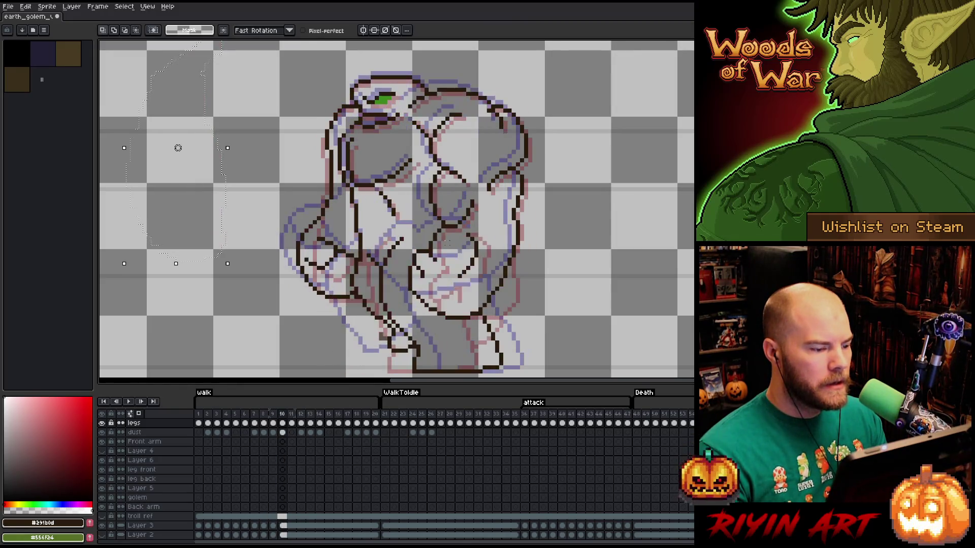
key("period")
key("period")
key("period")
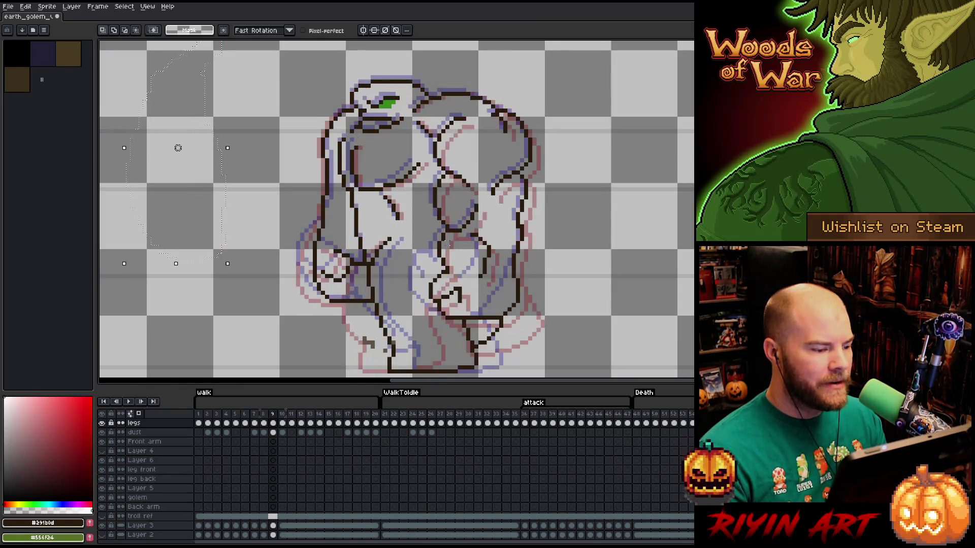
key("period")
key("comma")
key("period")
key("comma")
key("period")
key("comma")
key("comma")
key("comma")
key("comma")
key("period")
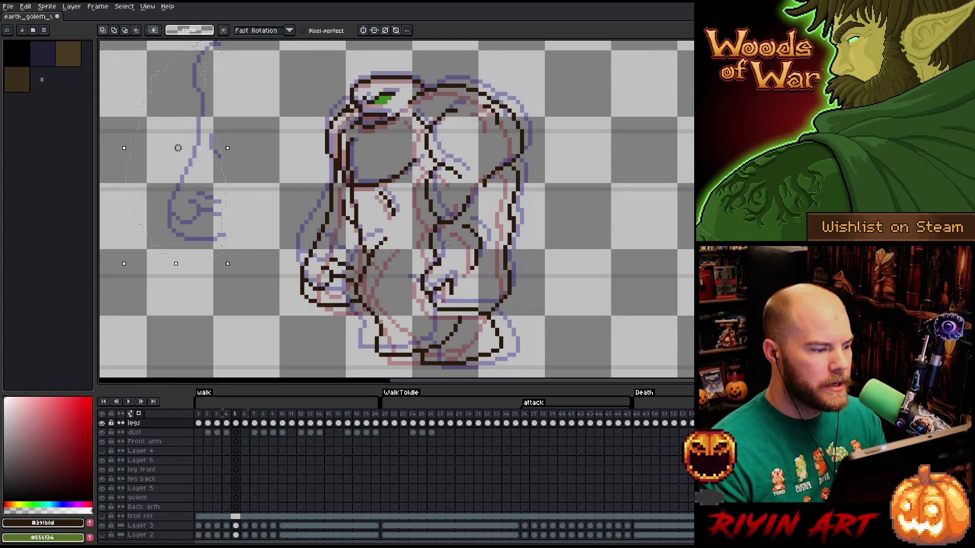
key("comma")
key("comma")
key("comma")
key("period")
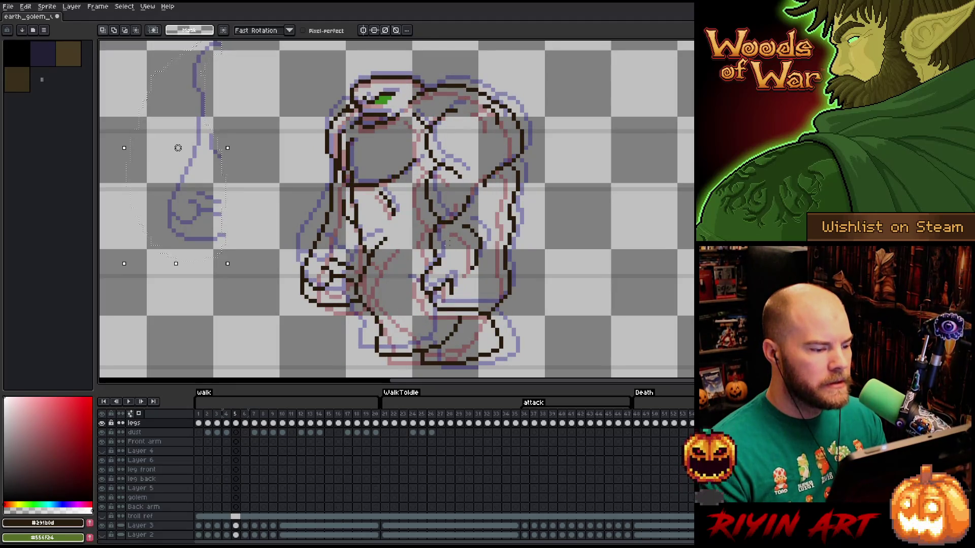
key("period")
left_click_drag(515, 300, 565, 312)
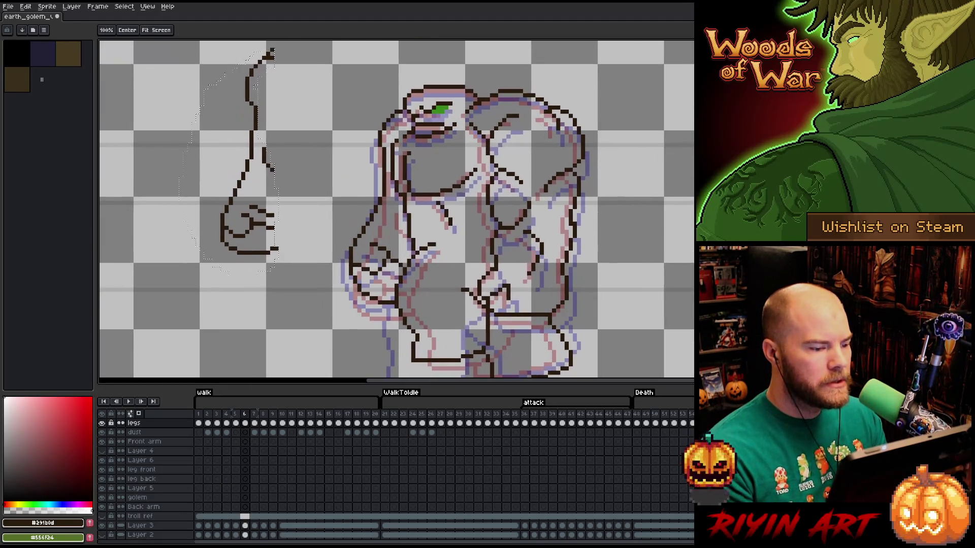
Reselect the fist, shift it a few pixels left, undo a stray curve and commit the transform.
key("v")
key("ctrl+d")
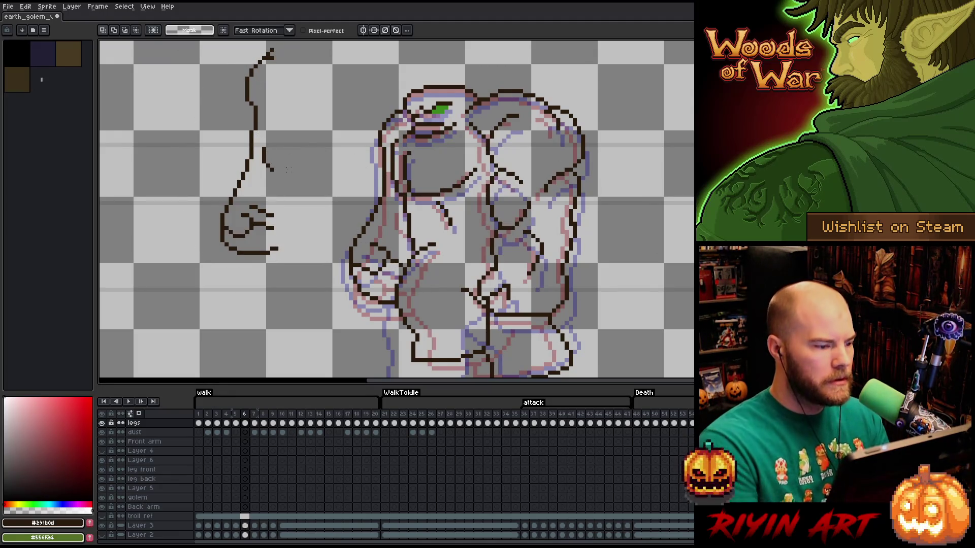
key("ctrl+shift+d")
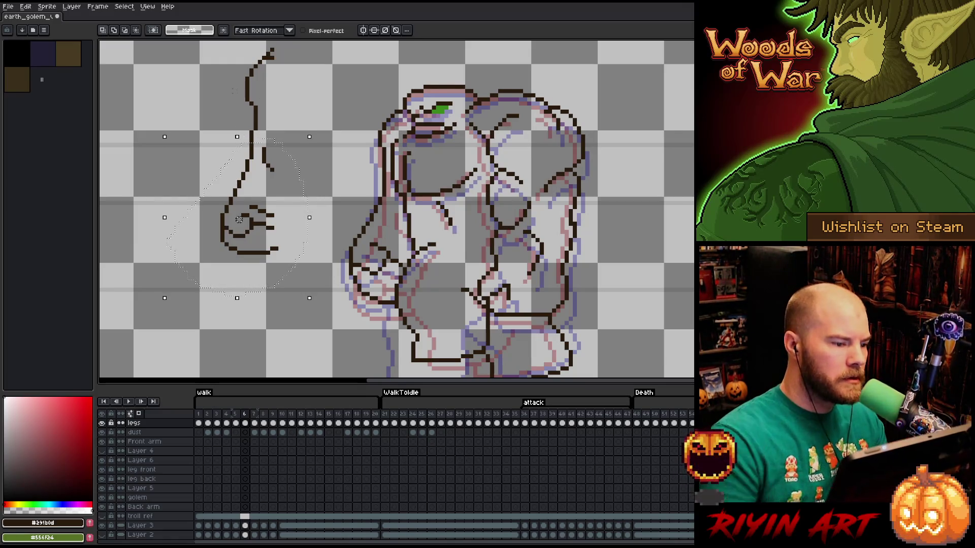
left_click_drag(239, 220, 235, 219)
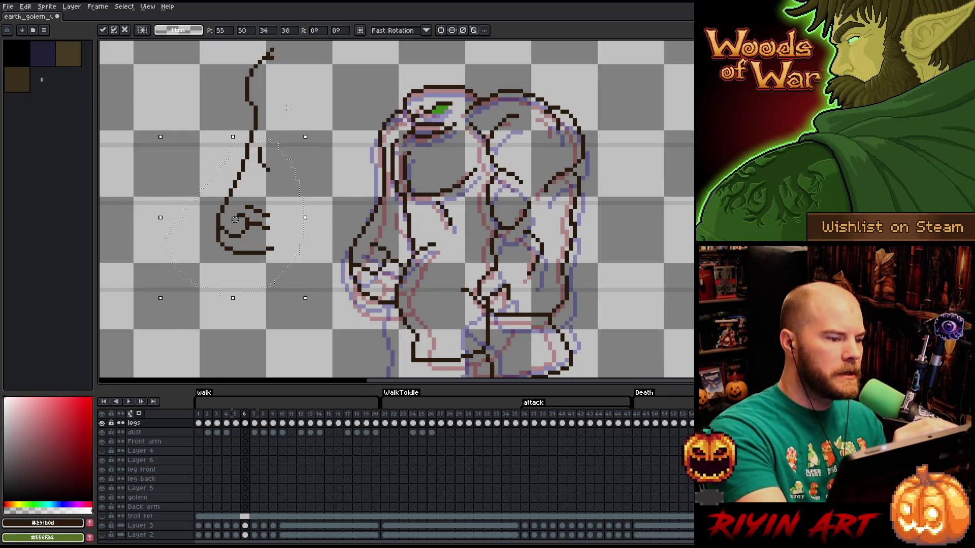
key("b")
left_click_drag(251, 120, 181, 203)
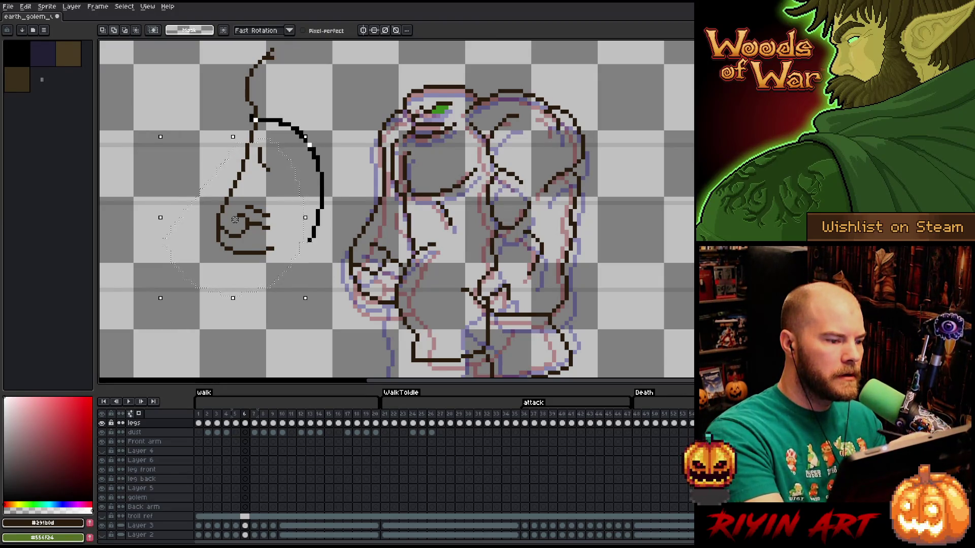
key("ctrl+z")
key("ctrl+z")
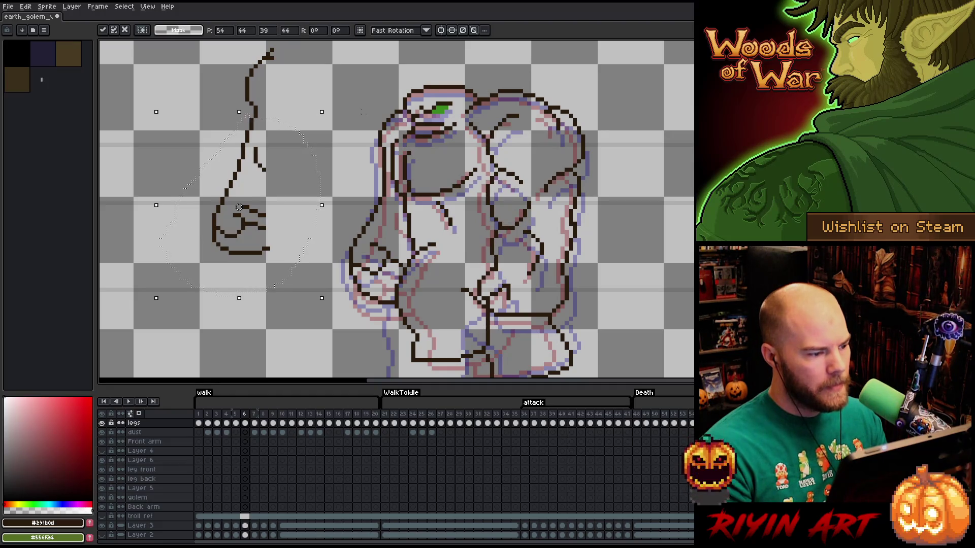
key("ctrl+d")
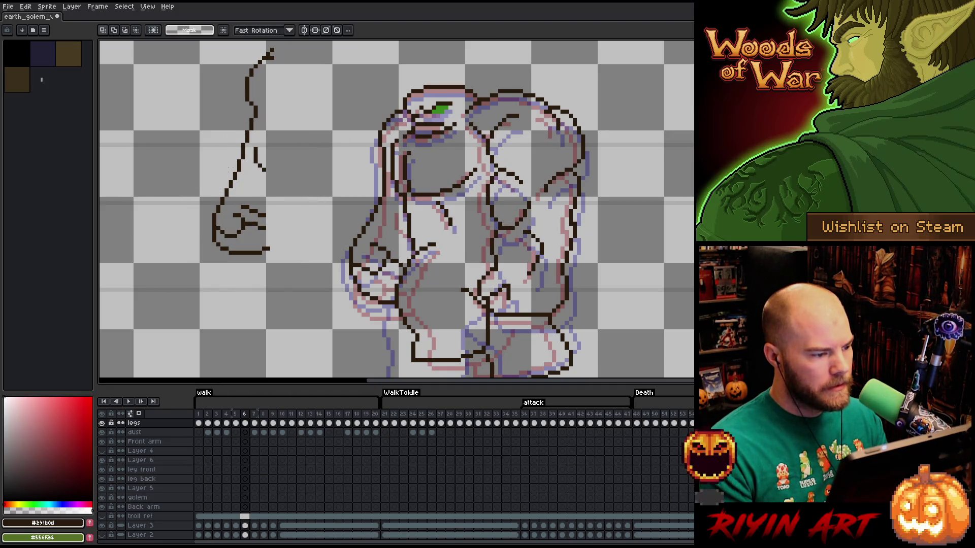
Draw a diagonal arm line above the fist and lasso-nudge the lower fist left.
key("b")
left_click_drag(238, 167, 263, 200)
key("q")
left_click_drag(231, 231, 226, 231)
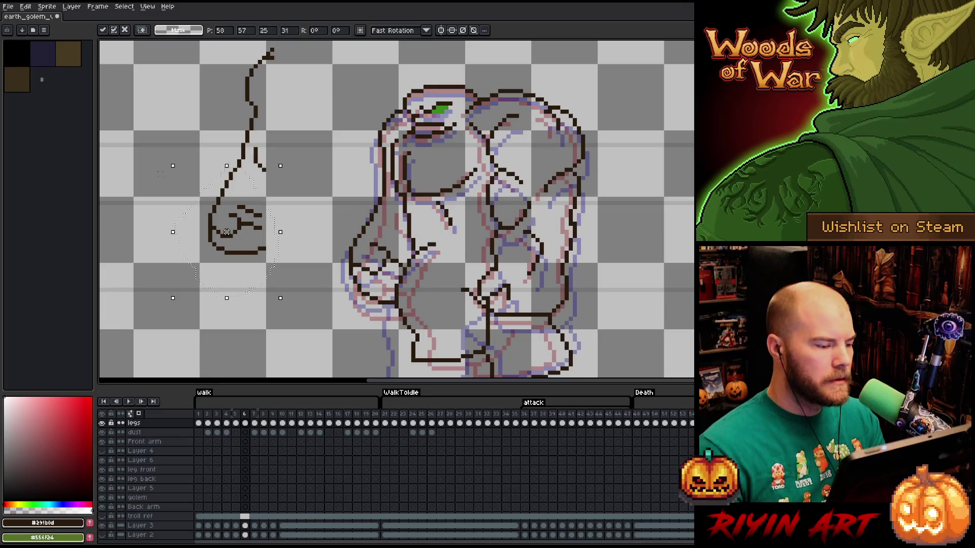
key("ctrl+d")
key("b")
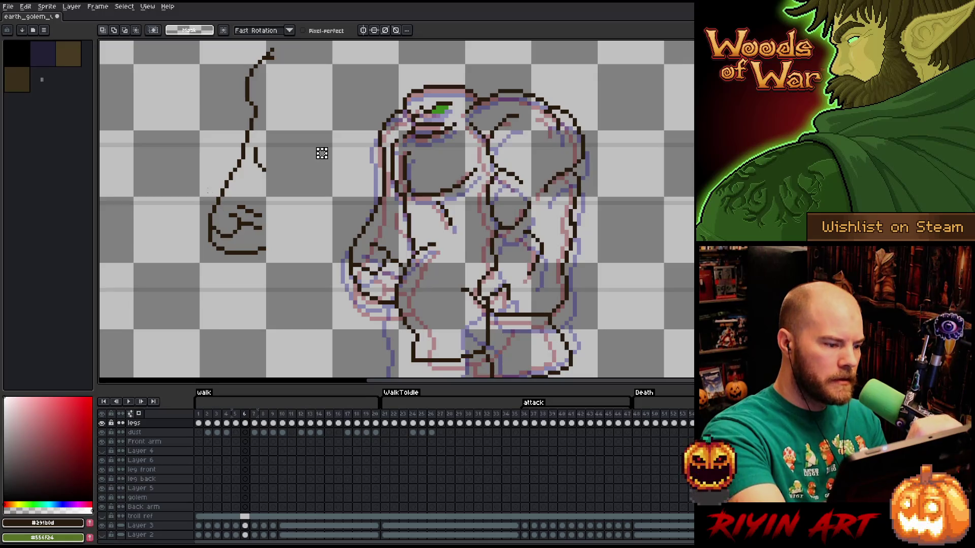
key("b")
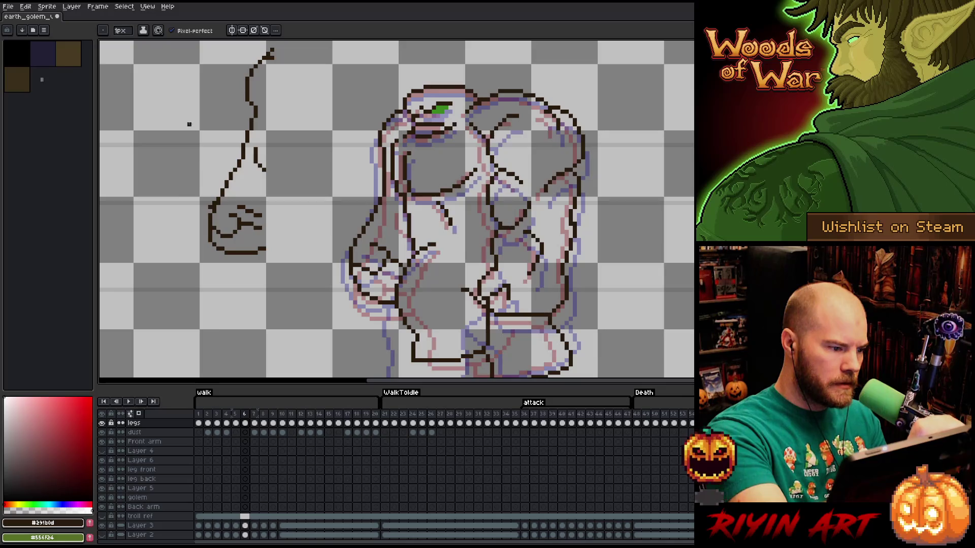
Add a pixel to the fist's left edge, erase strays on its lower loop, and lasso the fist.
left_click(206, 218)
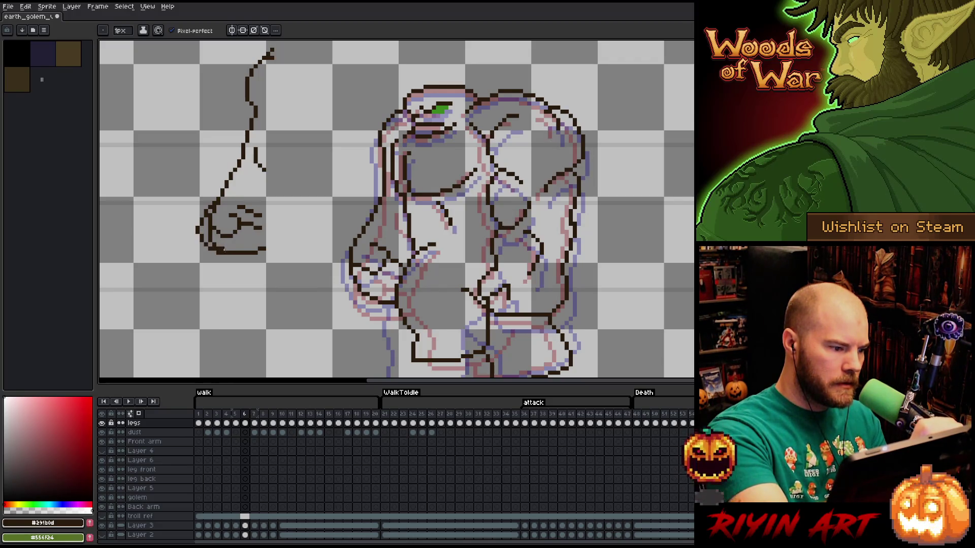
key("b")
left_click_drag(214, 243, 210, 233)
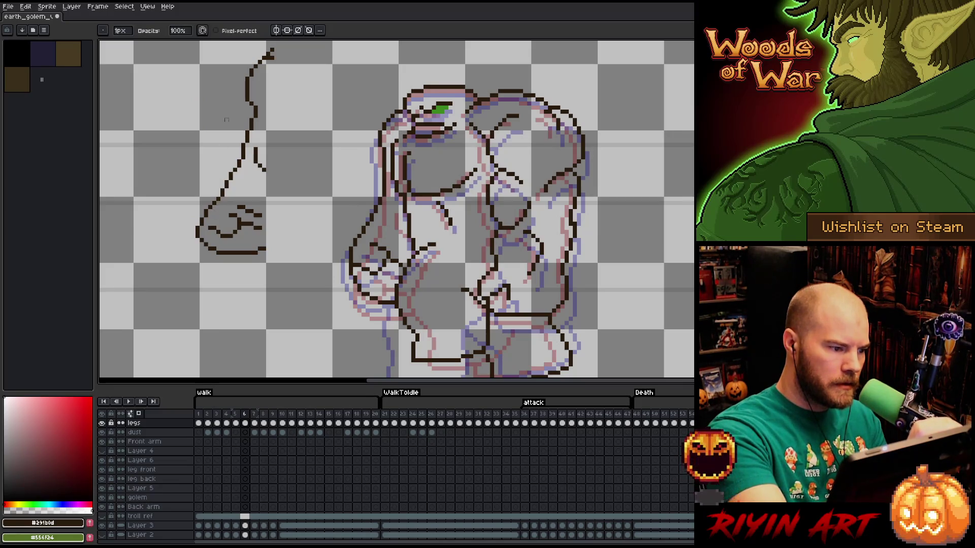
key("m")
mouse_move(257, 207)
left_mouse_down()
mouse_move(225, 202)
mouse_move(235, 223)
left_mouse_up()
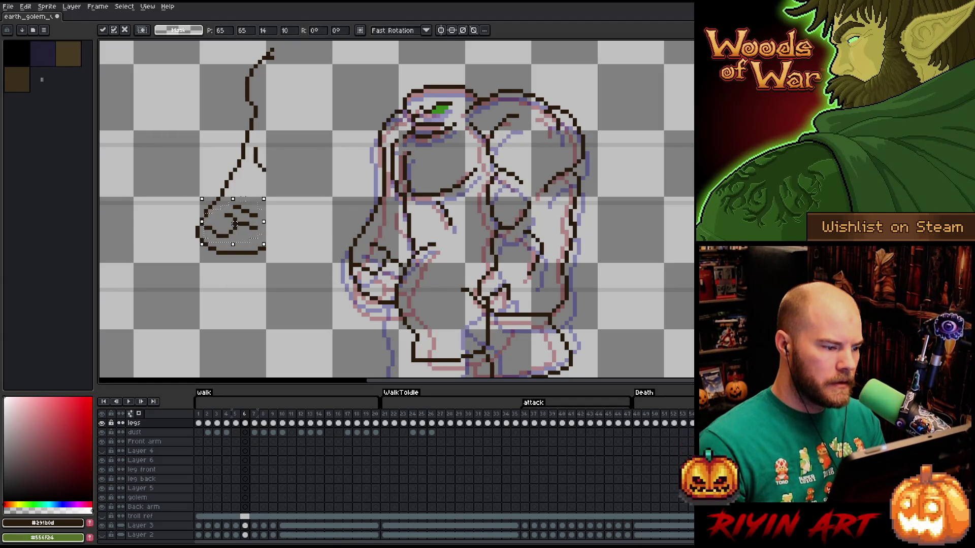
Deselect the fist and clean up its inner knuckle lines with eraser and pencil.
key("ctrl+d")
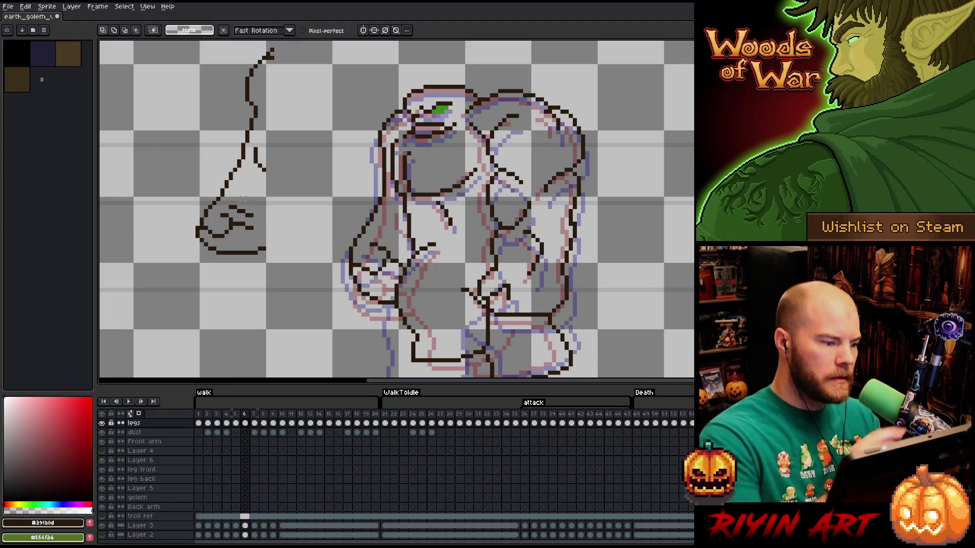
key("b")
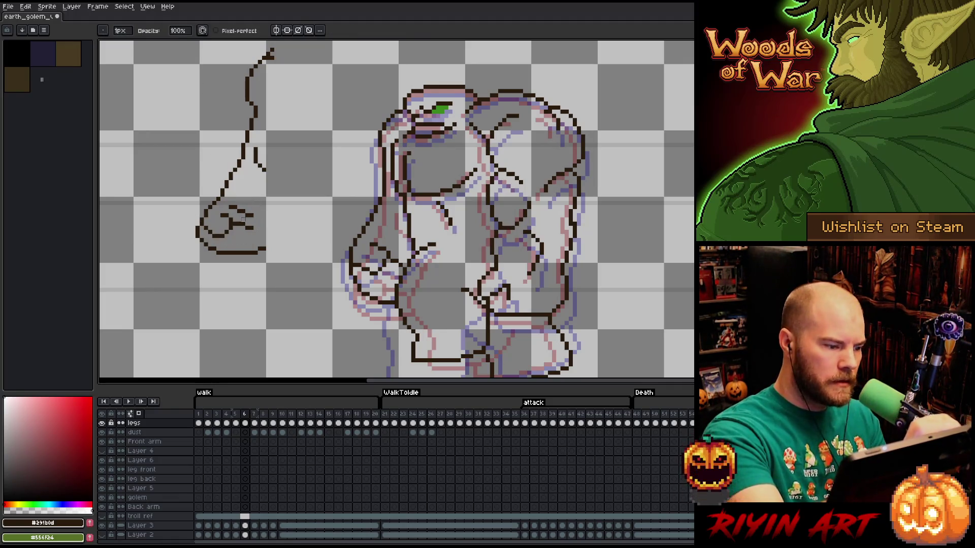
key("e")
left_click(241, 228)
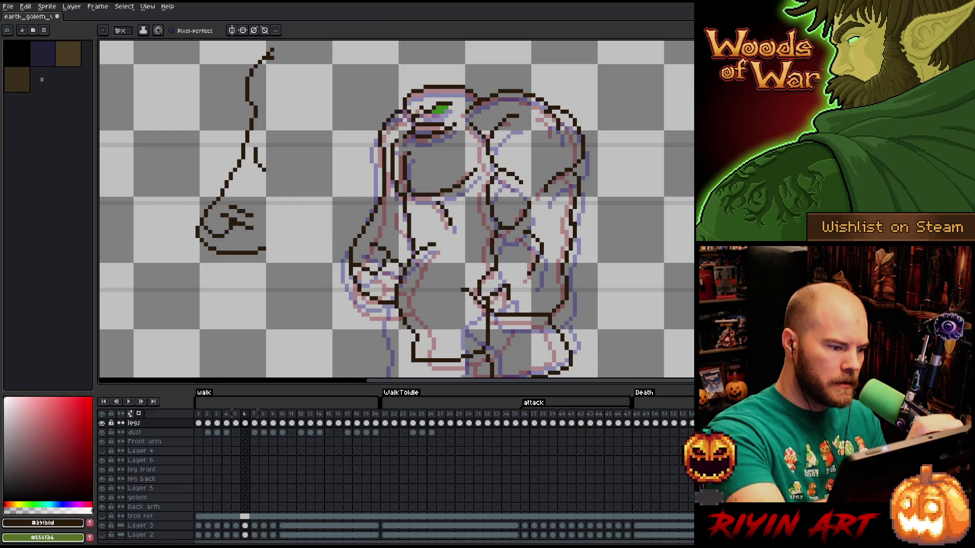
key("b")
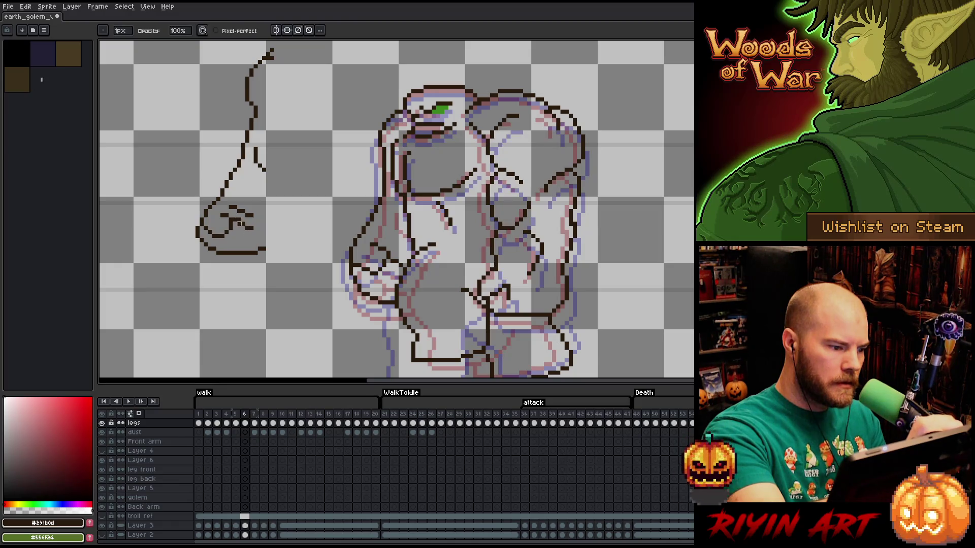
key("e")
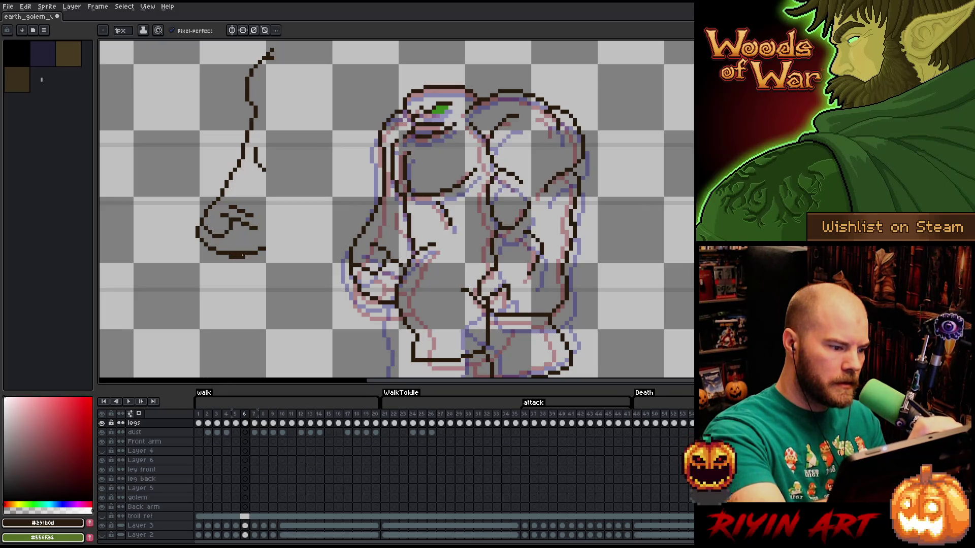
key("b")
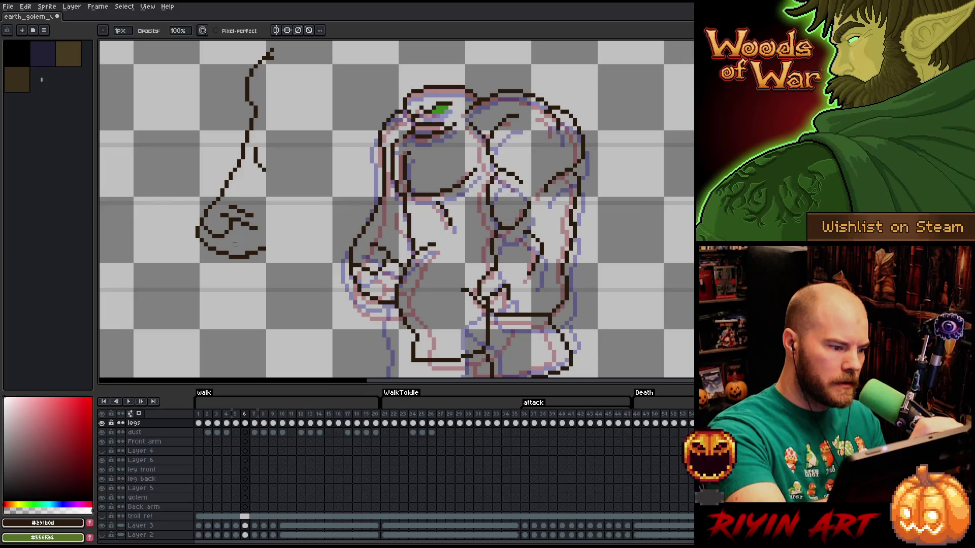
Redraw the fist's right edge so it bulges outward.
key("e")
key("b")
key("e")
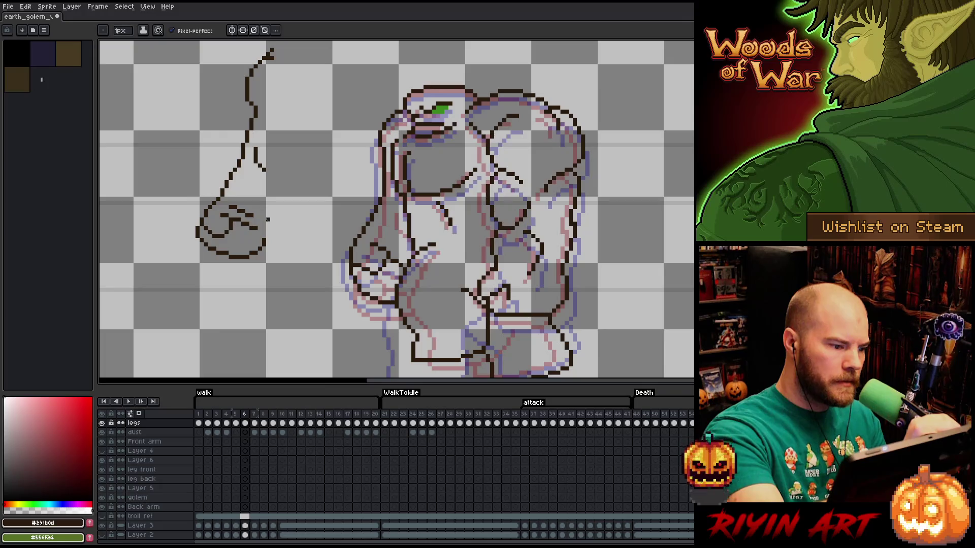
left_click_drag(266, 221, 267, 239)
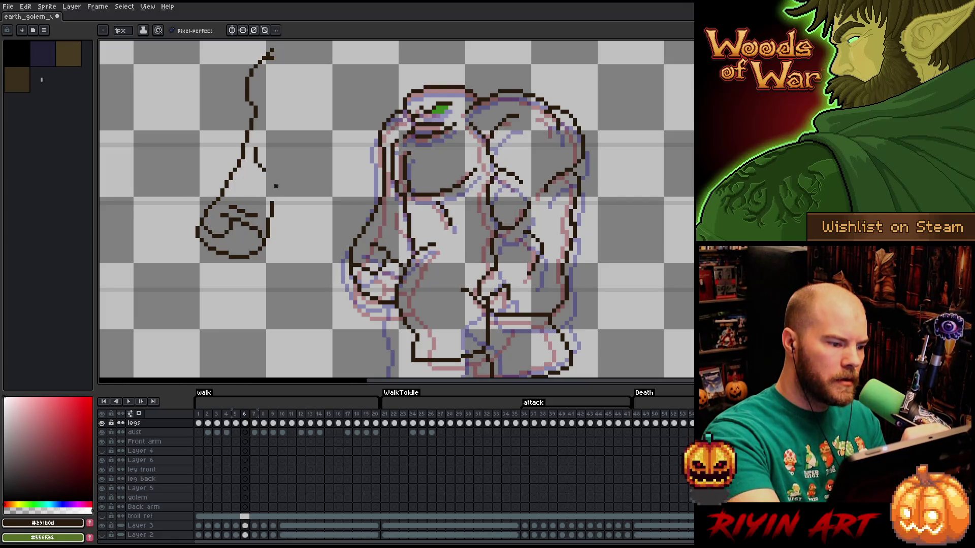
Extend the fist's right line upward into the forearm outline, redoing the first stroke.
key("b")
key("b")
left_click_drag(275, 203, 280, 199)
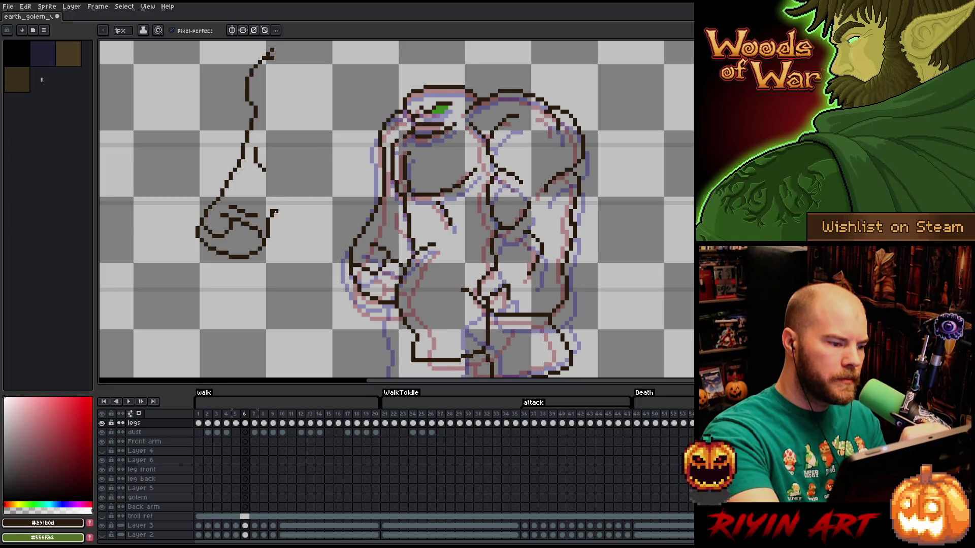
key("ctrl+z")
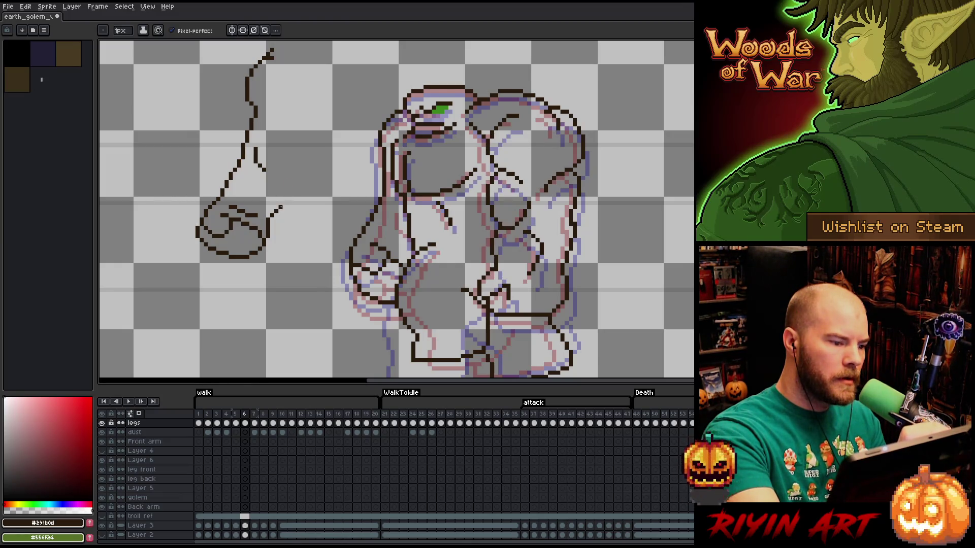
left_click_drag(286, 194, 283, 167)
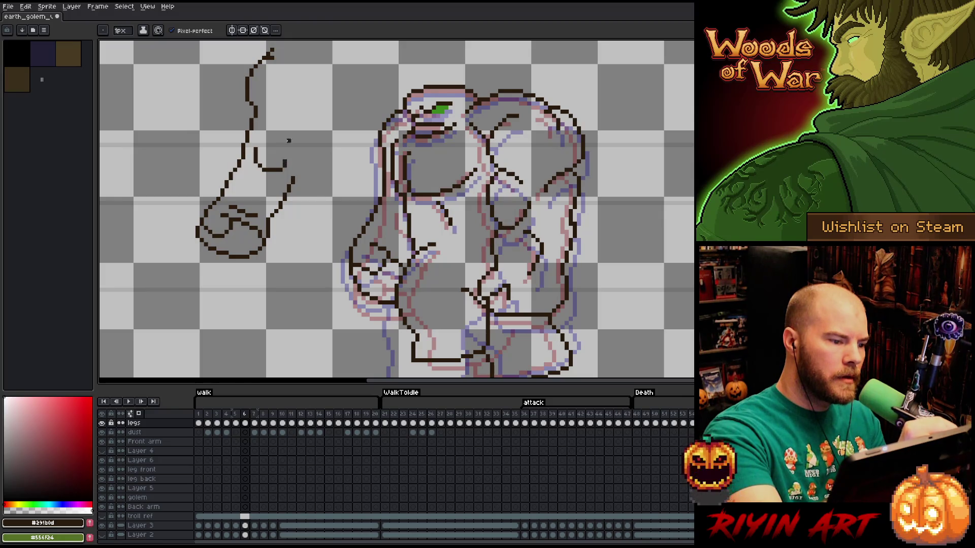
left_click_drag(284, 164, 298, 153)
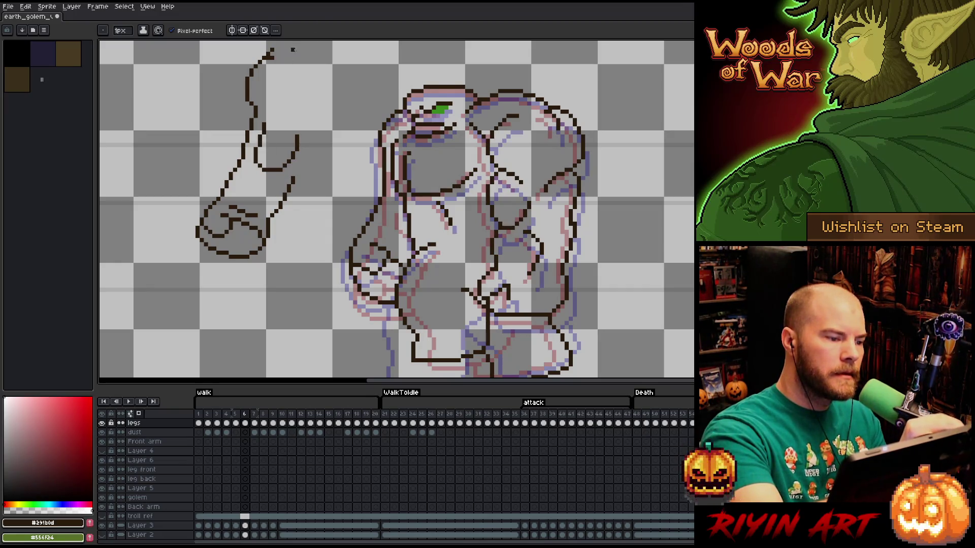
left_click_drag(302, 165, 310, 131)
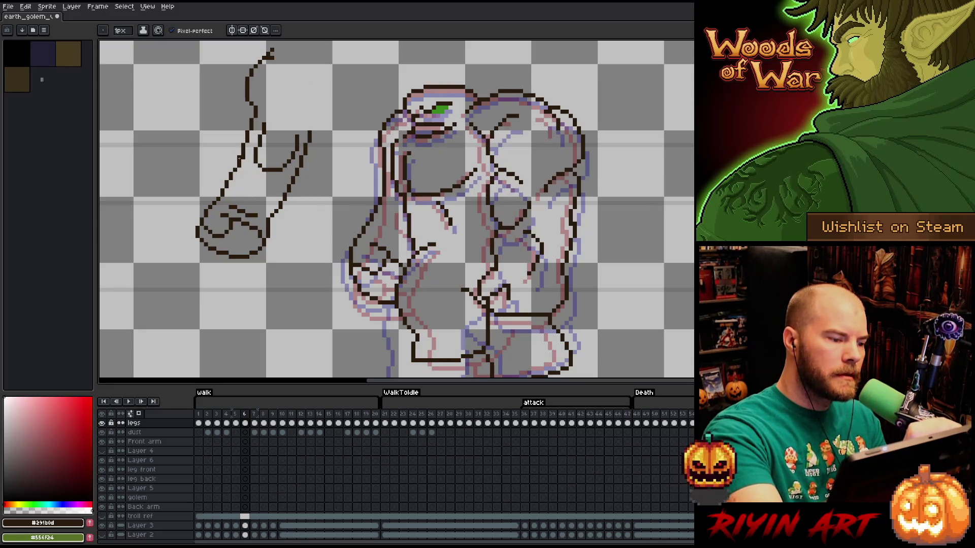
Refine the raised forearm strokes with alternating pencil and eraser, then recentre the canvas.
key("e")
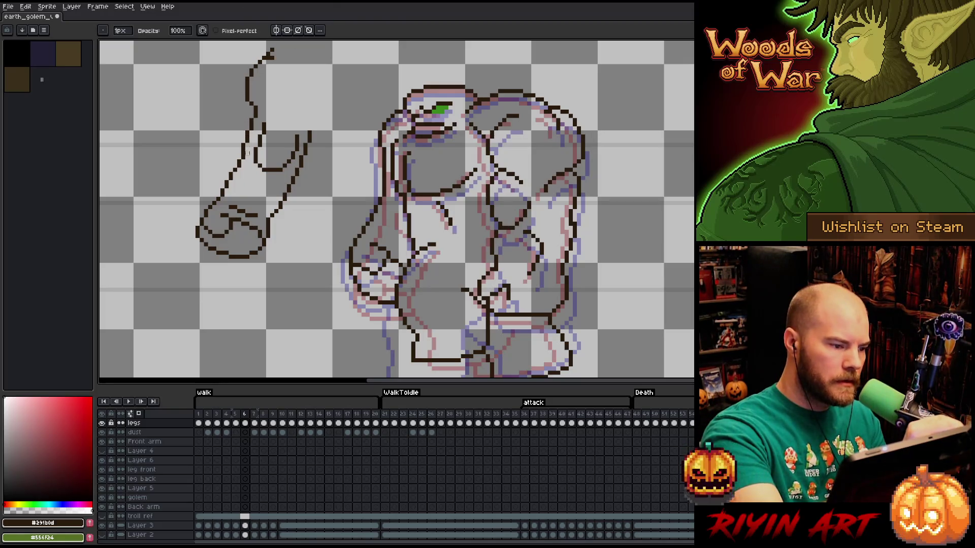
key("b")
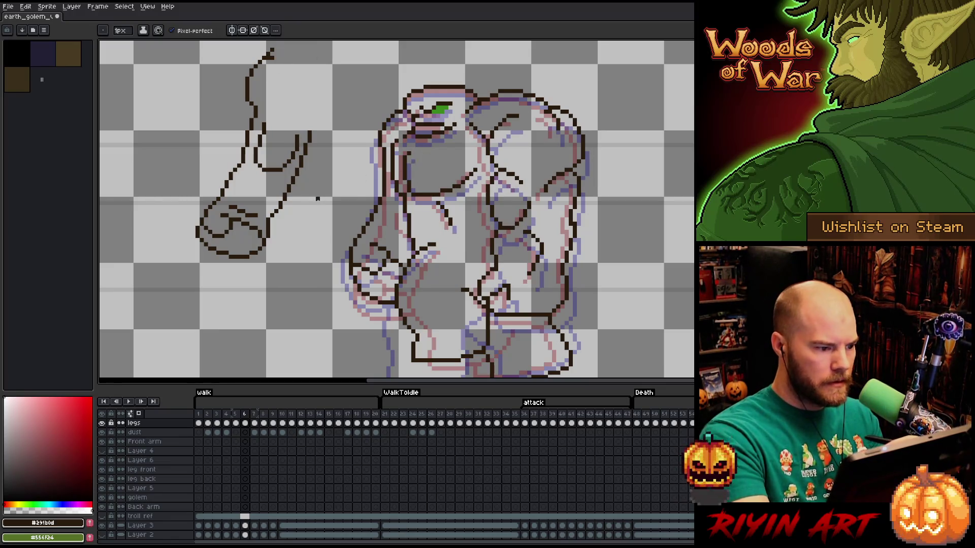
key("b")
key("e")
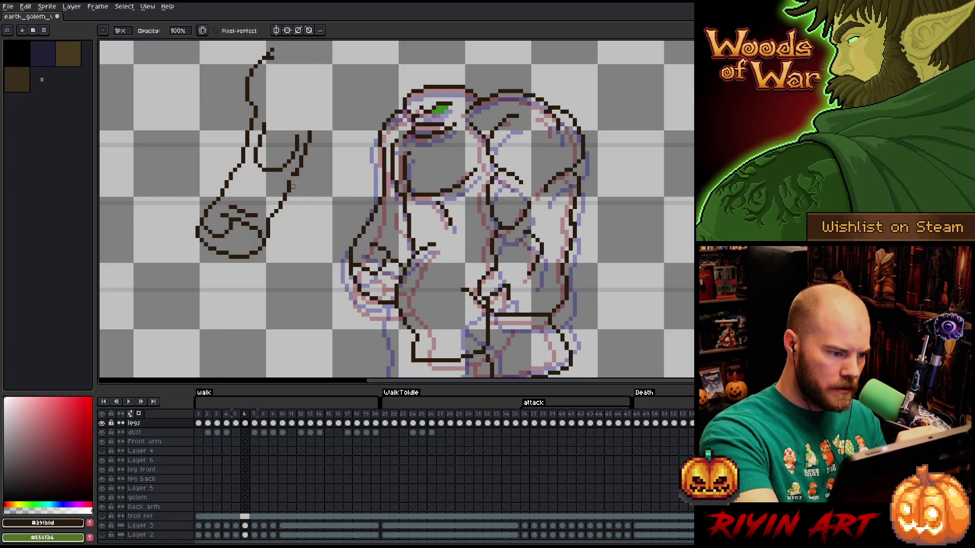
key("b")
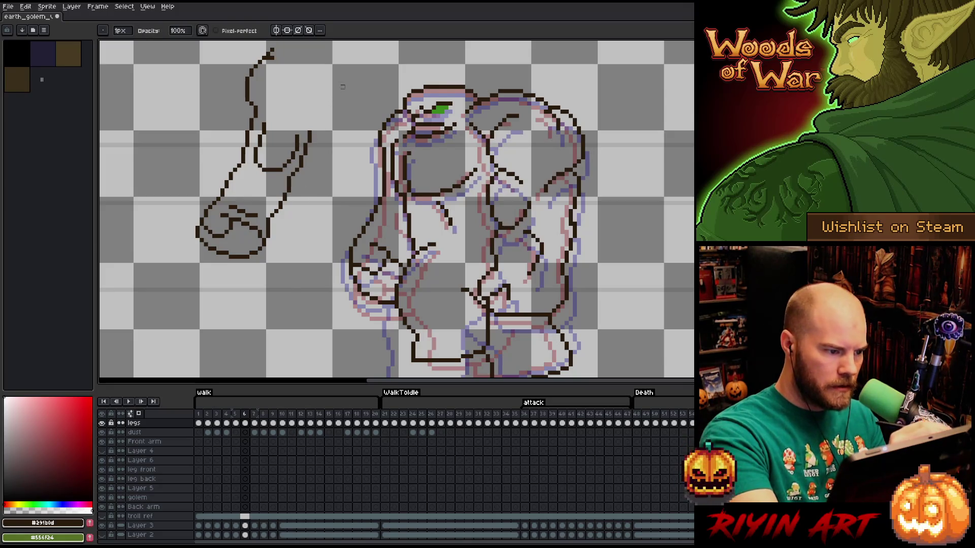
key("e")
key("b")
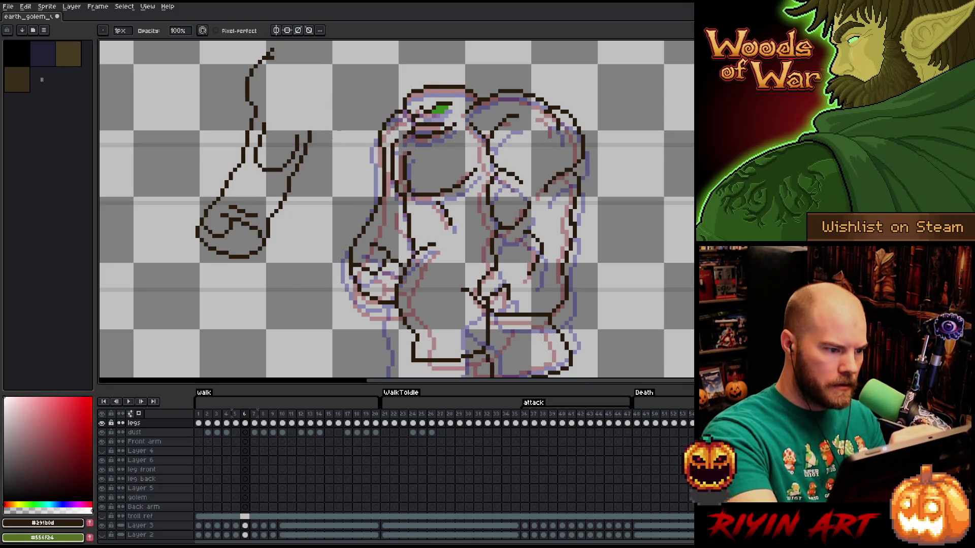
key("e")
key("b")
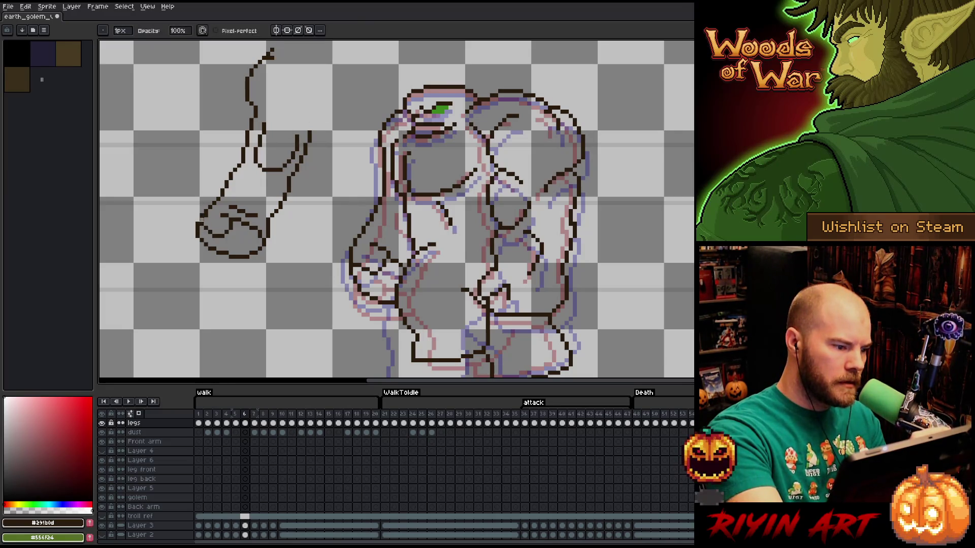
key("e")
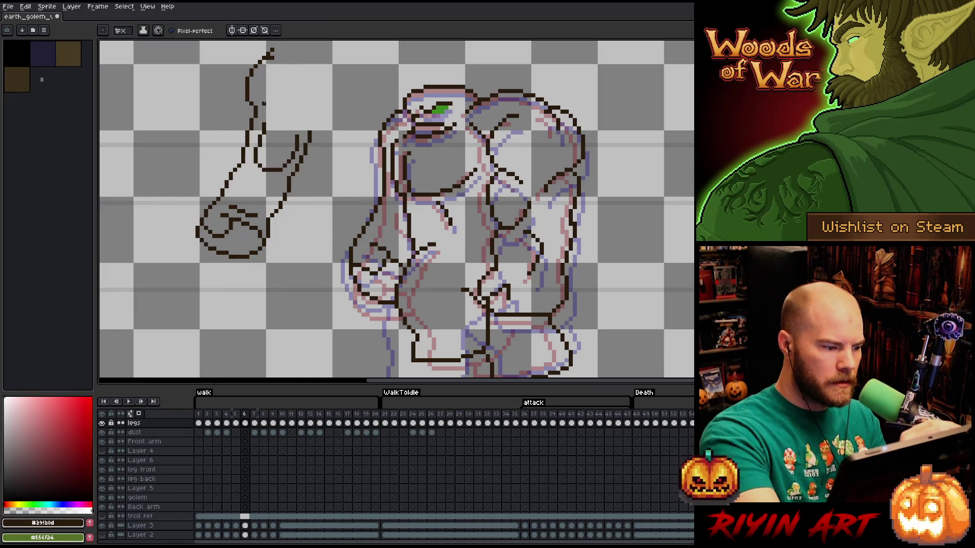
key("b")
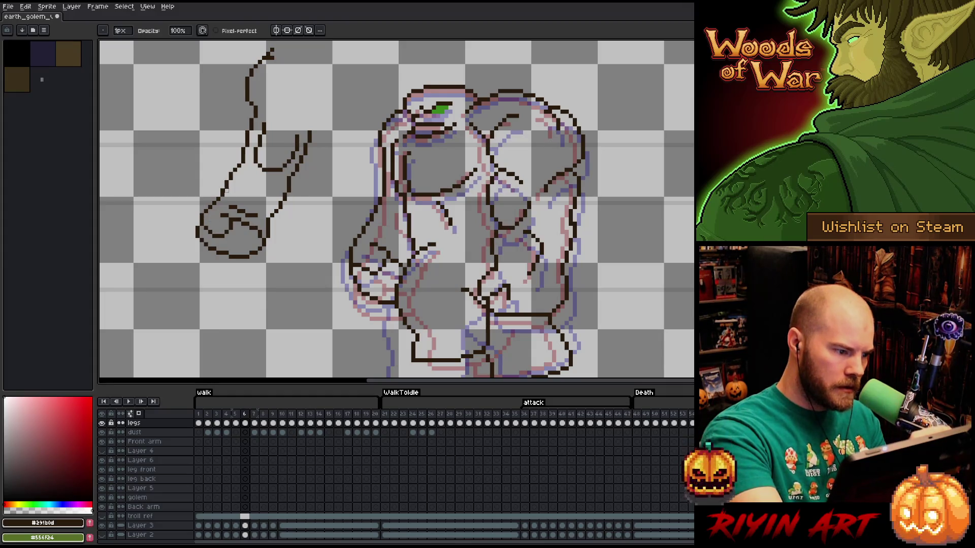
key("e")
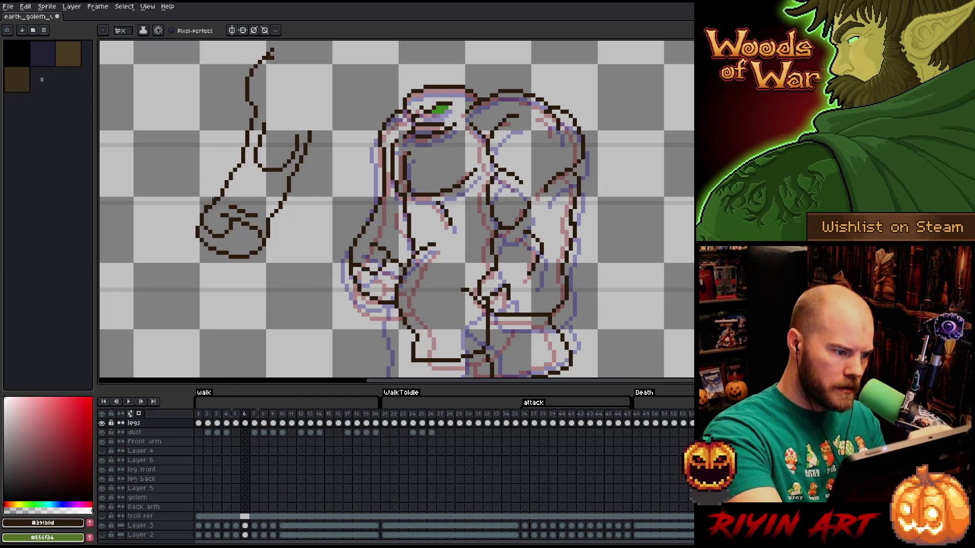
key("b")
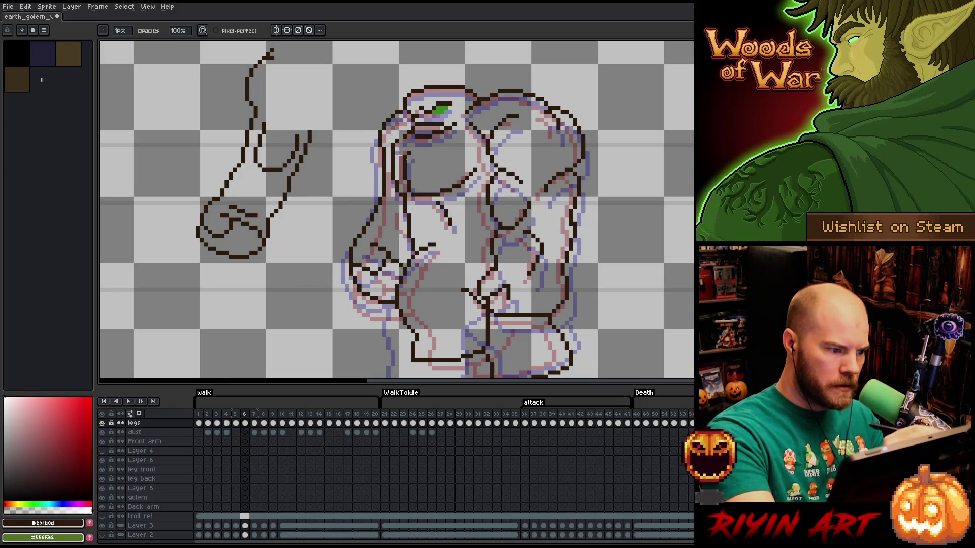
key("e")
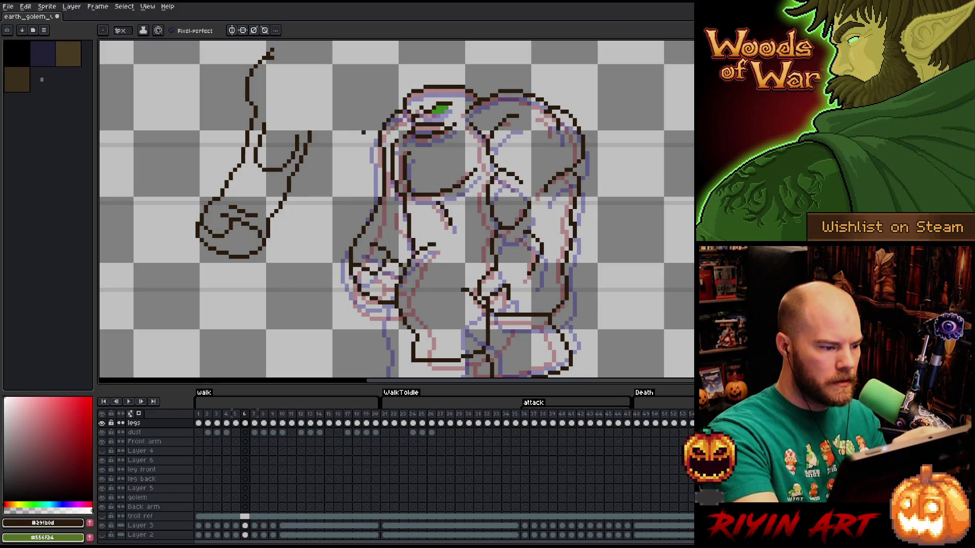
key("b")
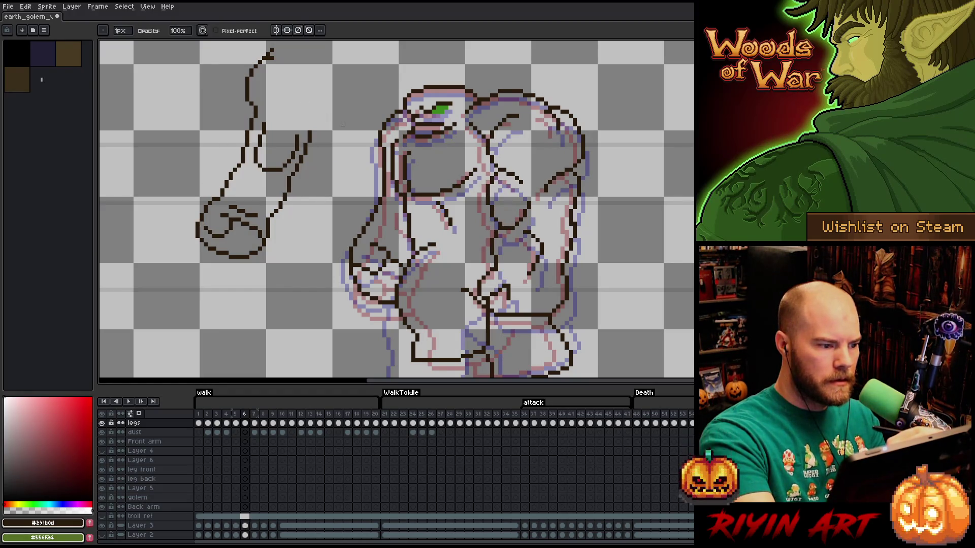
left_click_drag(344, 174, 356, 194)
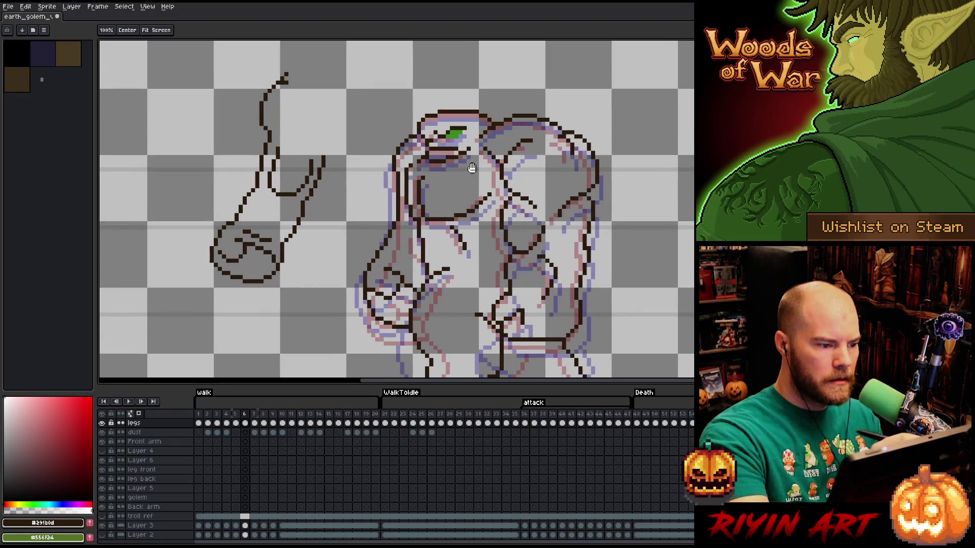
Lasso the raised arm sketch, copy it onto the next frame, and return to frame 6.
key("b")
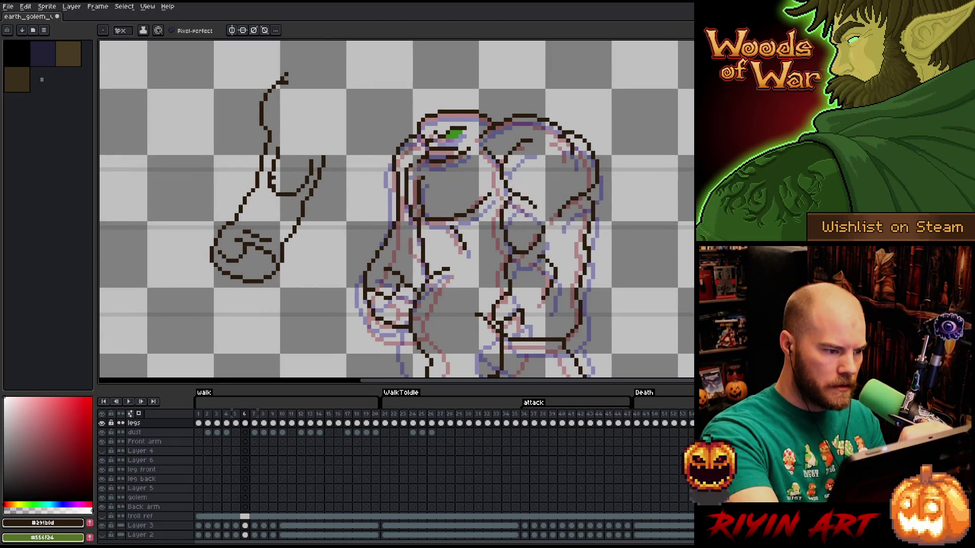
key("e")
key("b")
key("e")
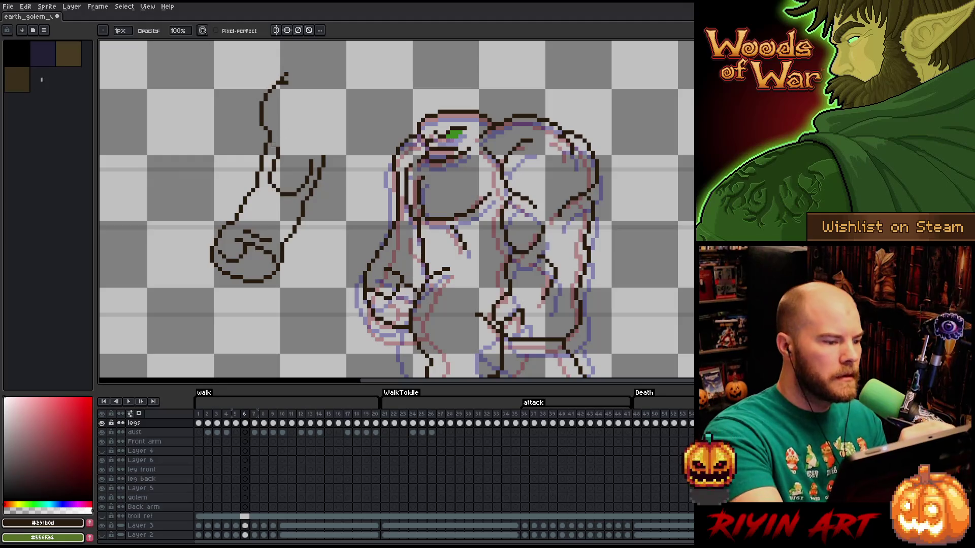
key("e")
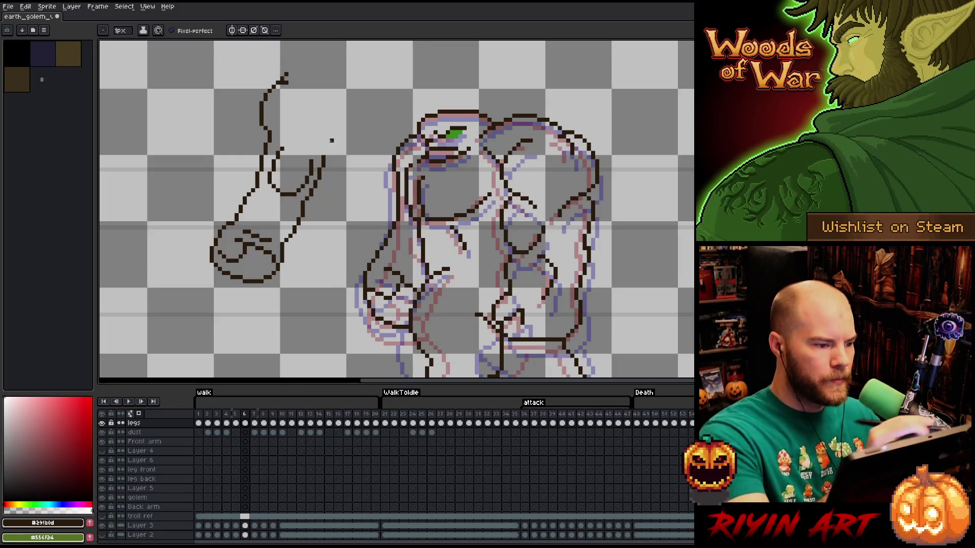
key("q")
left_click_drag(344, 169, 313, 57)
key("ctrl+c")
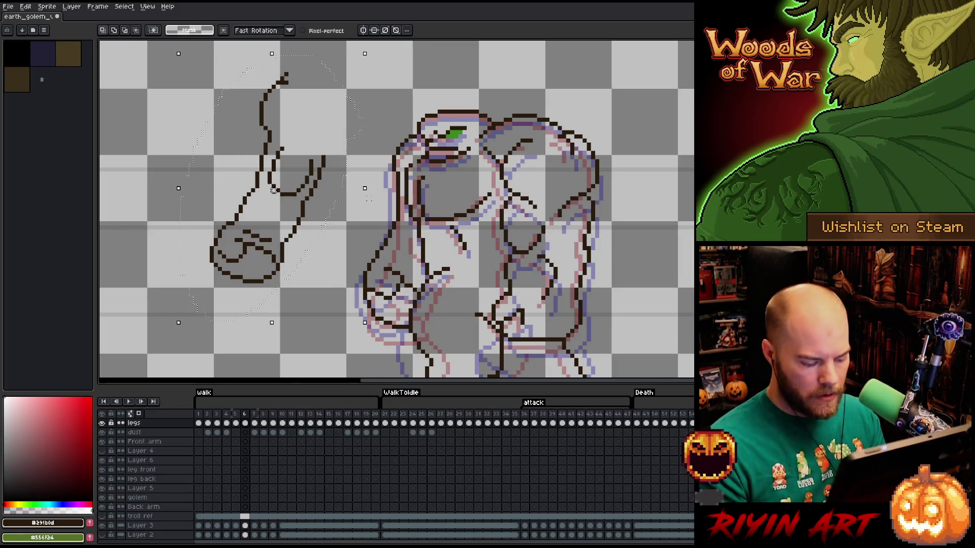
key("Right")
key("ctrl+v")
key("Left")
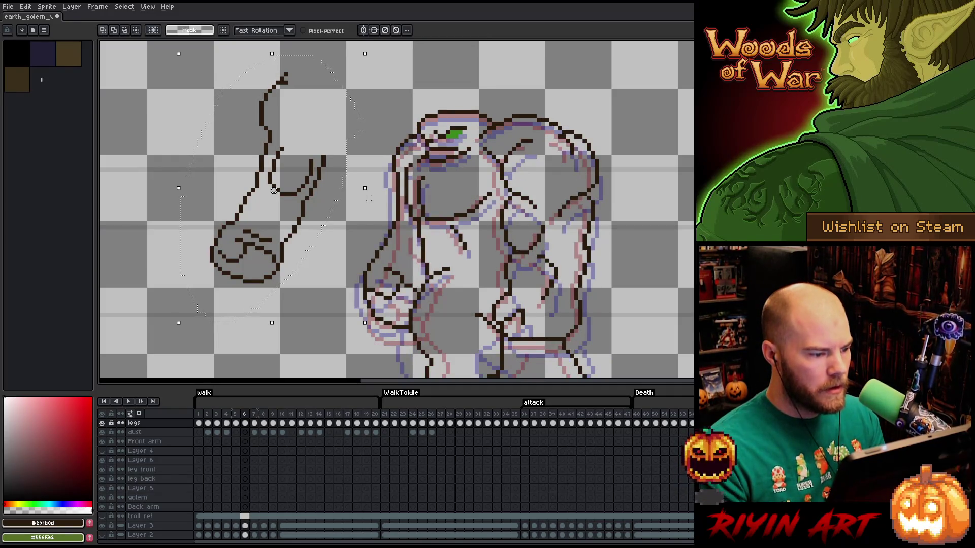
Lasso-select the golem's old lowered front arm along its left side to clear it.
key("h")
left_click_drag(456, 260, 429, 231)
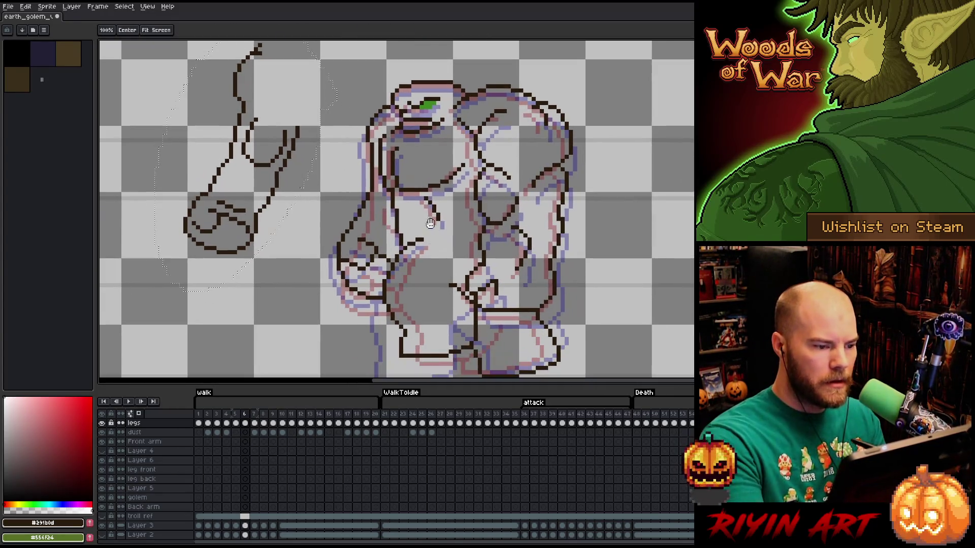
key("m")
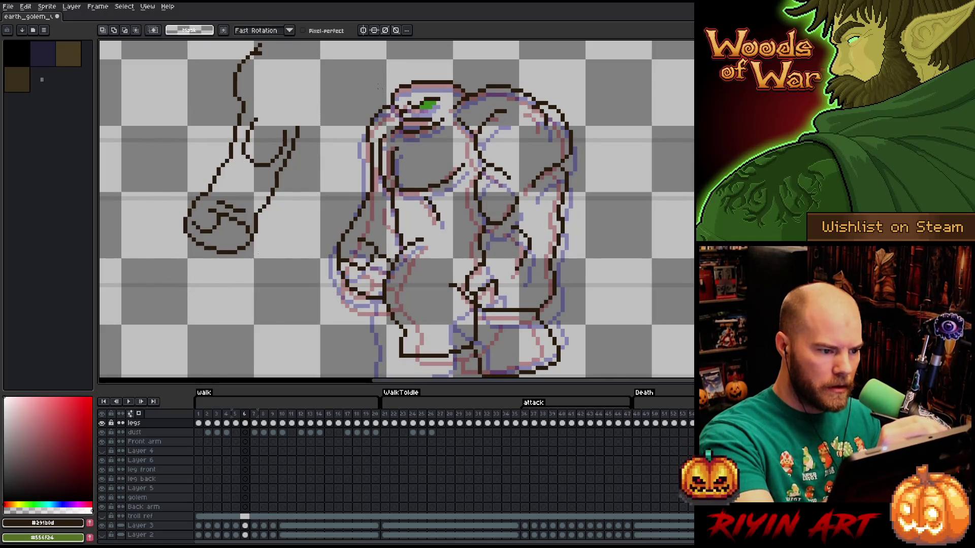
left_click_drag(380, 111, 386, 254)
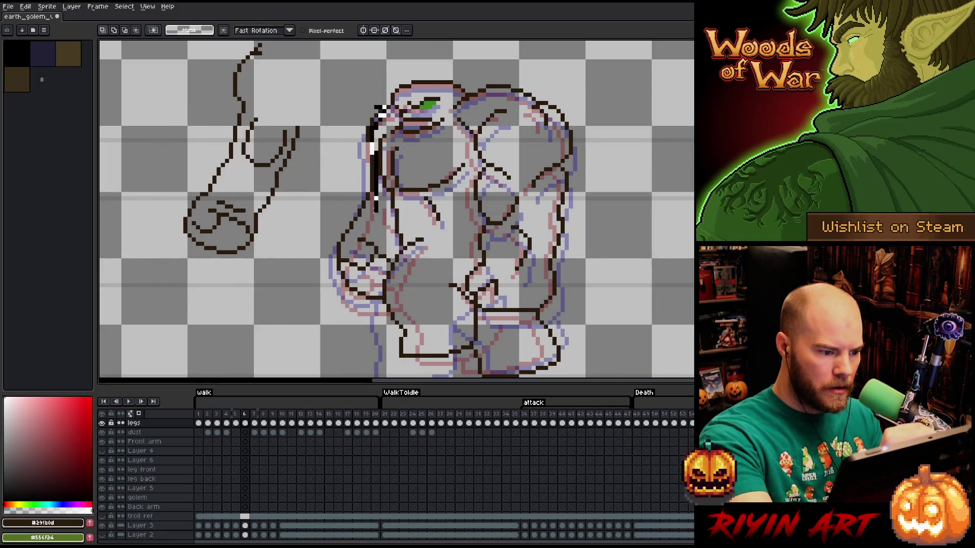
left_click_drag(381, 301, 336, 154)
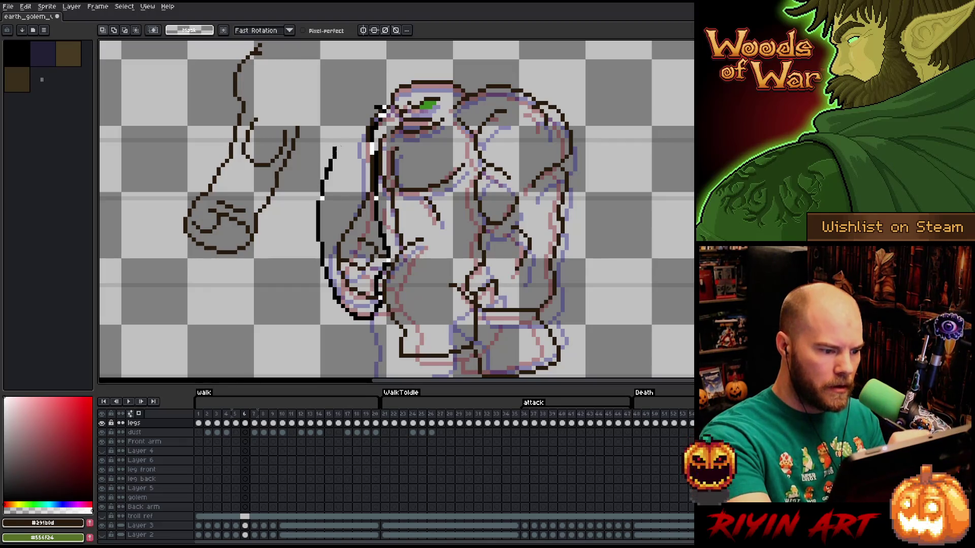
left_click_drag(373, 117, 379, 111)
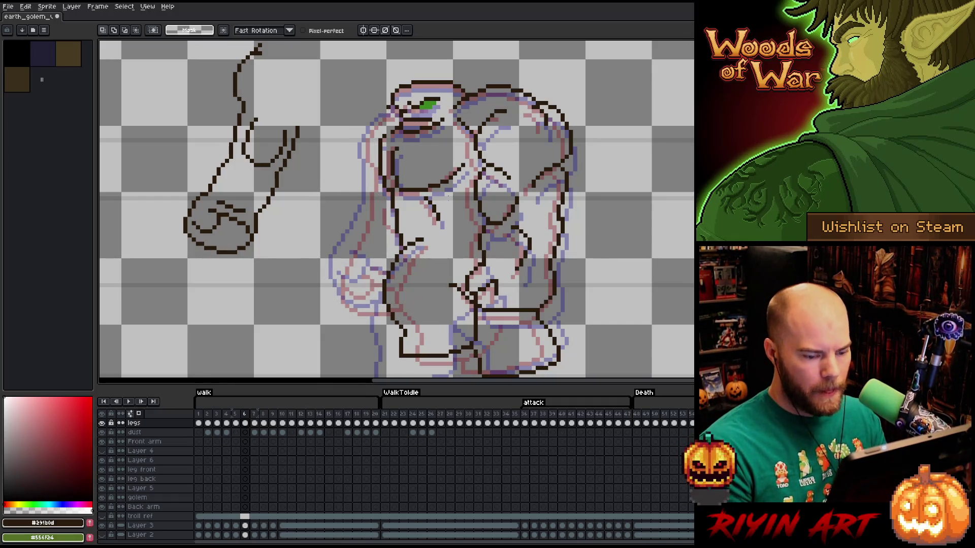
left_click_drag(305, 178, 344, 197)
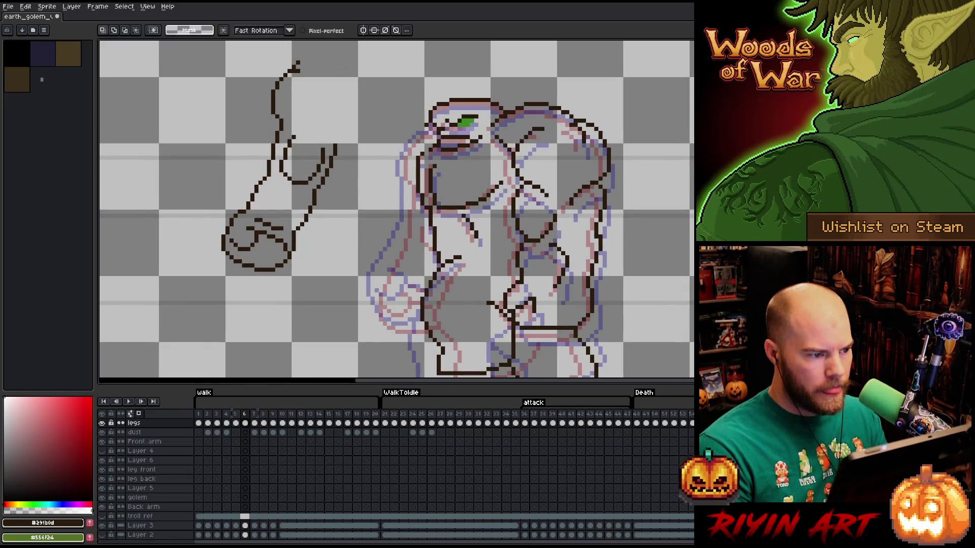
scroll(255, 236, "down", 3)
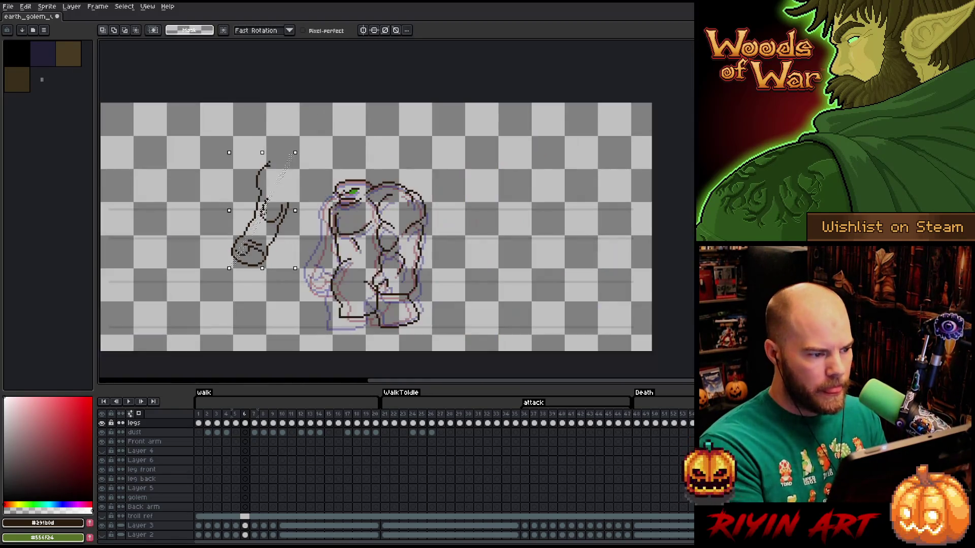
scroll(255, 236, "up", 2)
Try rotating the raised arm, restore it, and move it lower on the frame.
left_click_drag(266, 114, 256, 207)
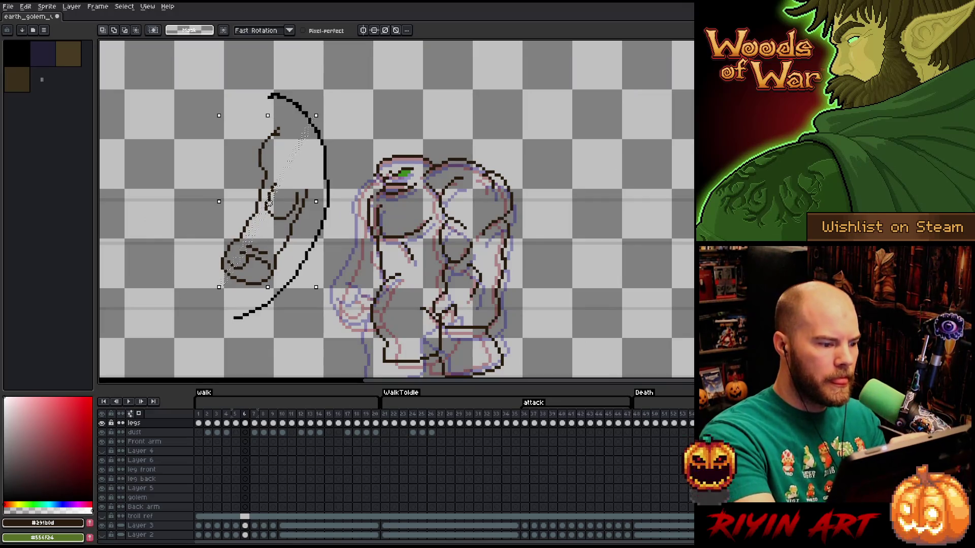
right_click(469, 248)
key("Escape")
left_click_drag(296, 232, 292, 277)
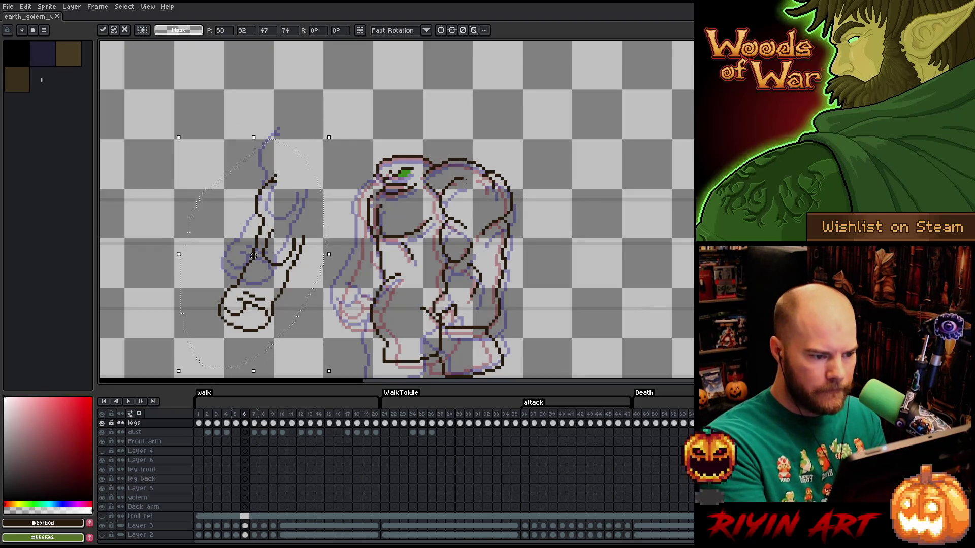
Reselect the raised arm, nudge it up one pixel and commit the position.
left_click_drag(465, 175, 243, 244)
left_click_drag(342, 126, 197, 350)
key("Up")
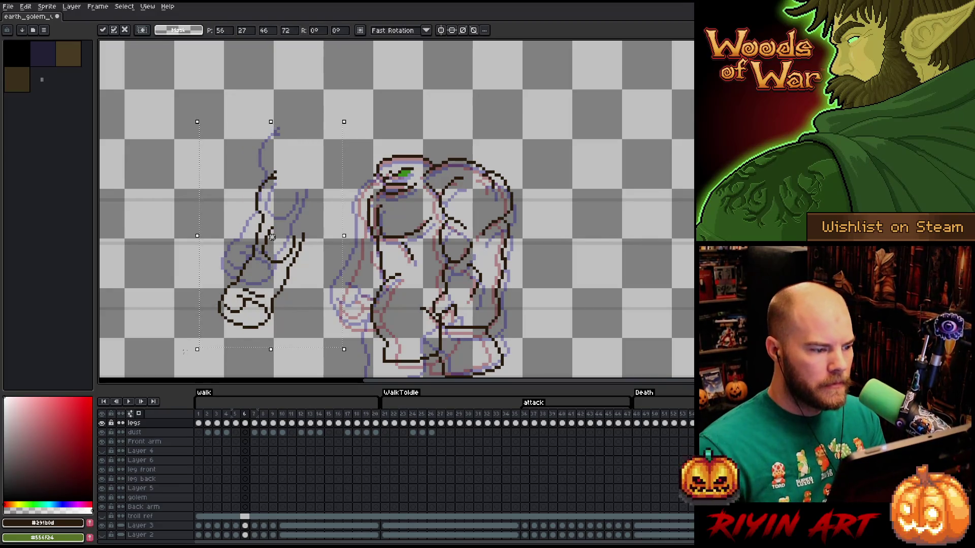
key("Return")
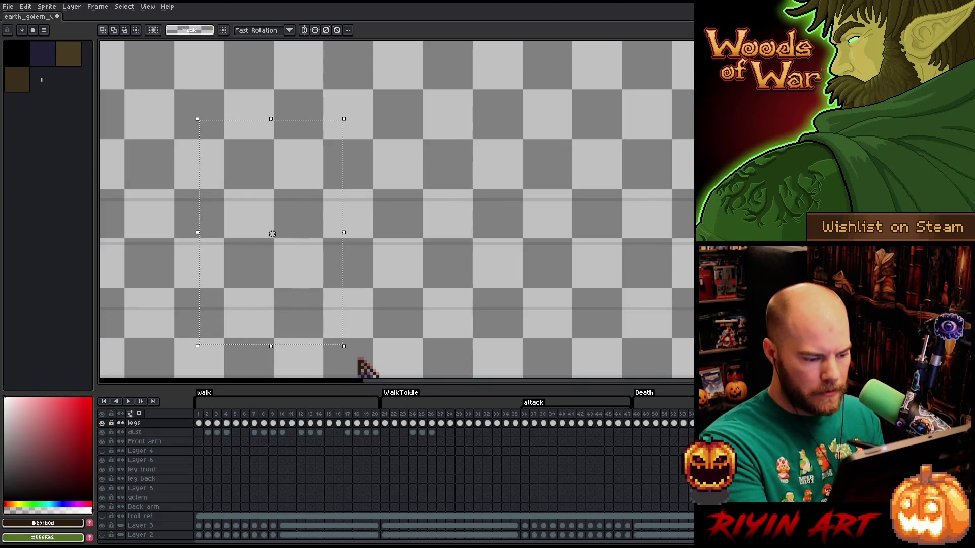
Jump to frame 7 and step through frames 5–6 to compare the arm, ending on frame 6.
left_click(253, 424)
key("Left")
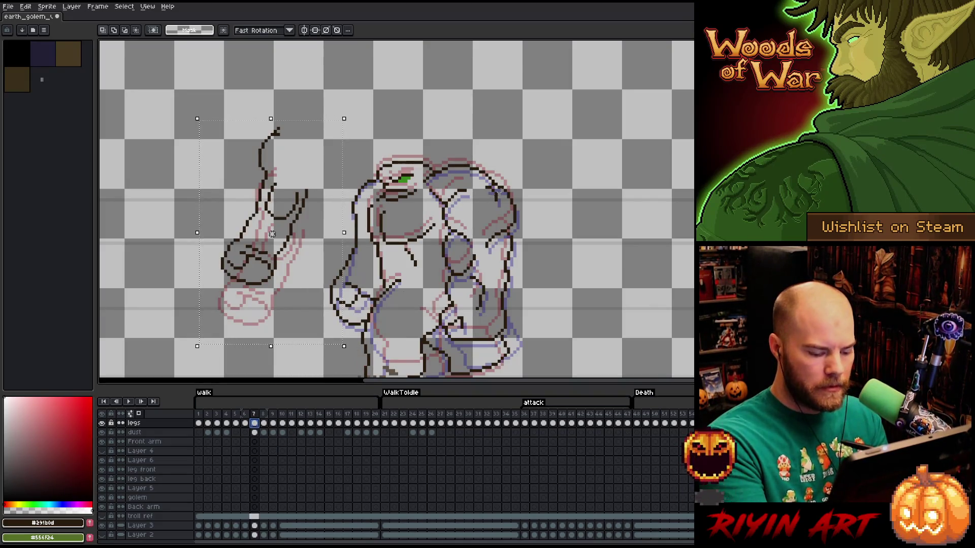
key("Right")
key("Left")
key("Left")
key("Right")
Select the arm and shoulder area, then drop the selection.
left_click_drag(464, 176, 244, 233)
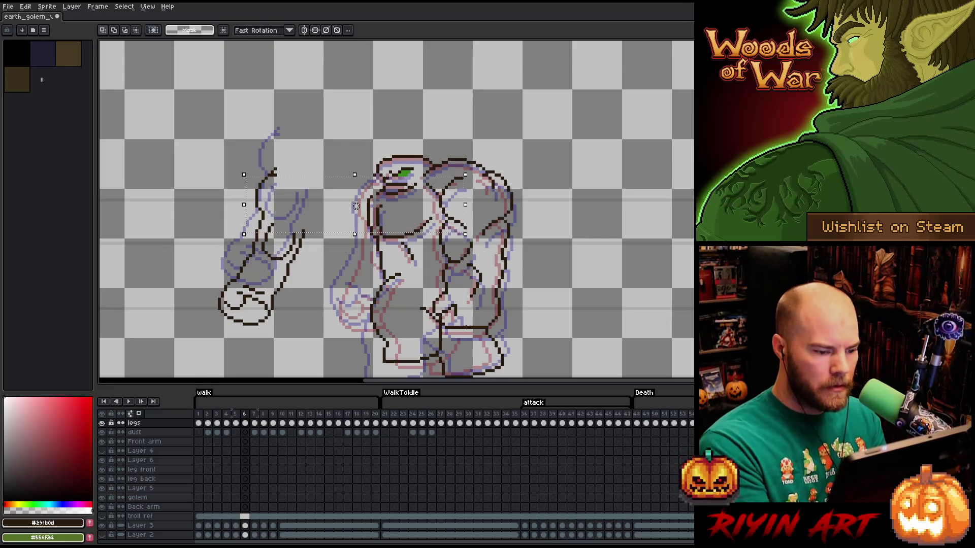
left_click_drag(464, 326, 227, 359)
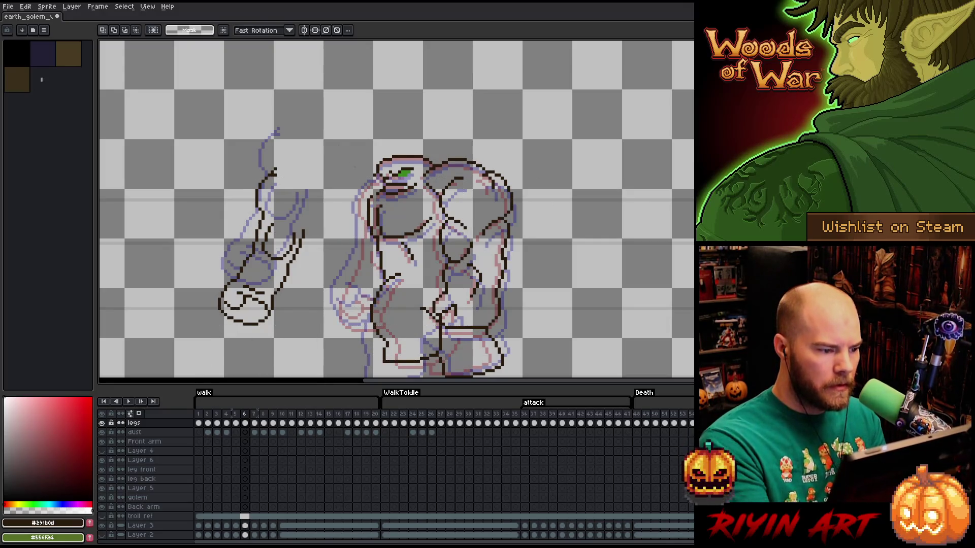
Marquee-select the raised arm sketch and shift it right toward the golem's body.
left_click_drag(346, 134, 178, 356)
left_click_drag(262, 247, 312, 247)
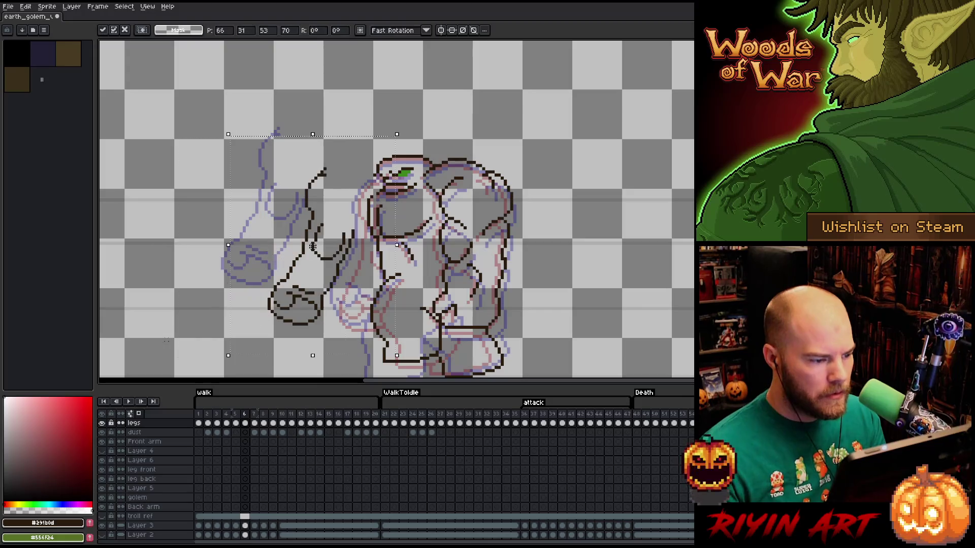
key("b")
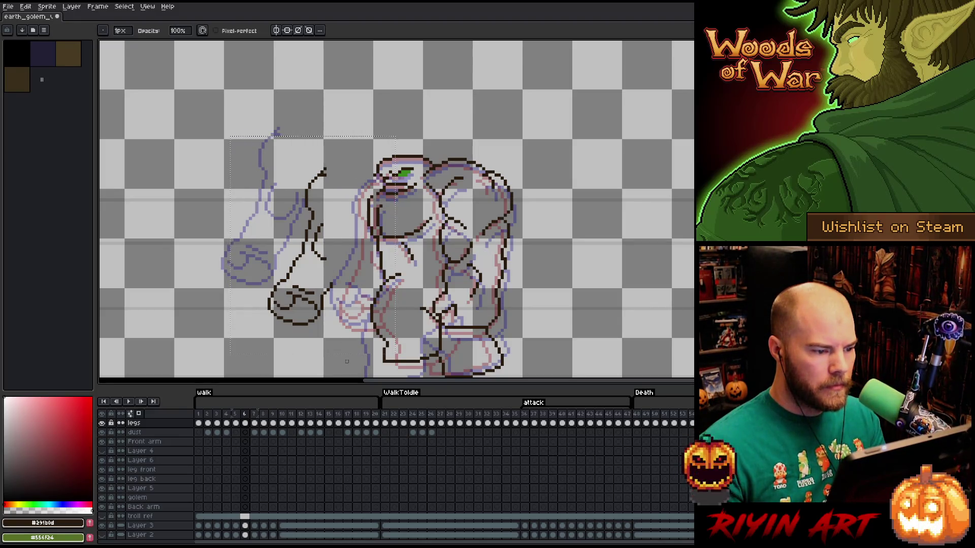
Lasso the arm again and nudge it further right so it sits against the golem's left side.
key("q")
mouse_move(438, 98)
left_mouse_down()
mouse_move(356, 238)
mouse_move(404, 366)
left_mouse_up()
left_click_drag(312, 252, 353, 247)
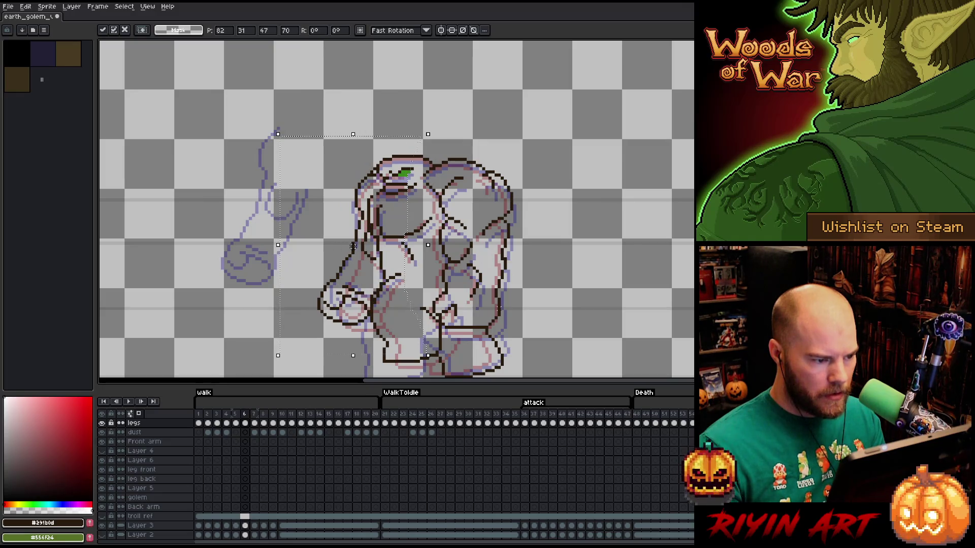
key("period")
Flip back and forth between neighbouring frames to compare the golem's pose.
key("comma")
key("period")
key("comma")
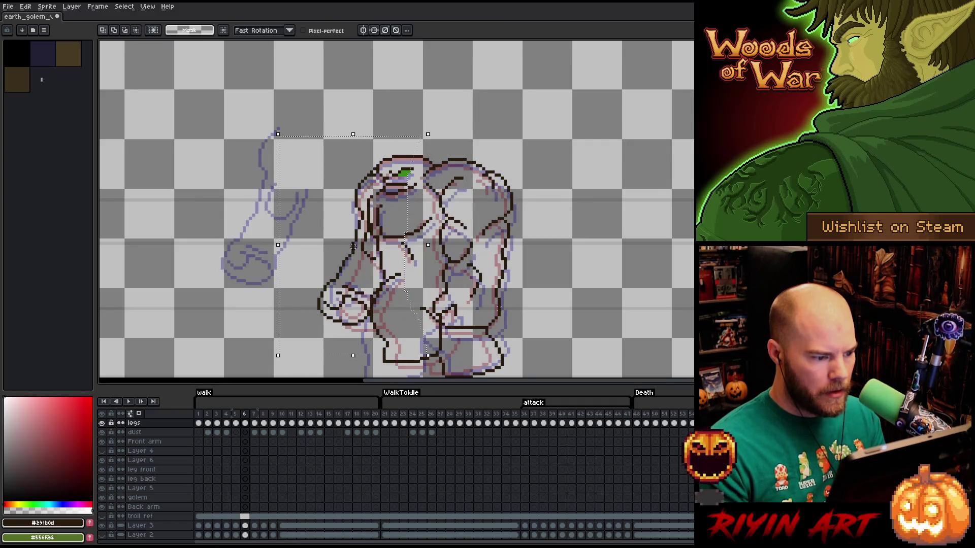
key("comma")
key("period")
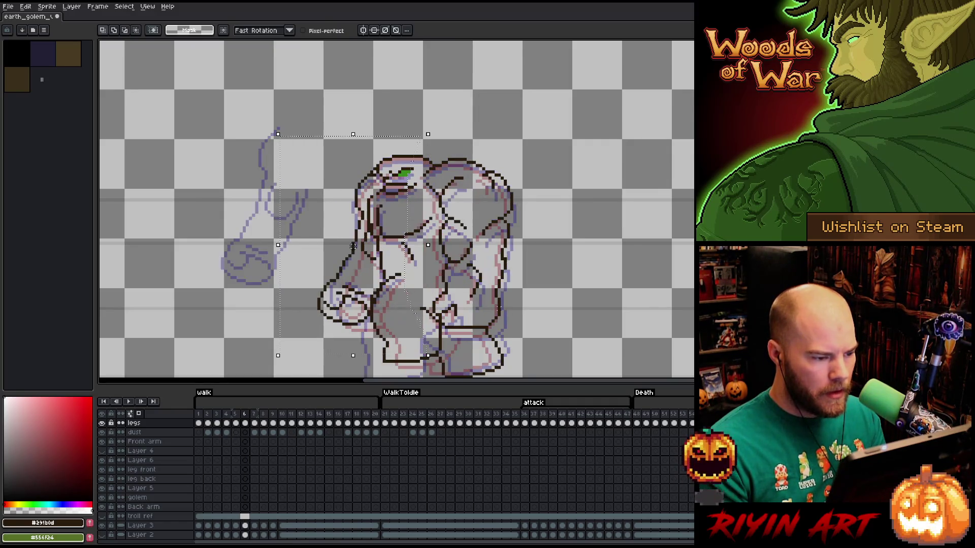
key("period")
key("comma")
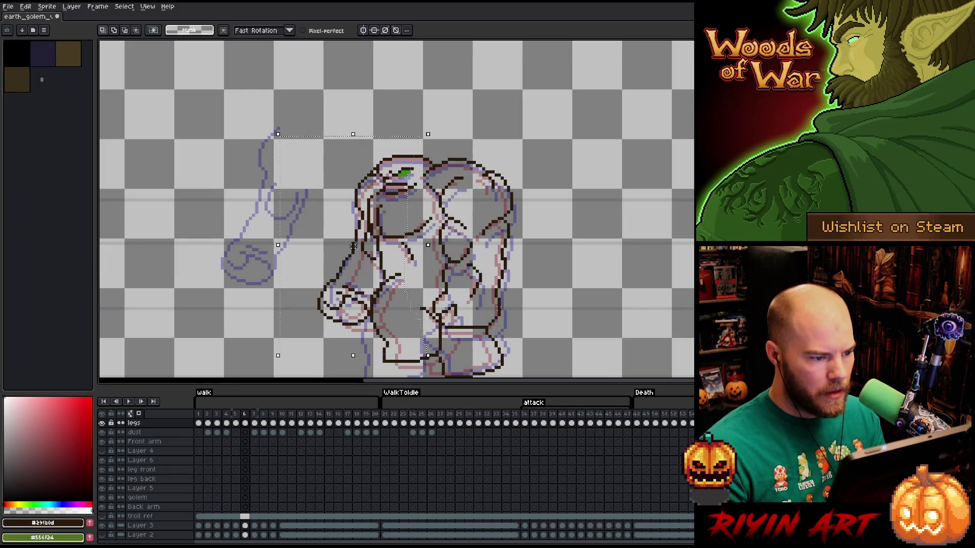
key("comma")
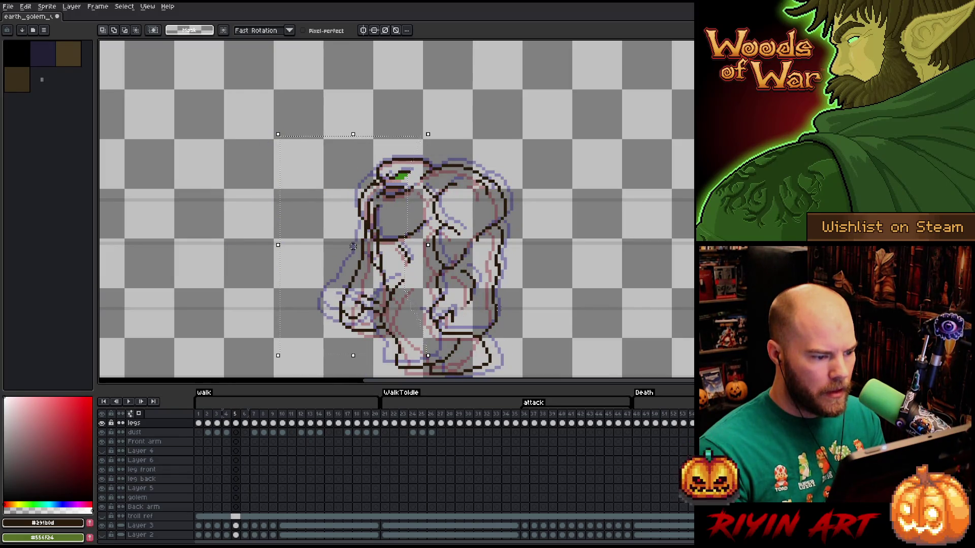
key("period")
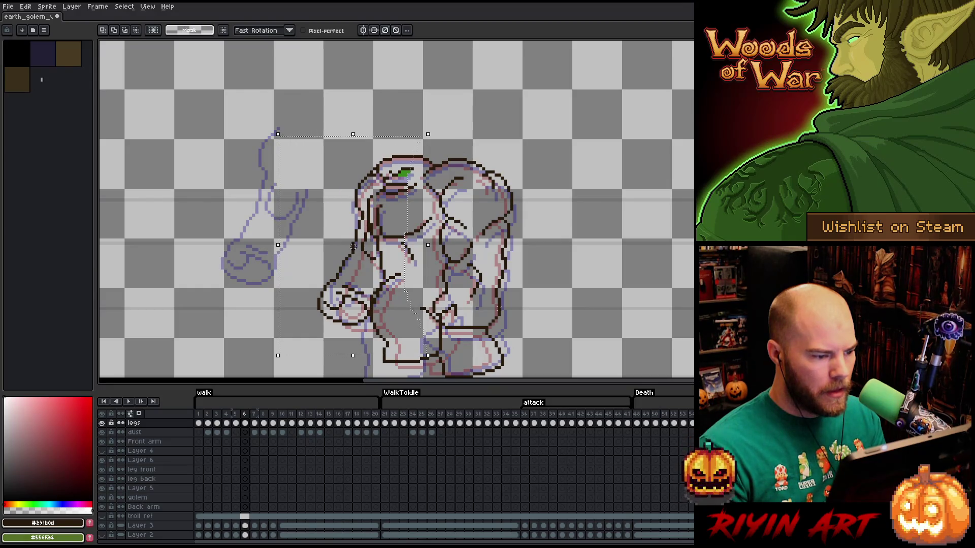
Clear the selection around the sketch while swapping between Pencil and Eraser.
key("b")
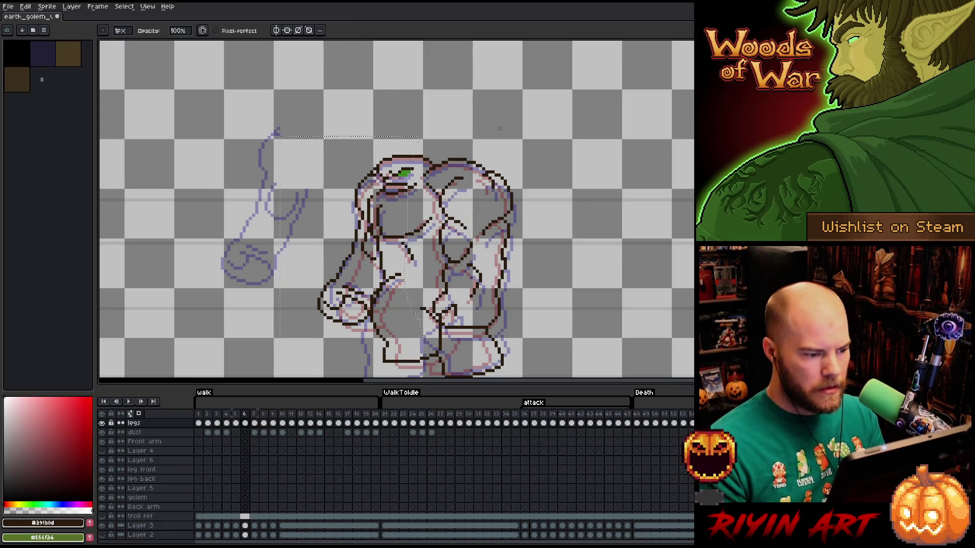
key("e")
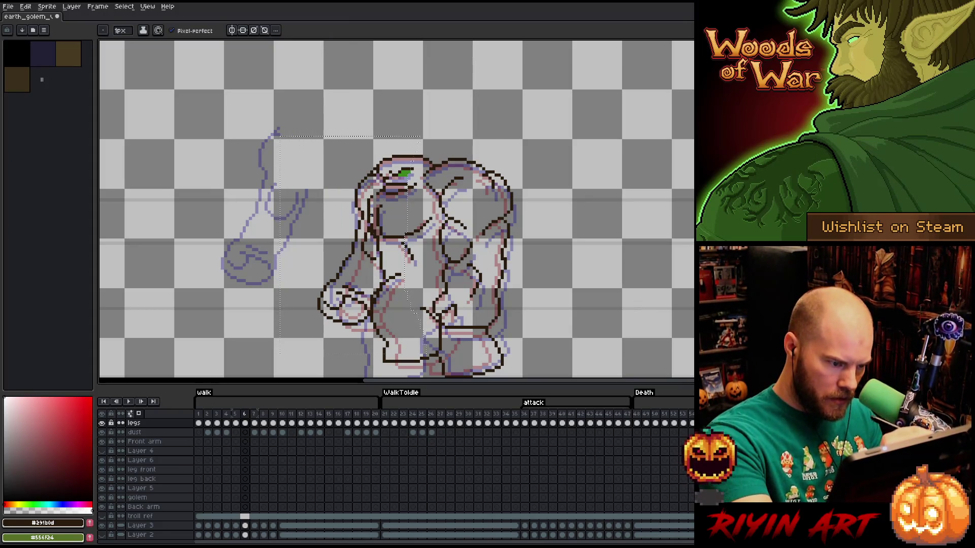
key("b")
key("ctrl+d")
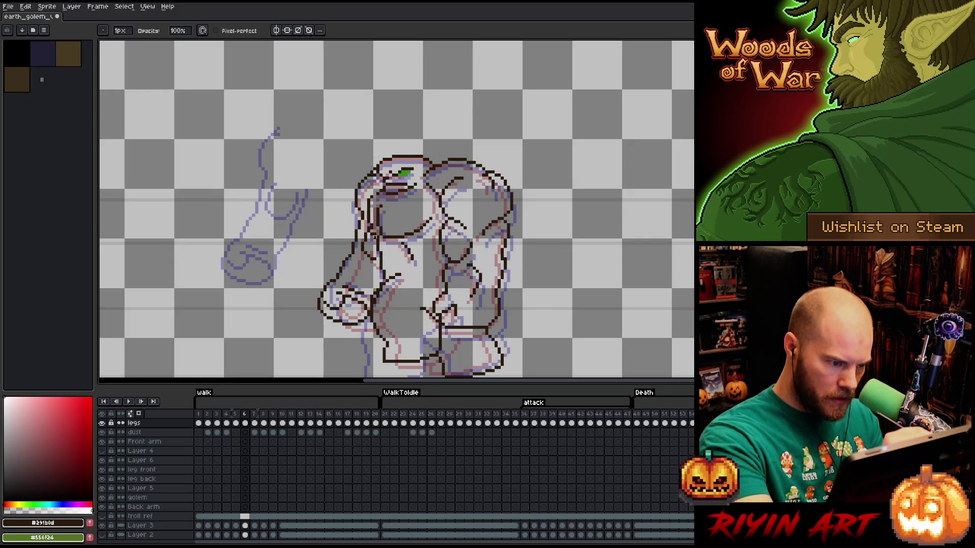
key("e")
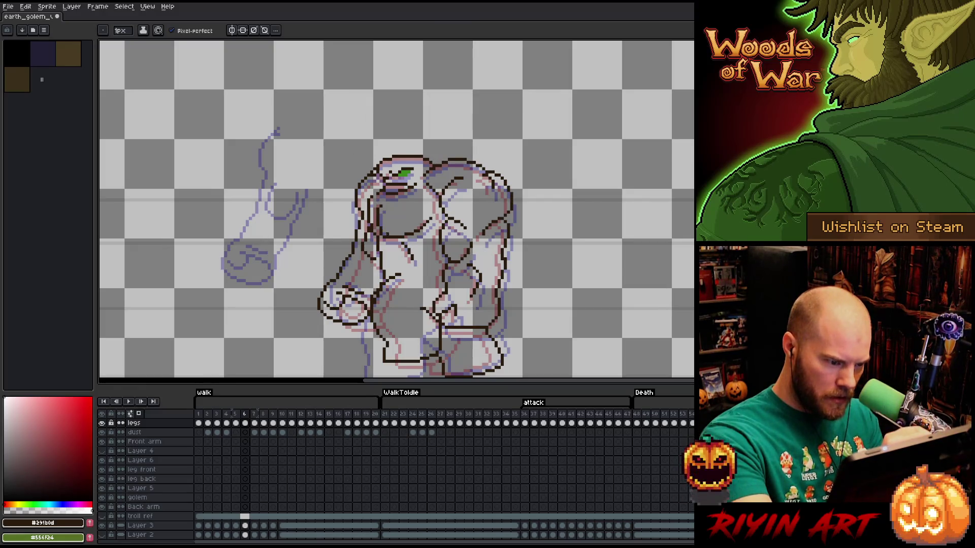
key("b")
key("e")
key("b")
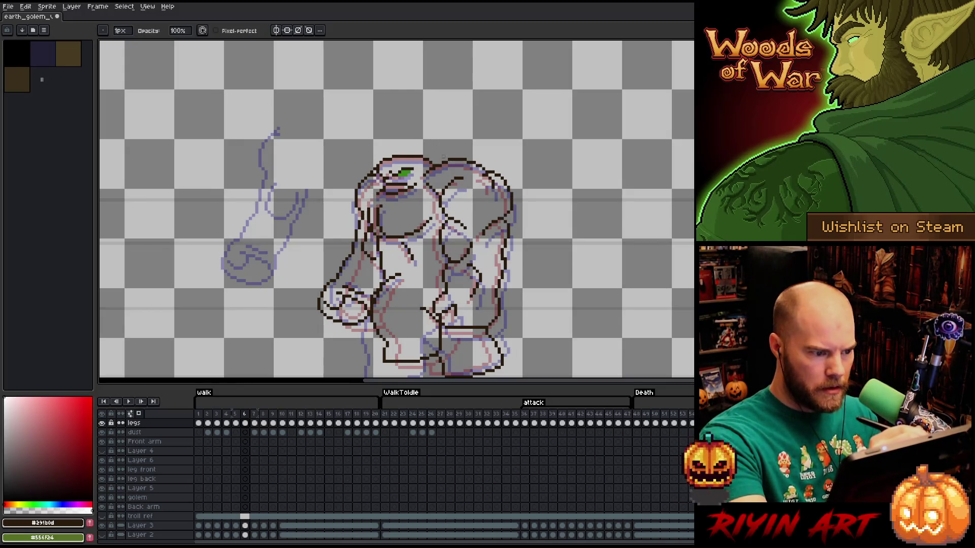
Settle on frame 5 and redraw the short line at the top of the golem's head.
key("comma")
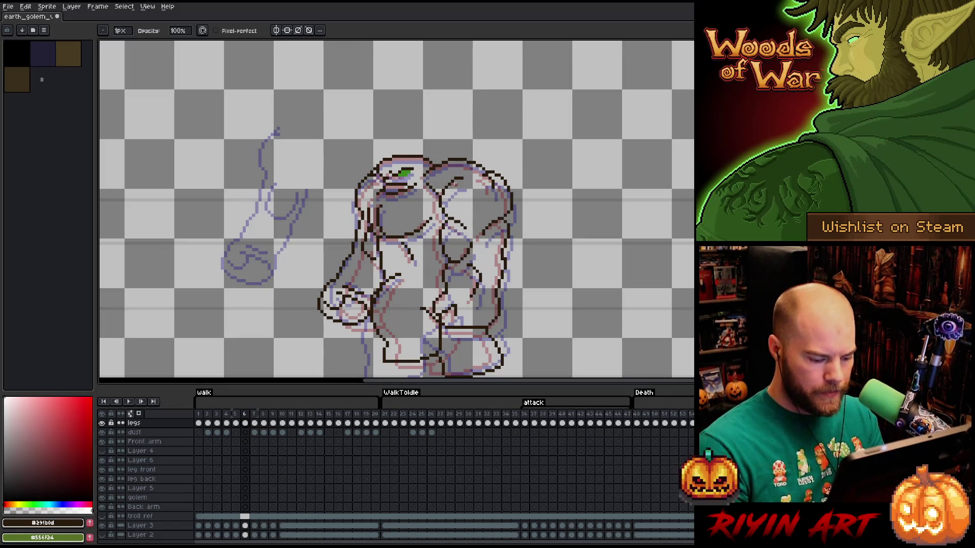
key("Right")
key("Left")
key("Right")
key("Left")
key("Right")
key("Left")
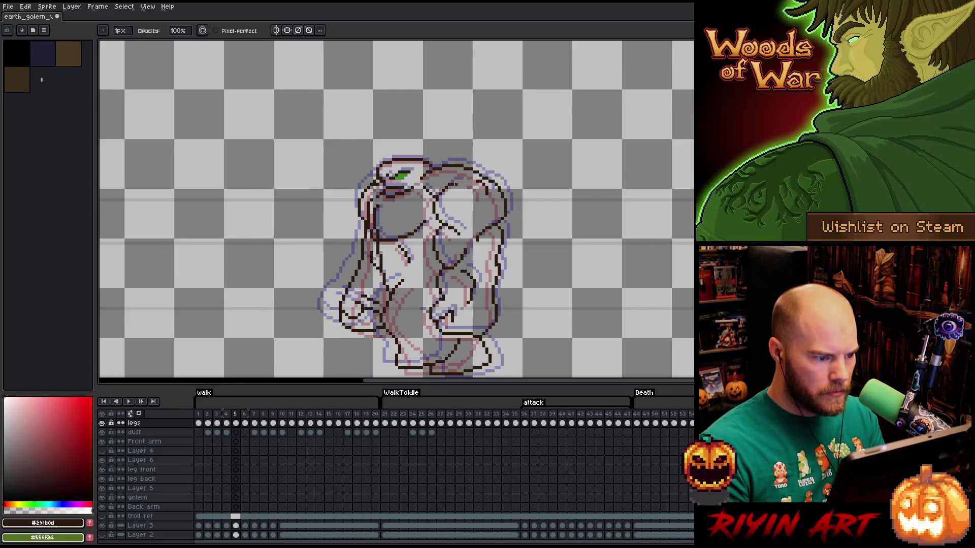
left_click_drag(443, 182, 472, 183)
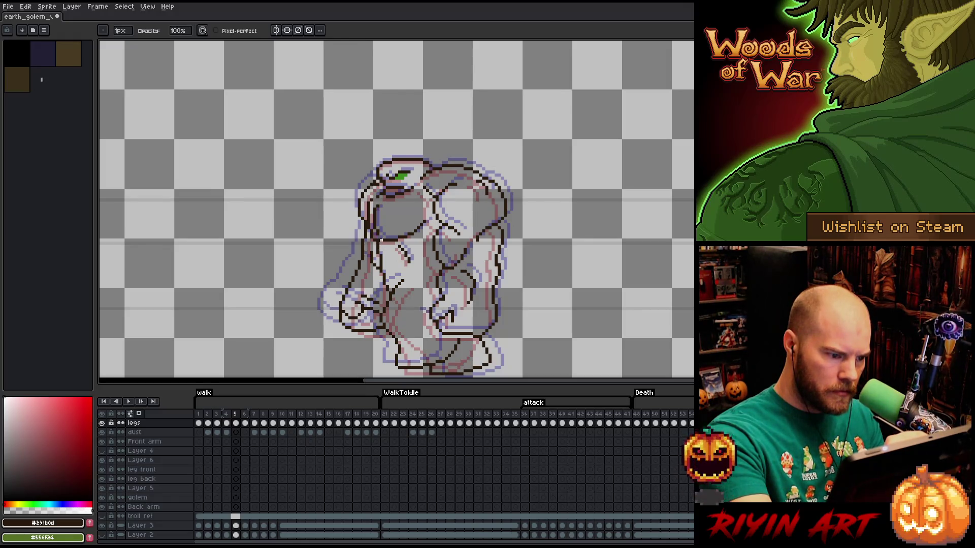
key("e")
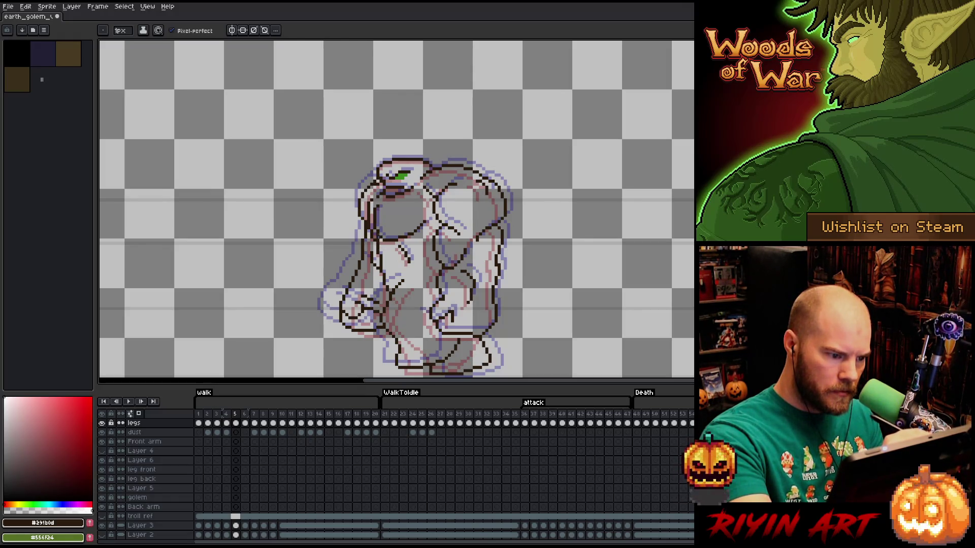
key("b")
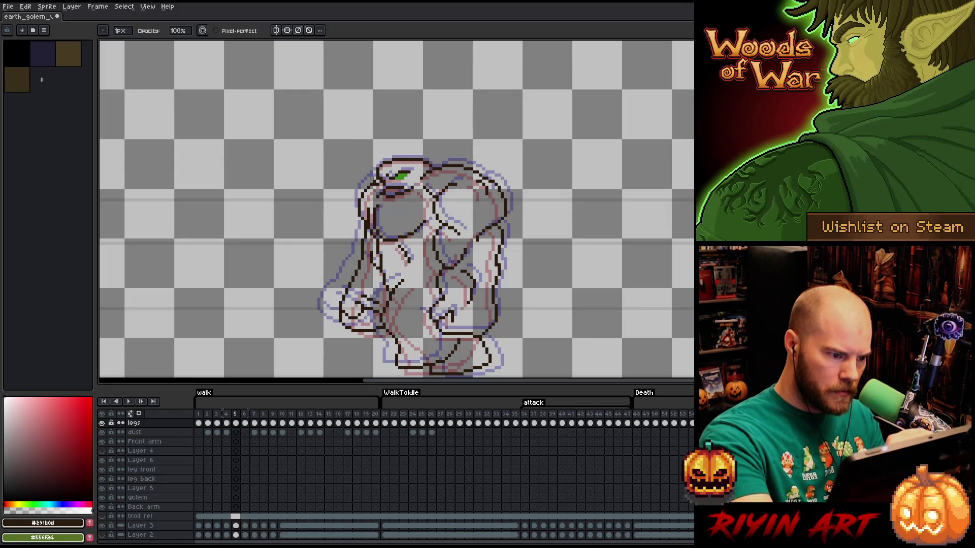
Flick through frames 3–6 to check the head line against neighbouring poses.
key("Left")
key("Right")
key("Left")
key("Right")
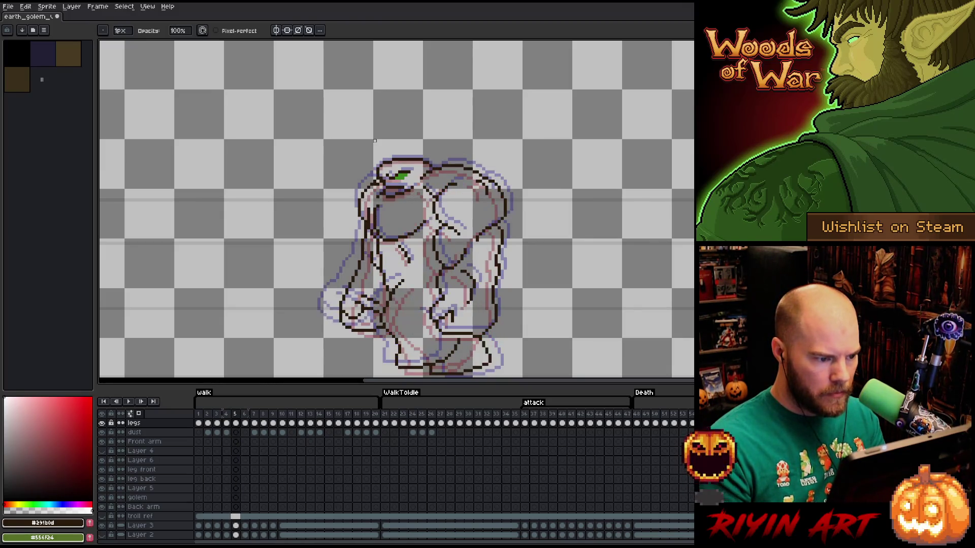
key("Right")
key("Left")
key("Left")
key("Right")
key("Left")
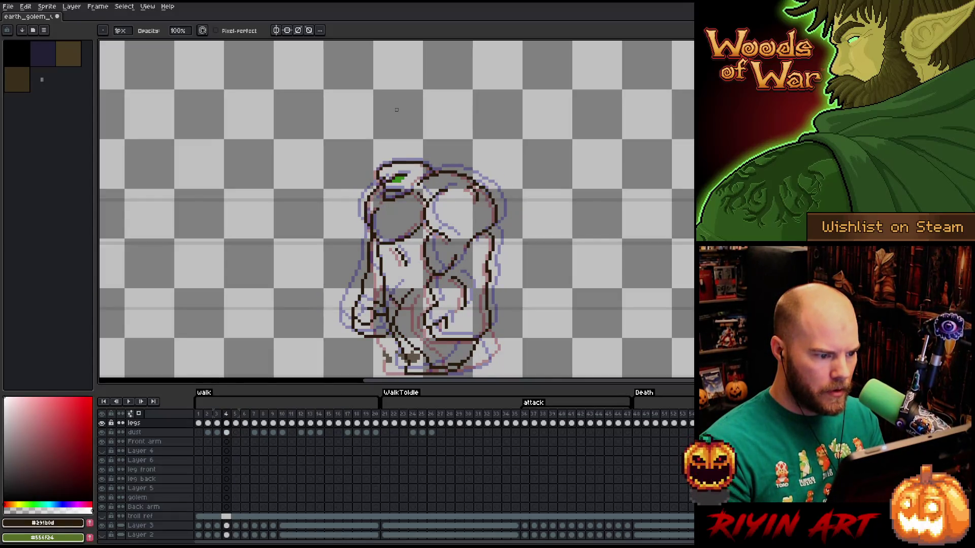
key("Left")
key("Right")
key("Right")
key("Right")
key("Right")
Keep comparing frames 4–6 of the walk cycle, ending back on an earlier frame.
key("Left")
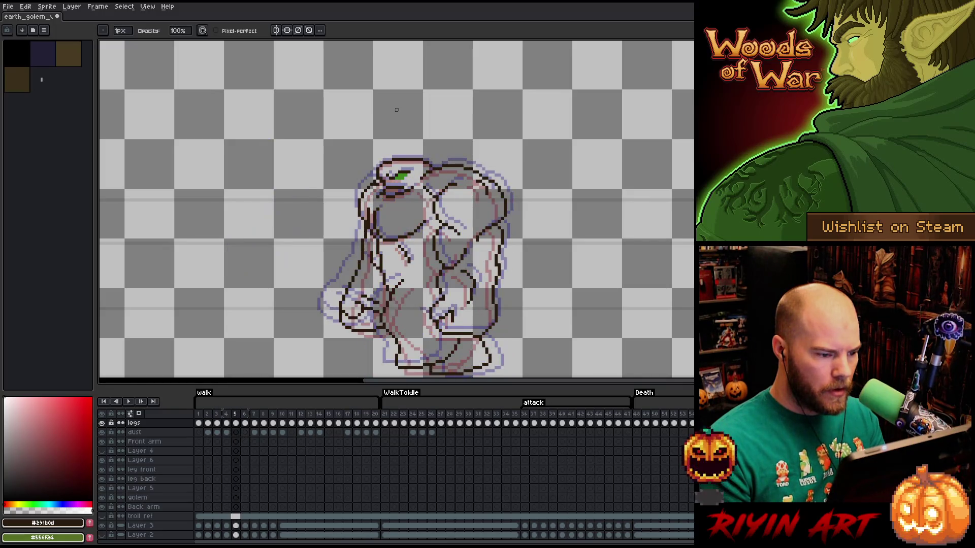
key("Left")
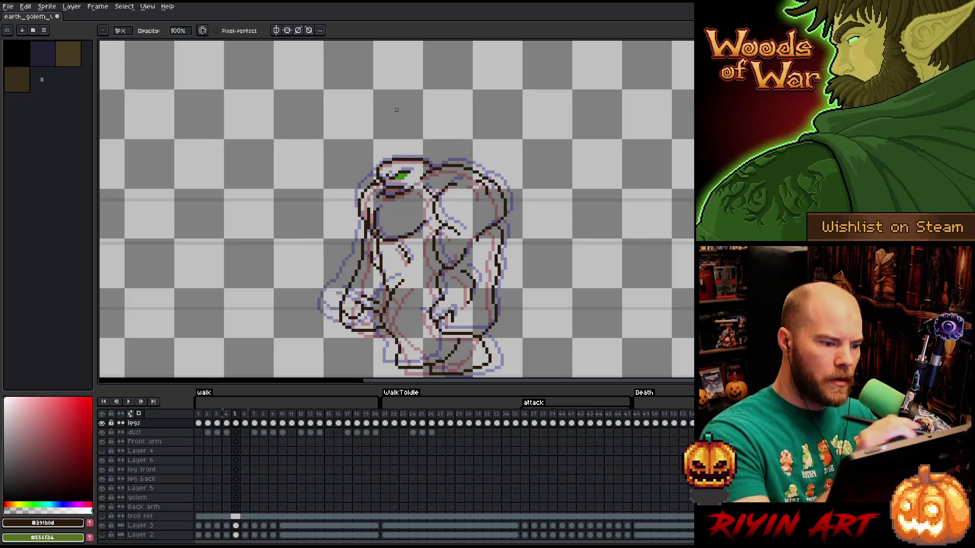
key("e")
key("Right")
key("Left")
key("Right")
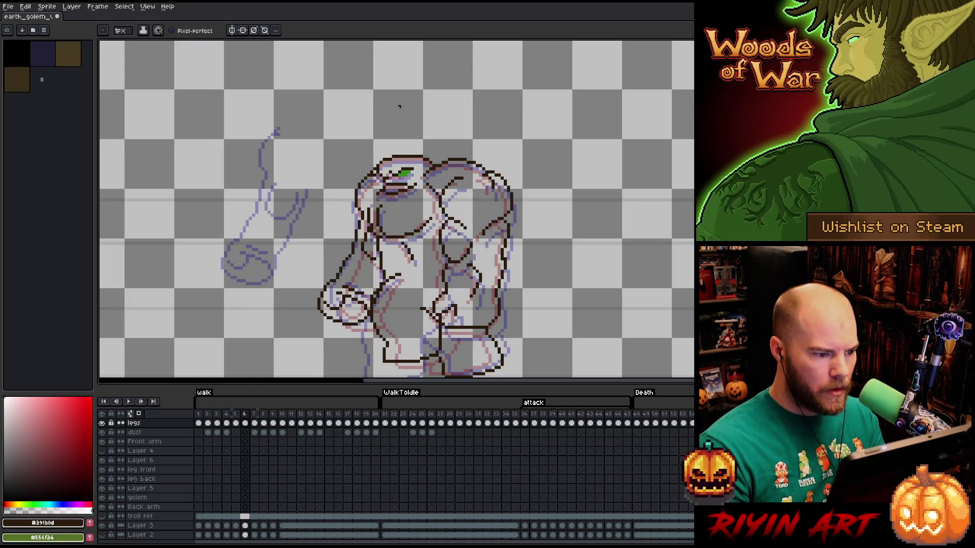
key("Left")
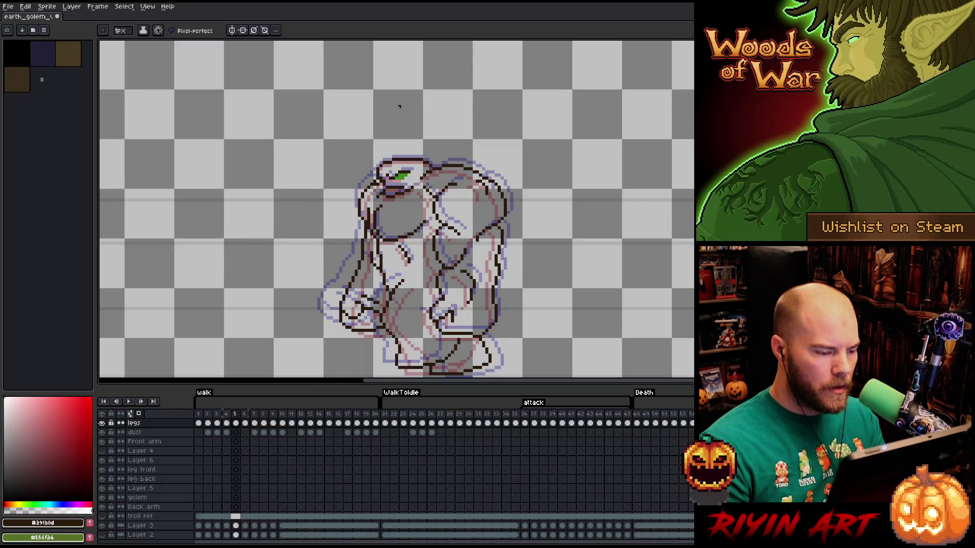
key("Left")
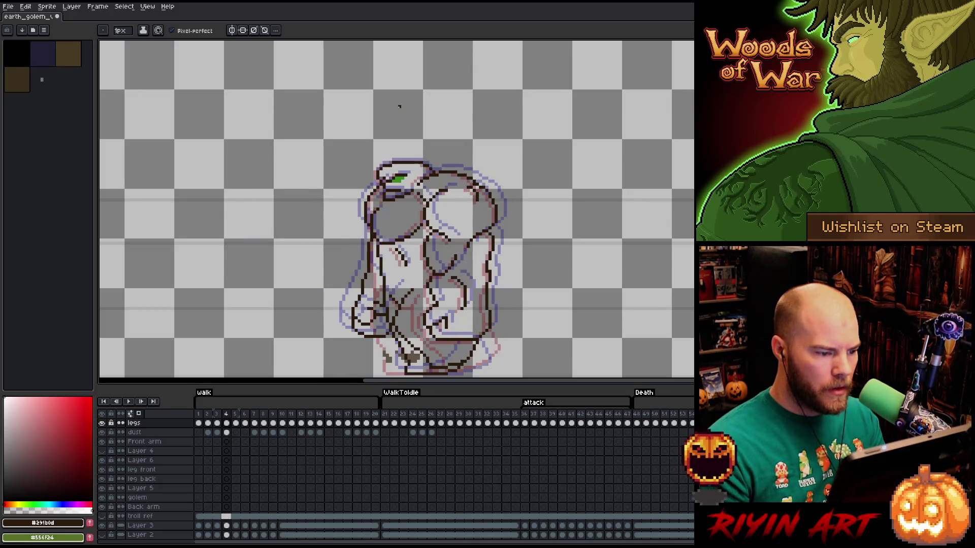
key("Right")
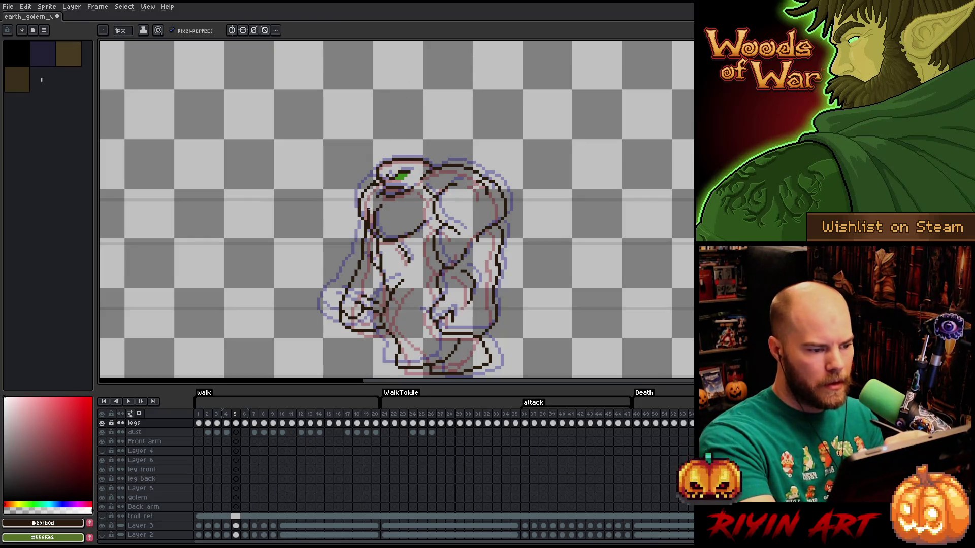
key("Left")
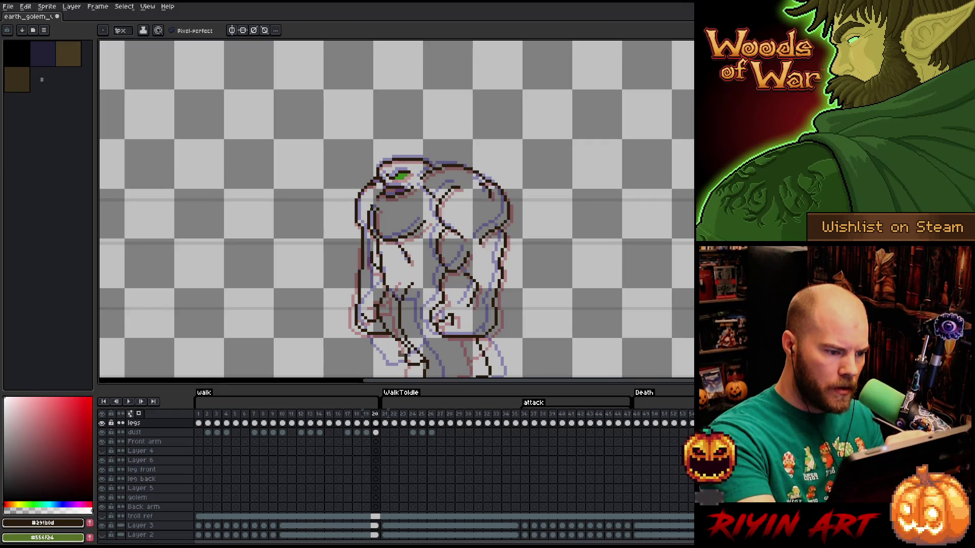
Compare frames 19 and 20 at the walk's end, then jump back to the first frame.
key("Left")
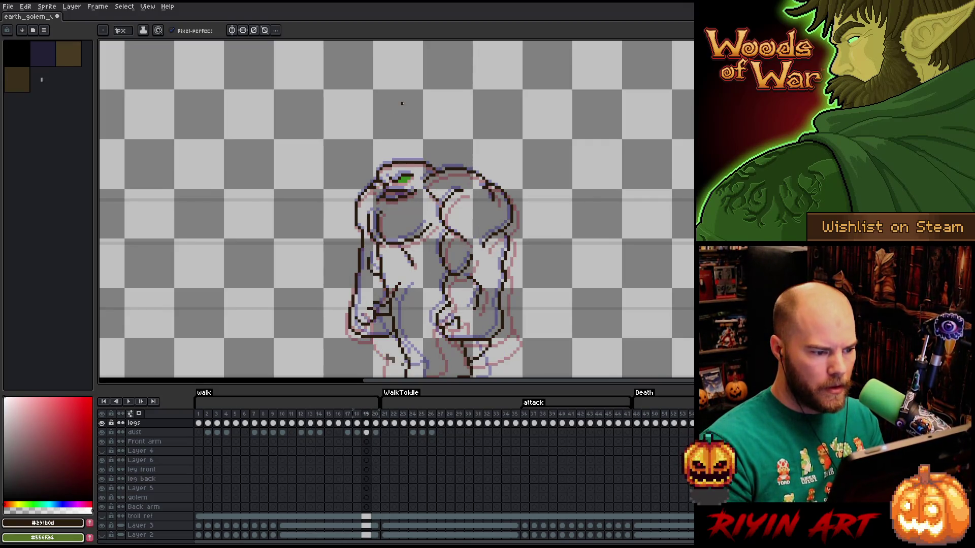
key("Right")
key("Left")
key("Right")
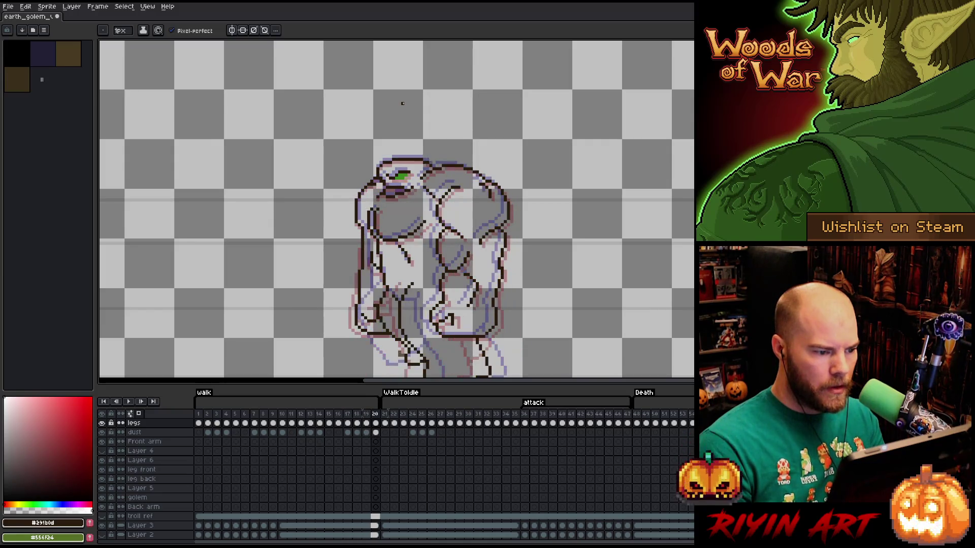
key("Home")
key("Left")
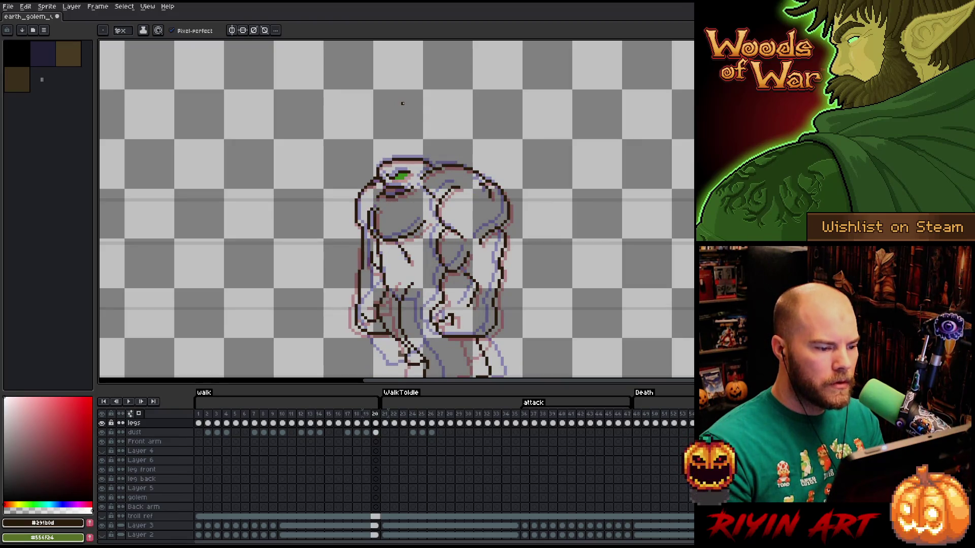
key("Left")
key("b")
key("Right")
key("Right")
key("Right")
key("Right")
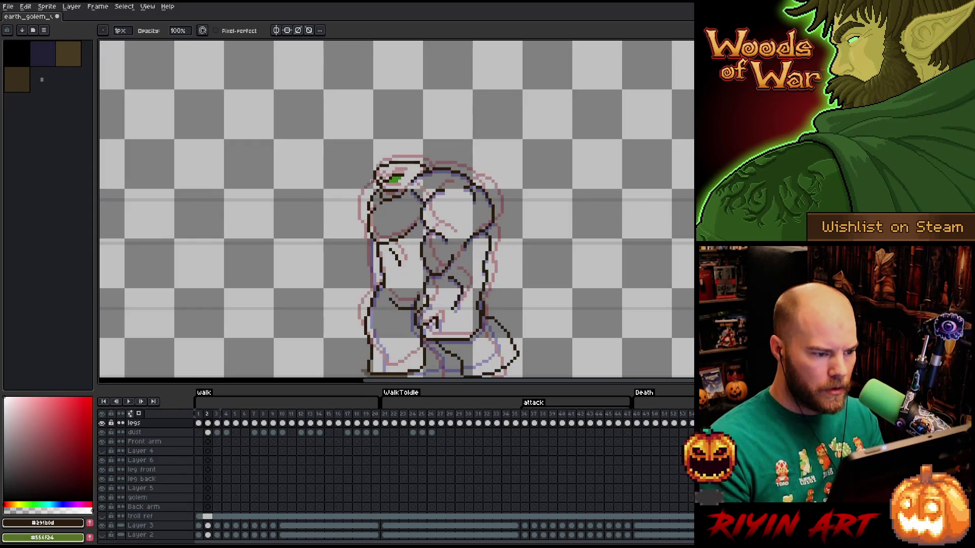
Step forward through attack frames 1–6, checking each pose with onion skin.
key("Left")
key("Left")
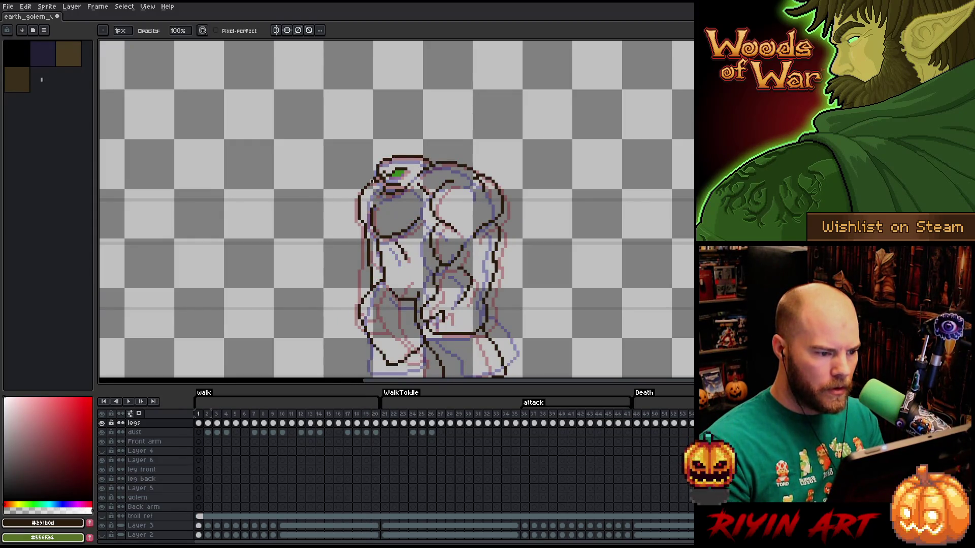
key("Right")
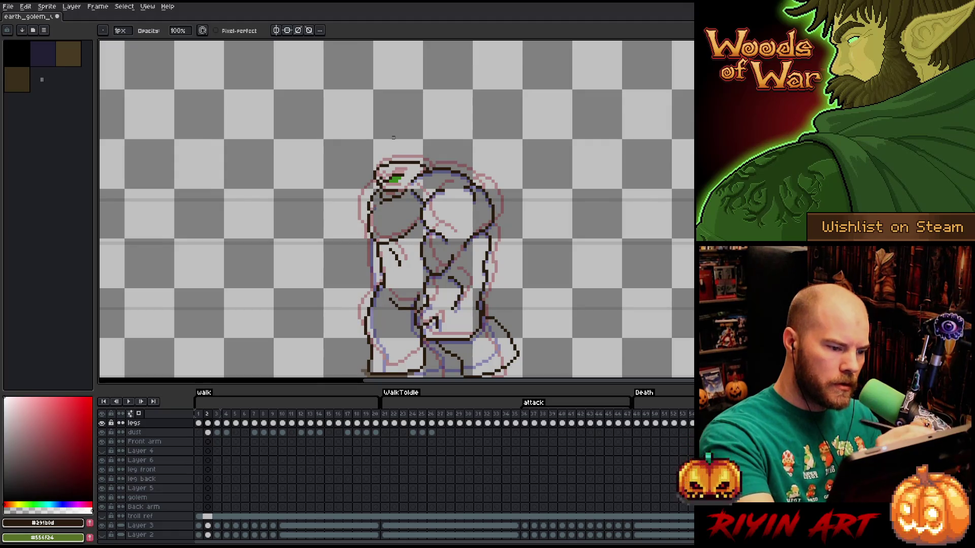
key("Left")
key("Right")
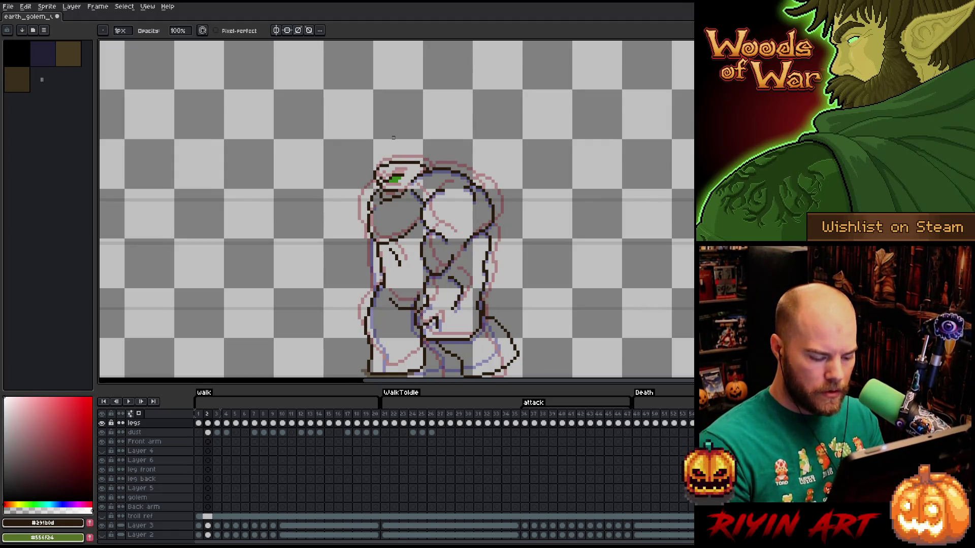
key("Right")
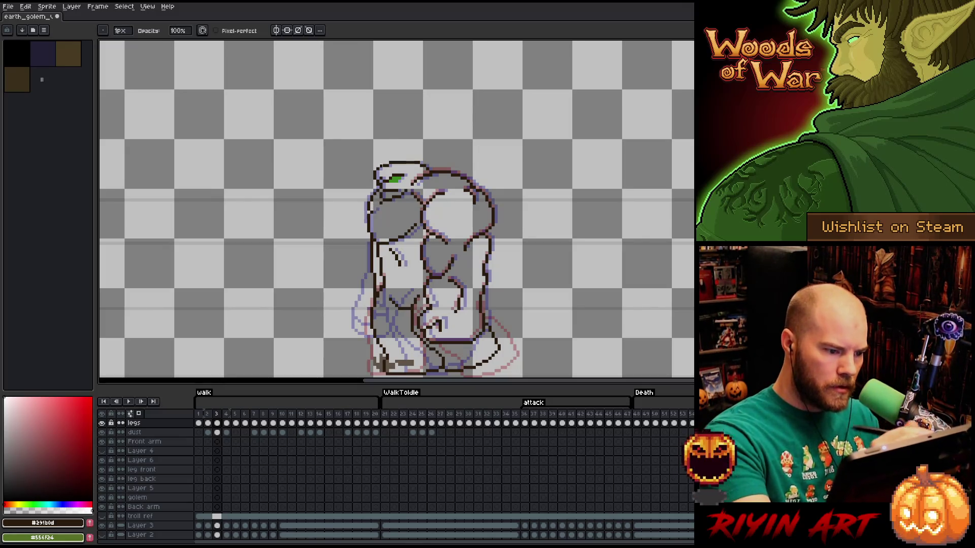
key("Right")
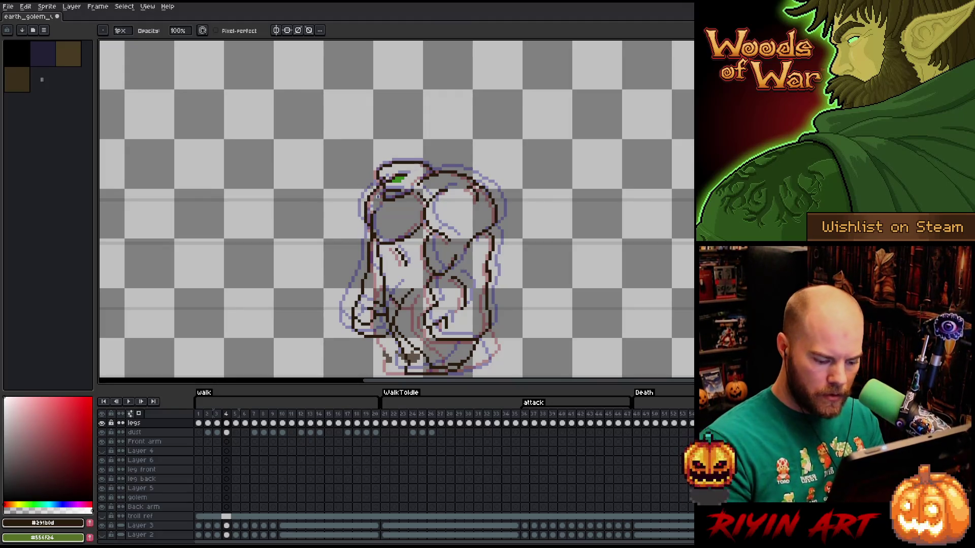
key("Right")
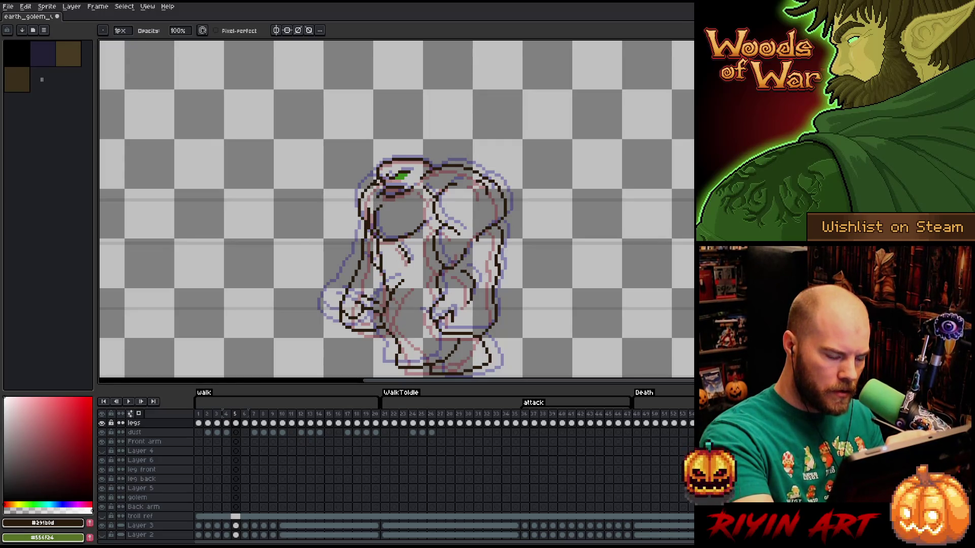
key("Right")
key("Right")
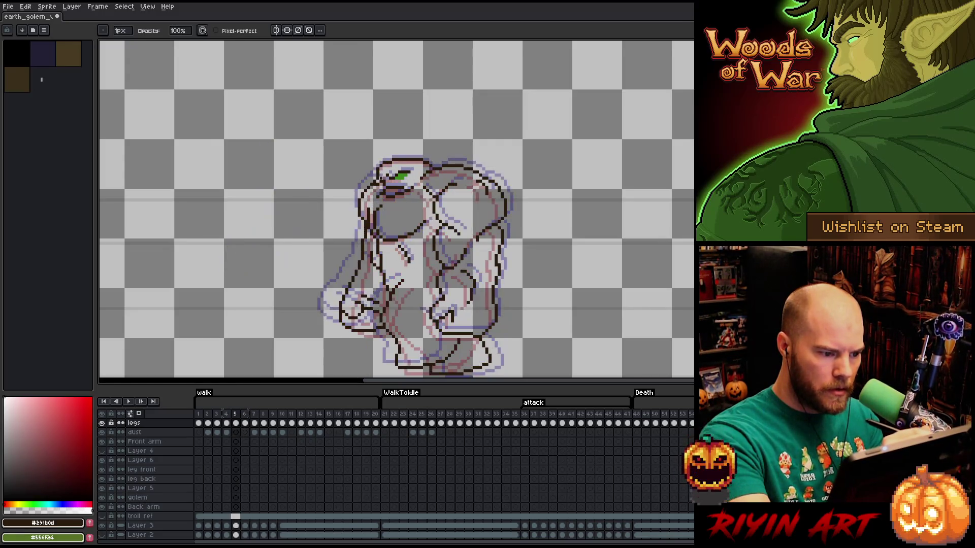
Flip between frames 4–6, then stop on frame 7 with the raised arm and fist sketch.
key("Left")
key("e")
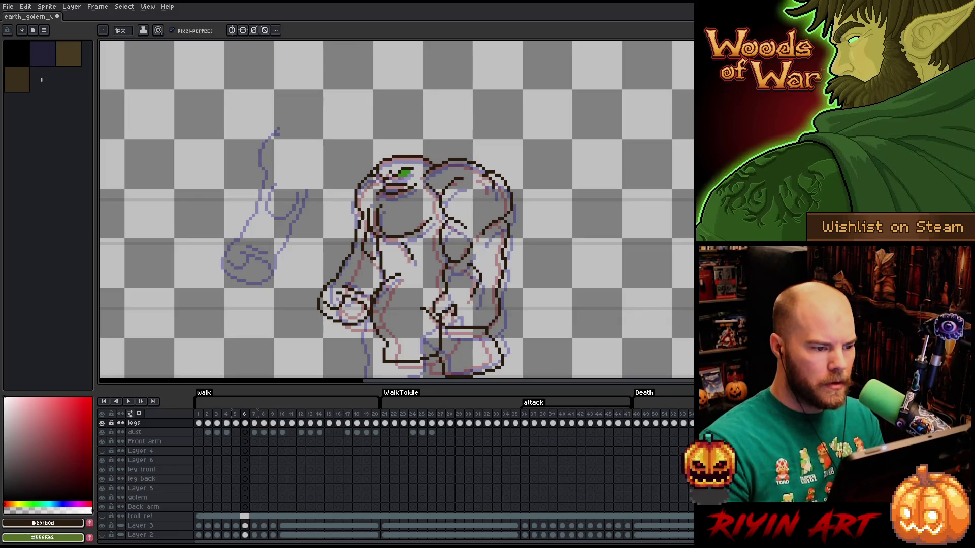
key("Left")
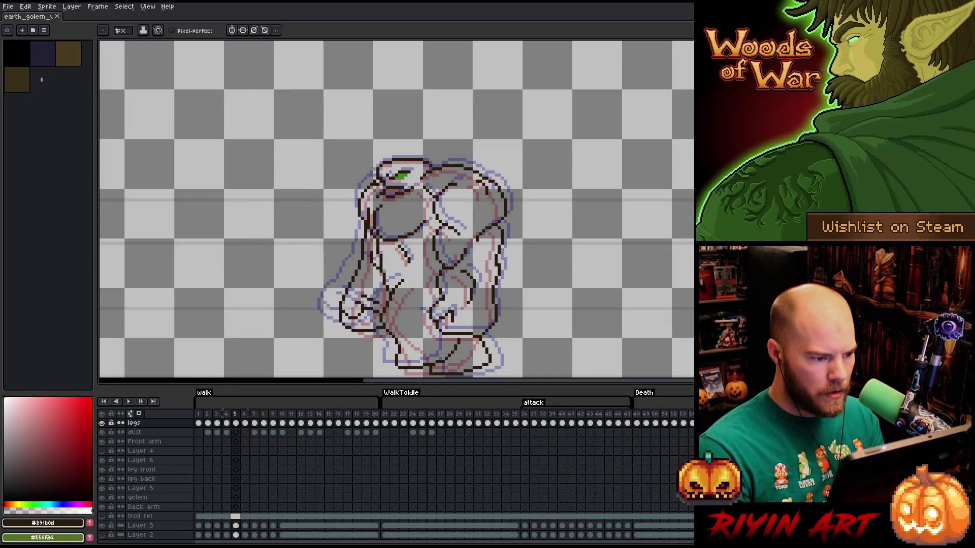
key("Left")
key("Right")
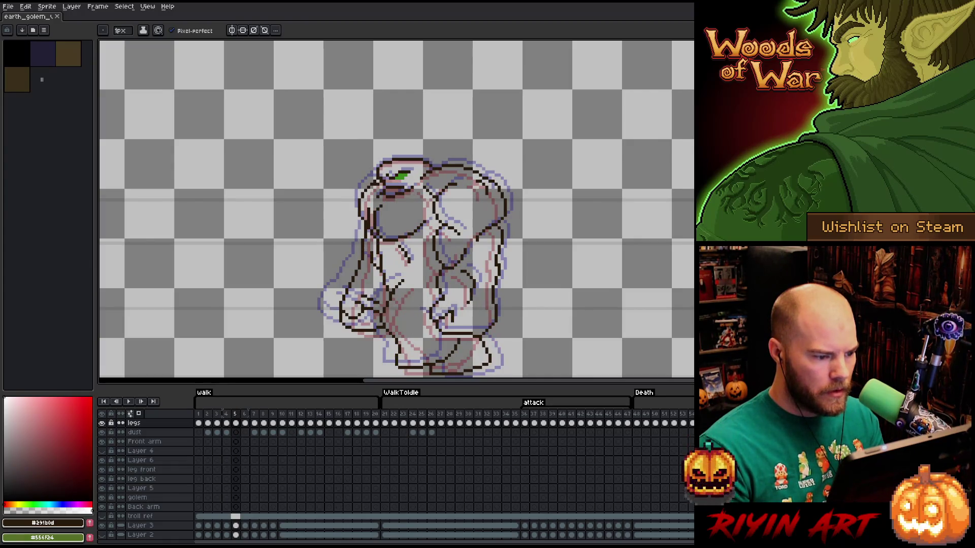
key("Right")
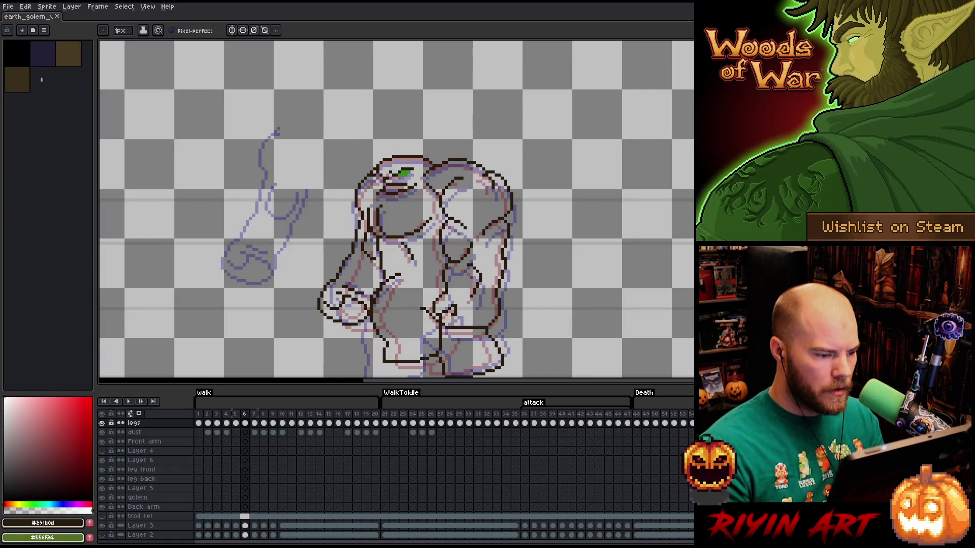
key("Left")
key("Right")
key("Left")
key("Right")
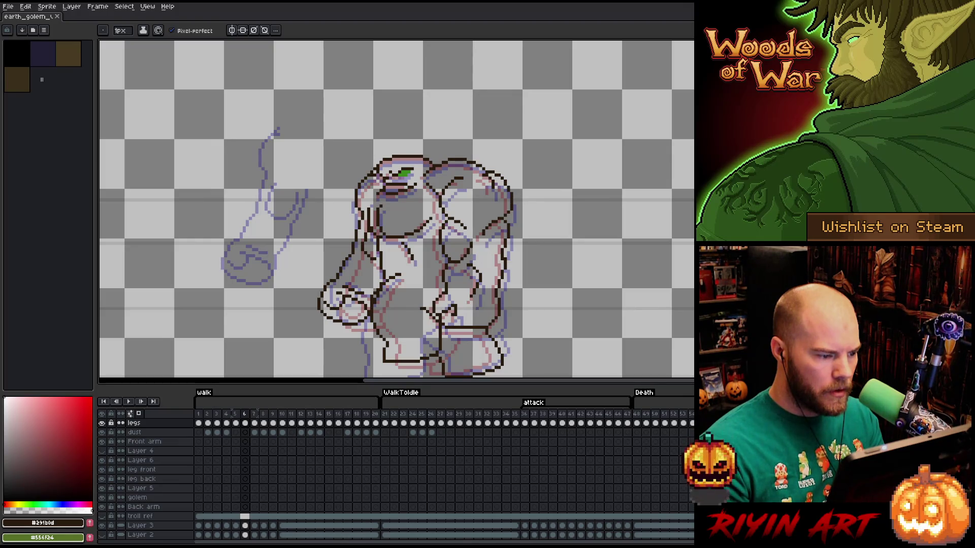
key("Right")
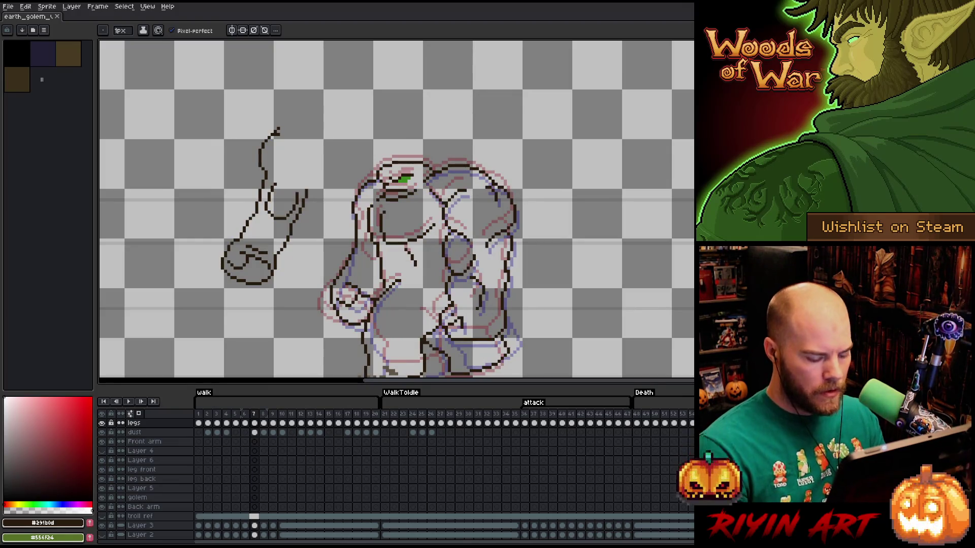
key("m")
Carry the fist from frame 7 onto frame 6's arm, try positions, then undo the move.
left_click_drag(300, 225, 188, 263)
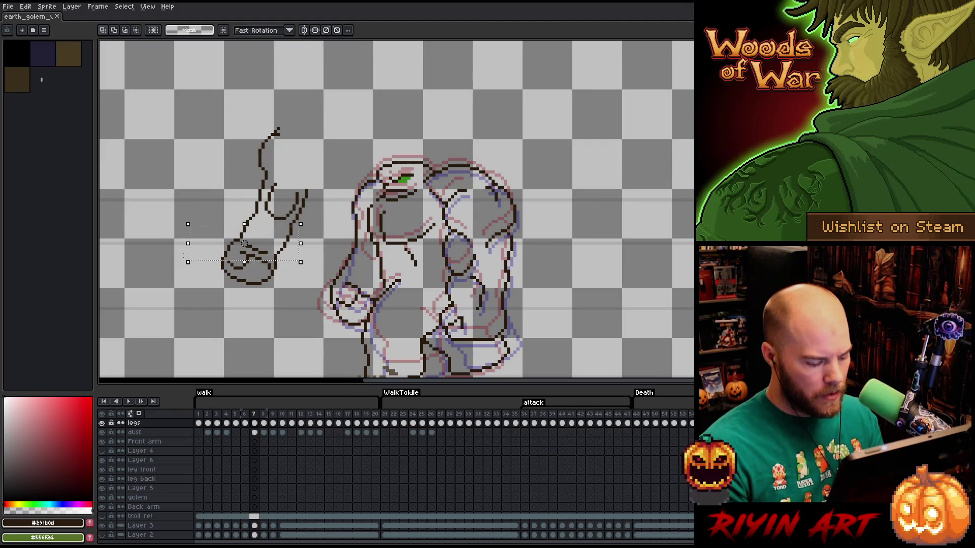
key("Left")
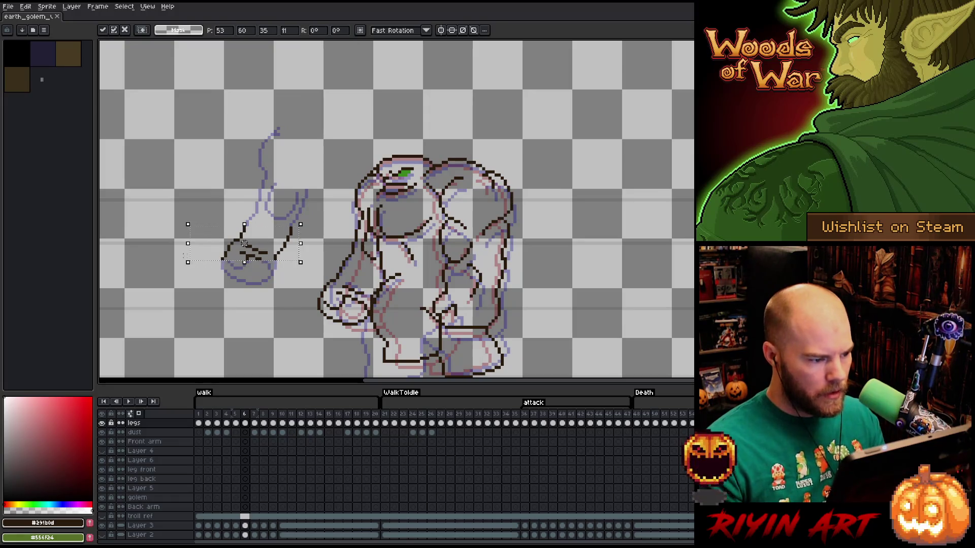
left_click_drag(297, 237, 388, 279)
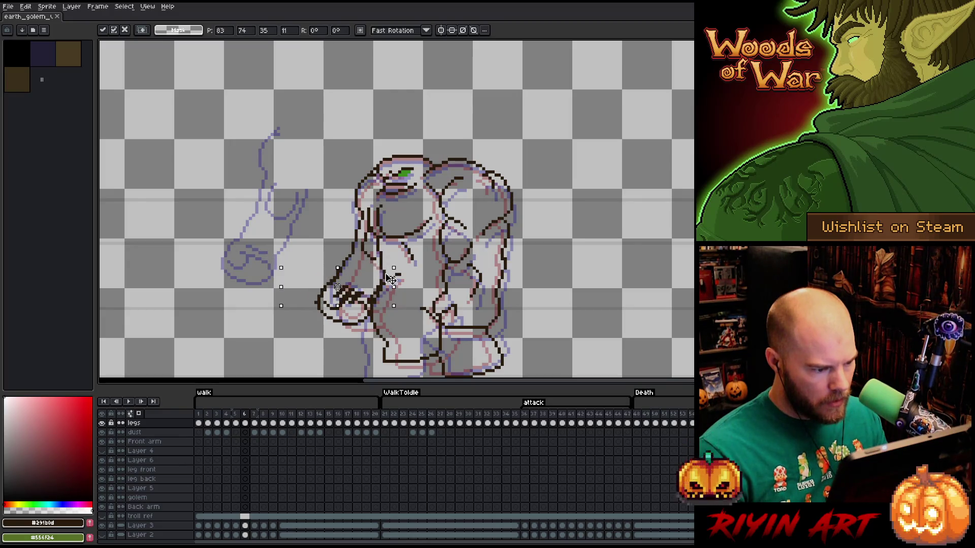
left_click_drag(389, 279, 391, 278)
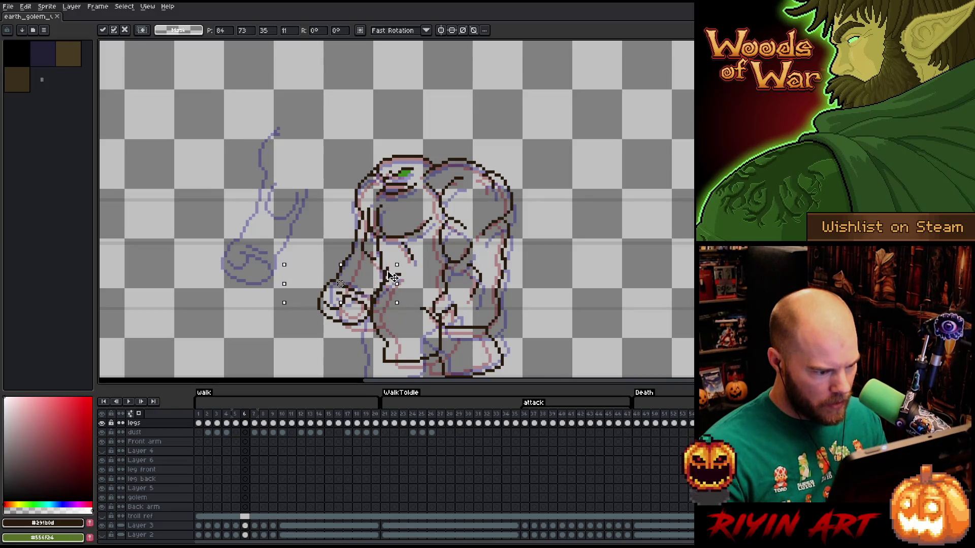
left_click_drag(391, 279, 220, 250)
key("ctrl+z")
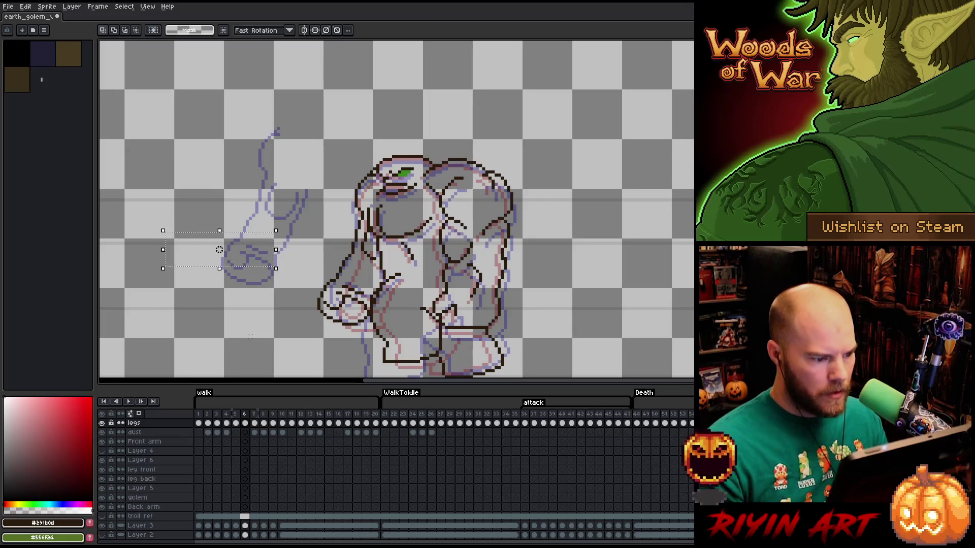
Clear the selection, swap Pencil and Eraser, and save the golem animation file.
key("ctrl+d")
key("v")
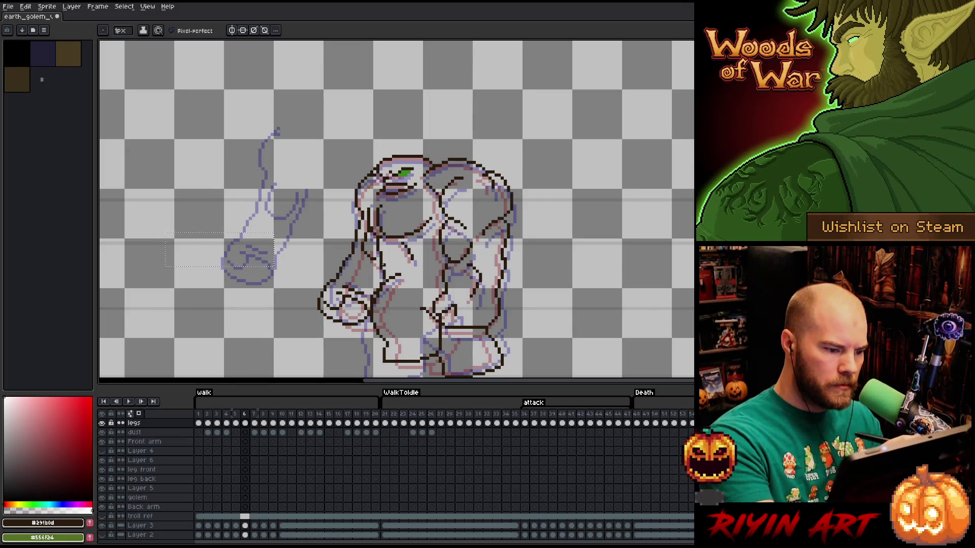
key("b")
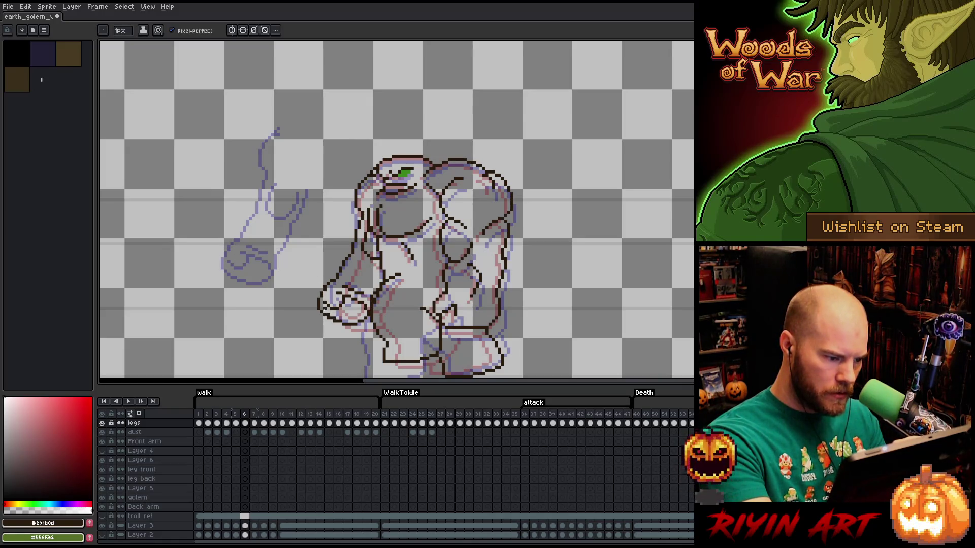
key("b")
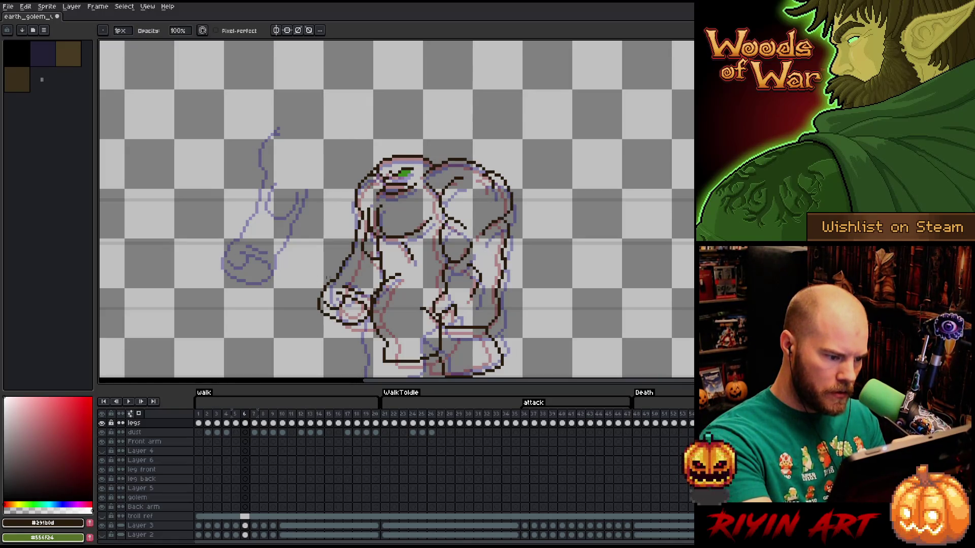
key("e")
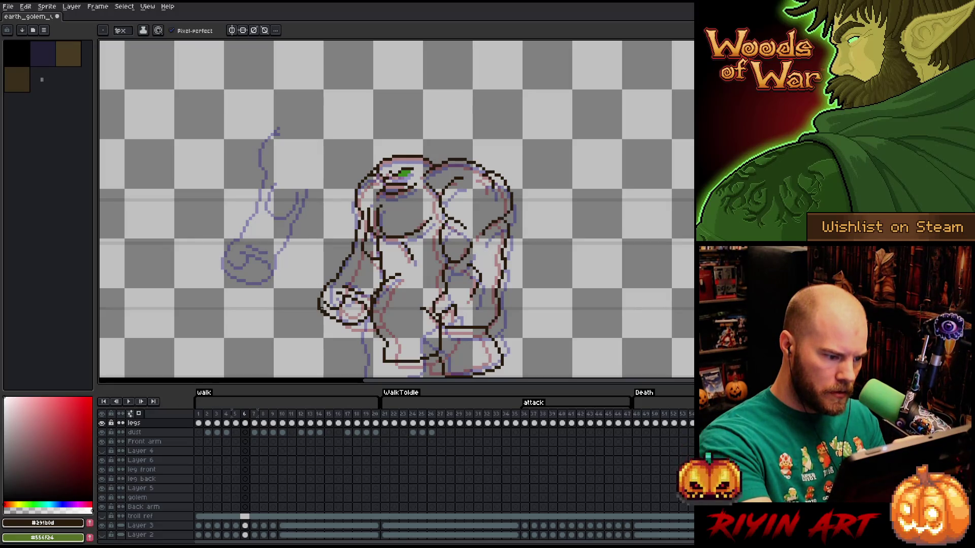
key("b")
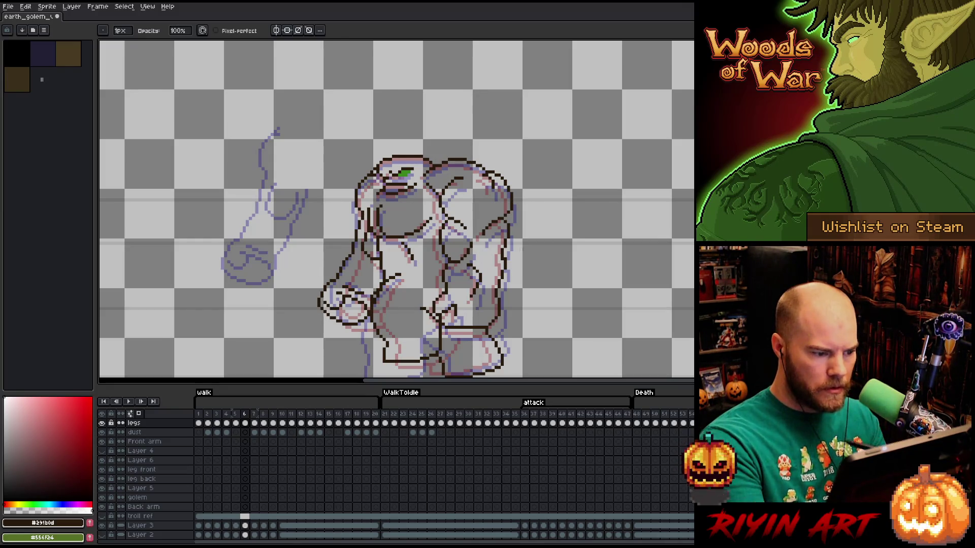
key("ctrl+s")
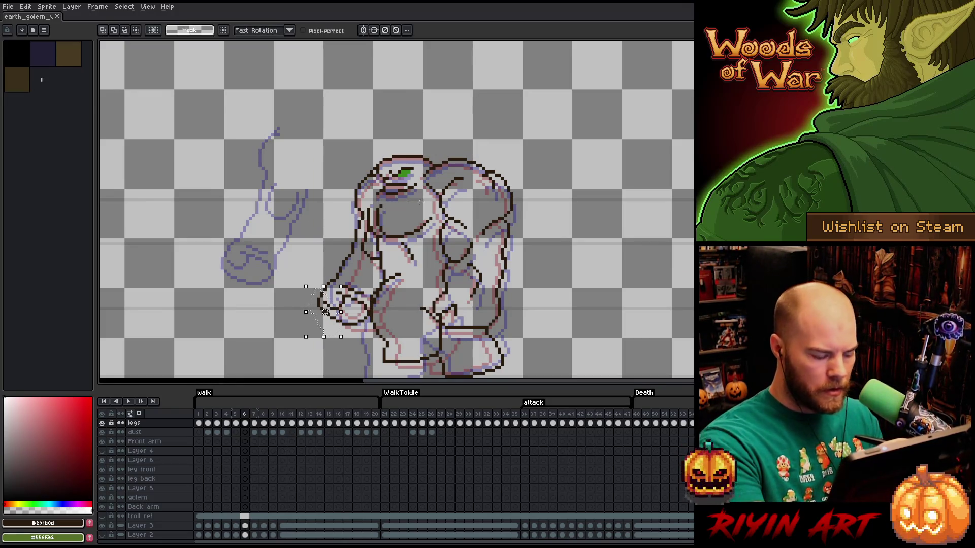
Flick between frames 5–8, briefly marquee the fist on frame 7 and drop the selection.
key("Right")
key("Left")
key("Right")
key("Right")
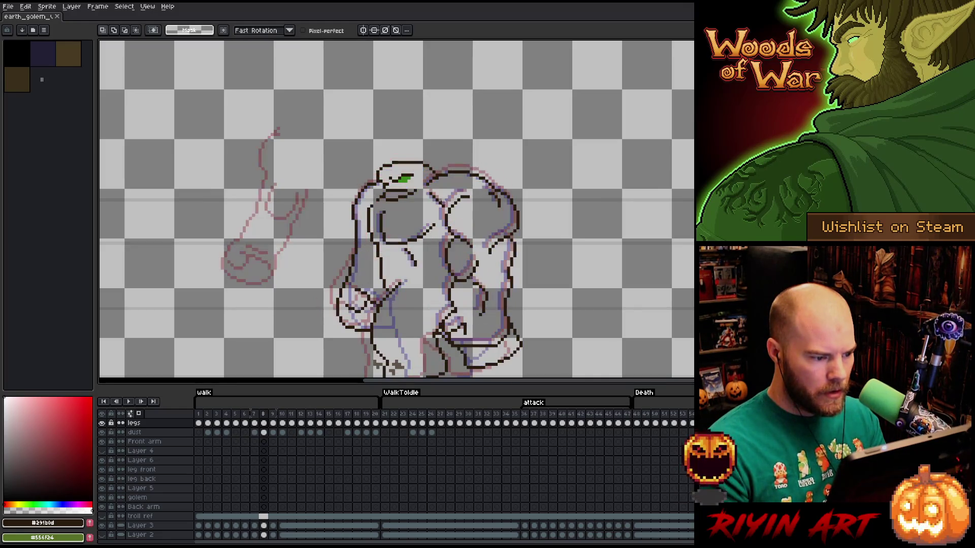
key("Left")
key("Left")
key("Left")
key("Right")
key("Right")
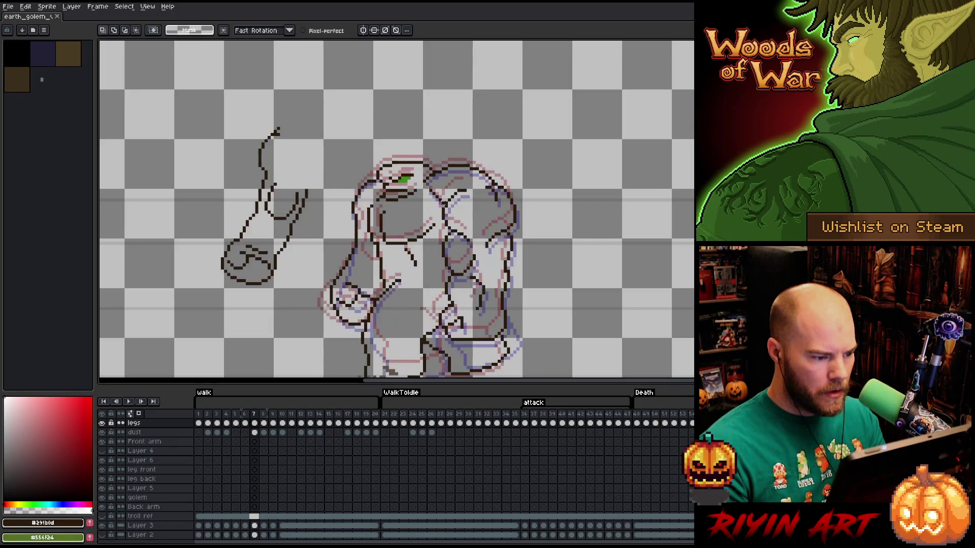
key("Left")
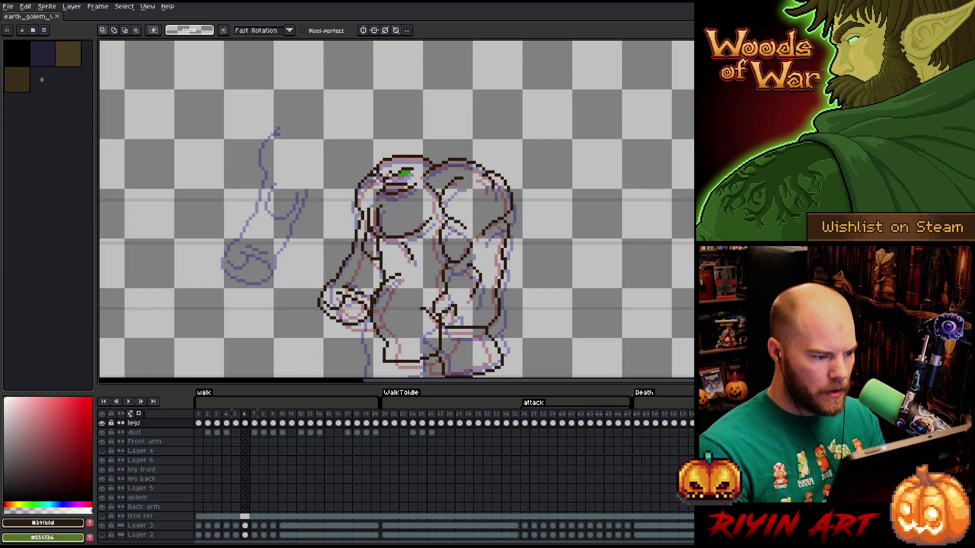
key("Right")
left_click_drag(188, 224, 300, 262)
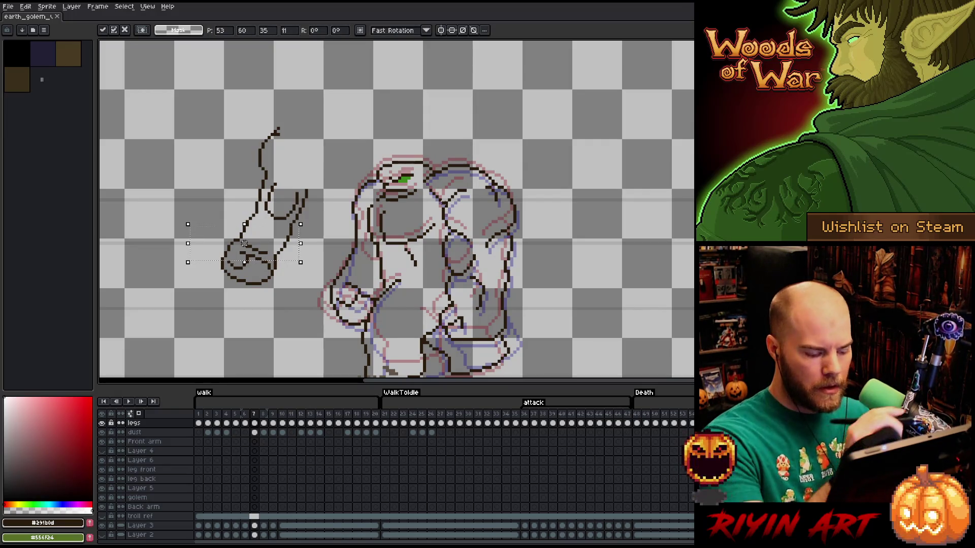
key("ctrl+d")
Select the golem's fist on frame 6, drag it left and slightly up, comparing with frame 7.
key("Left")
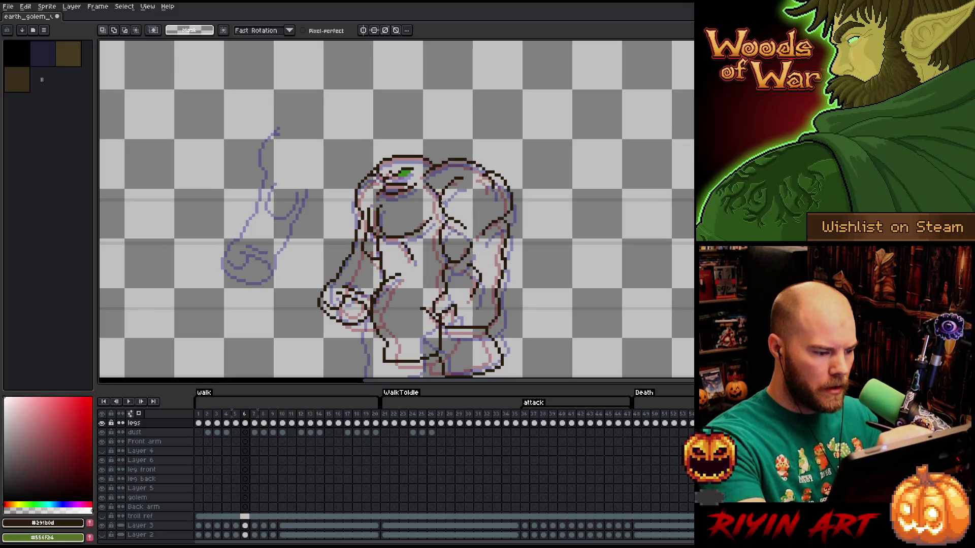
left_click_drag(369, 343, 296, 262)
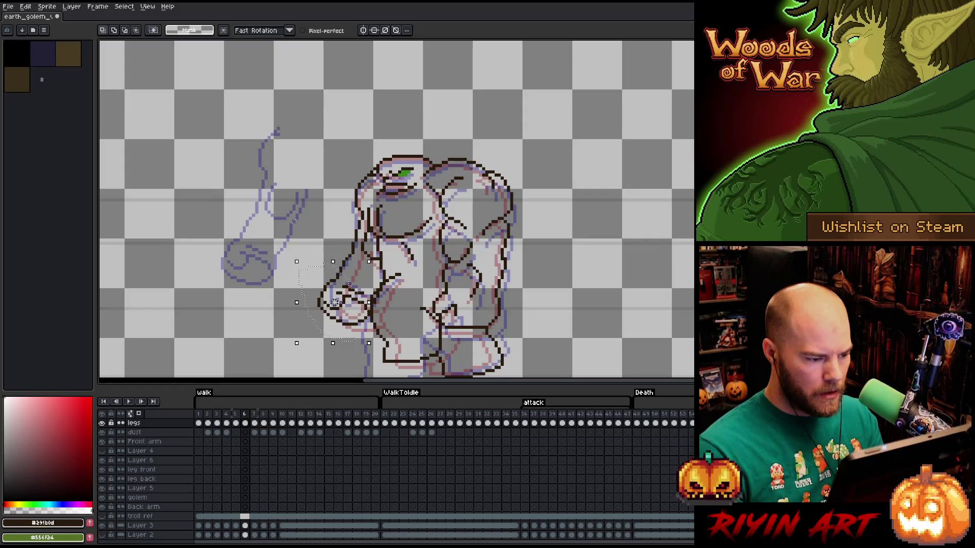
left_click_drag(334, 302, 249, 302)
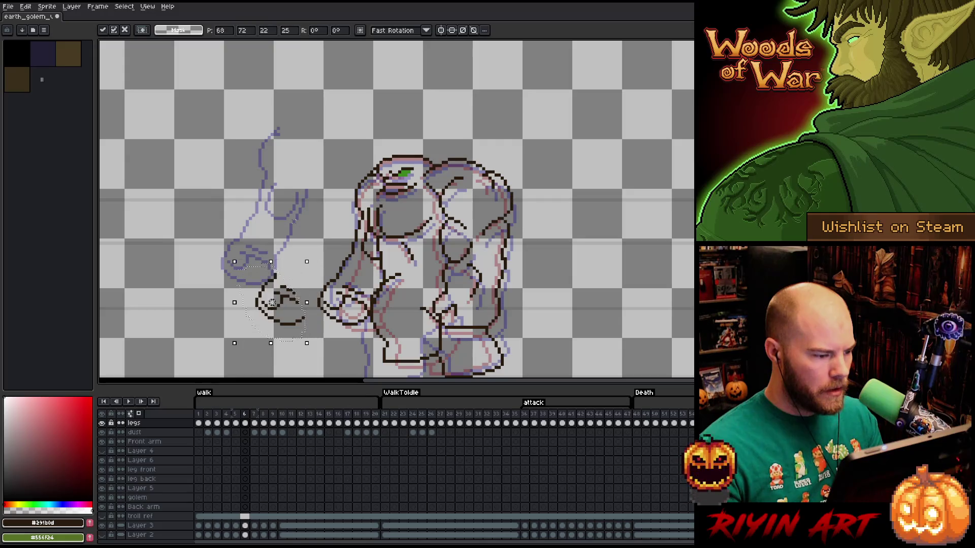
key(".")
left_click_drag(249, 302, 250, 302)
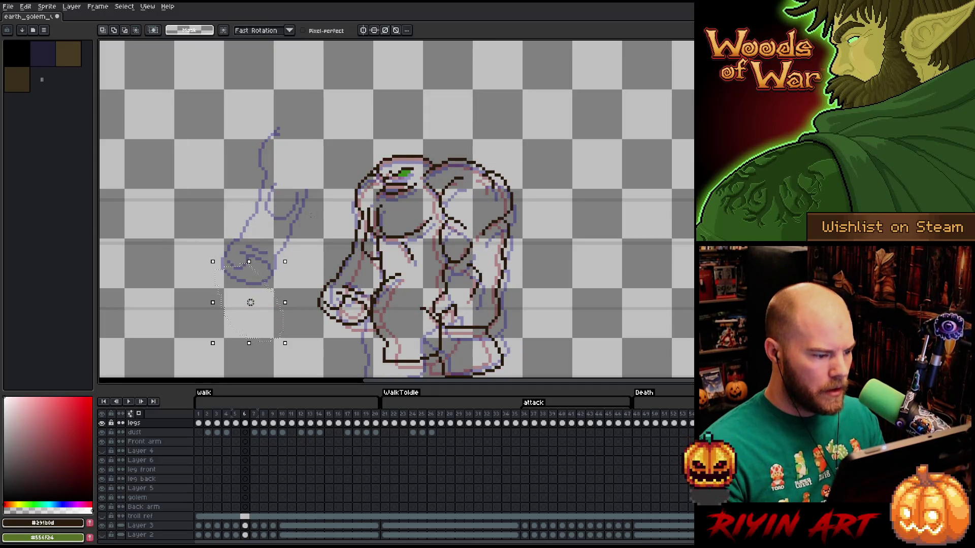
key(".")
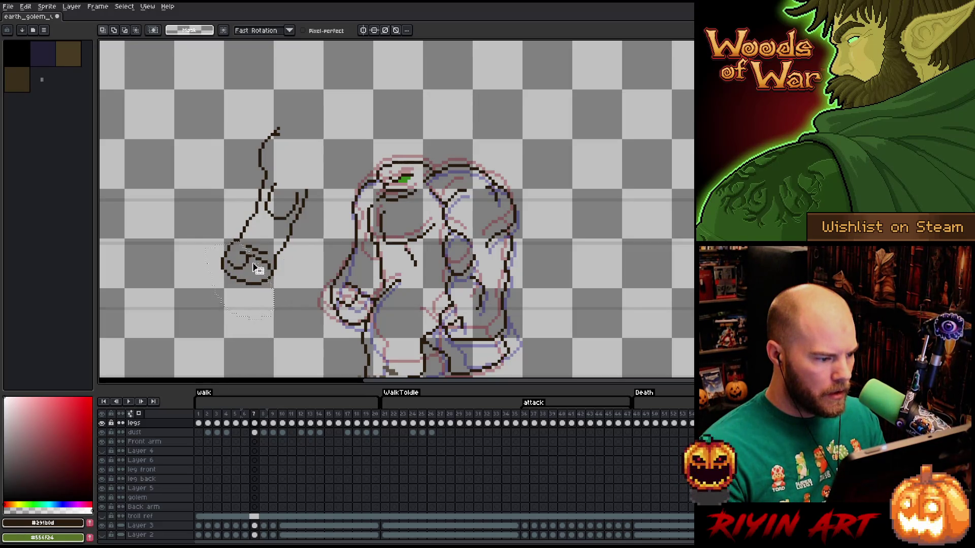
Drag the fist piece to meet the lower end of the raised arm and commit its position.
left_click_drag(256, 268, 332, 300)
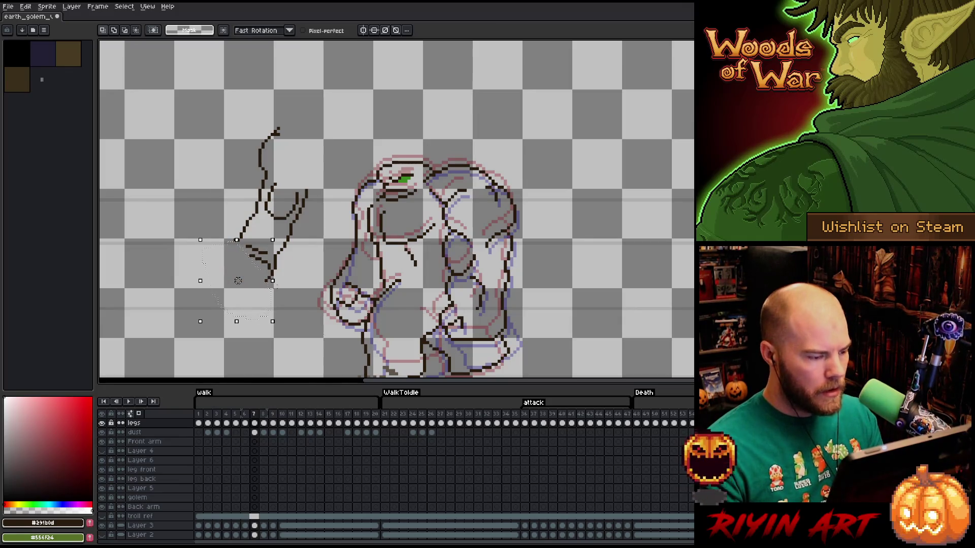
mouse_move(333, 301)
left_mouse_down()
mouse_move(230, 253)
mouse_move(231, 268)
left_mouse_up()
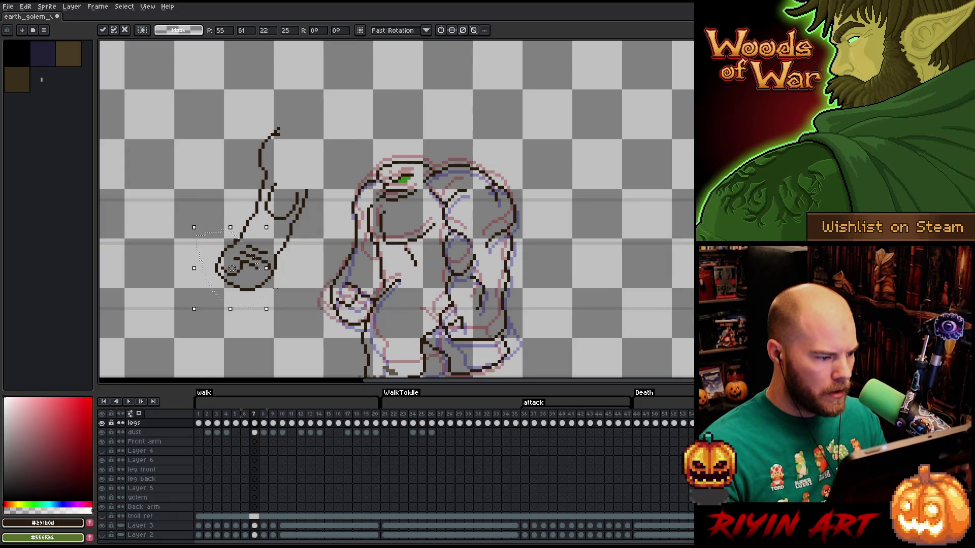
left_click_drag(230, 269, 237, 263)
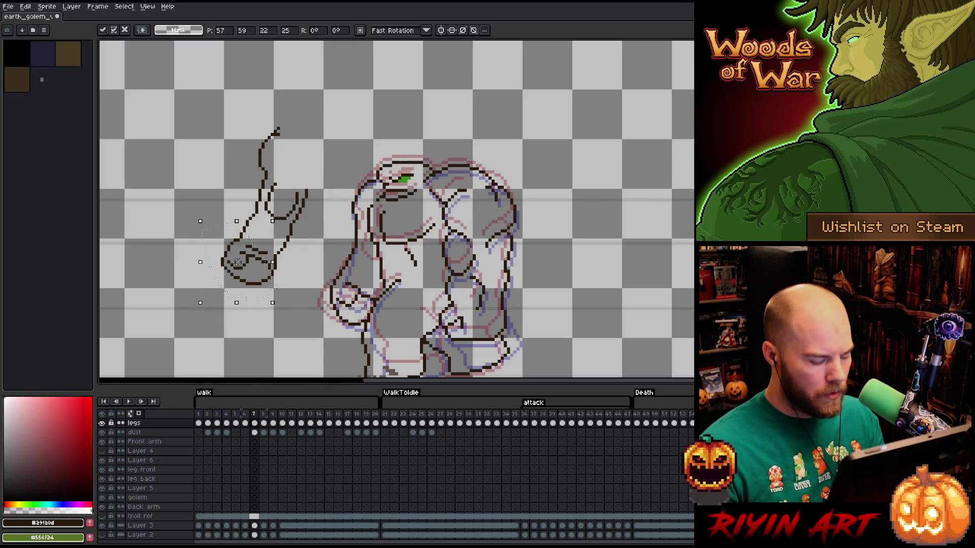
key("Return")
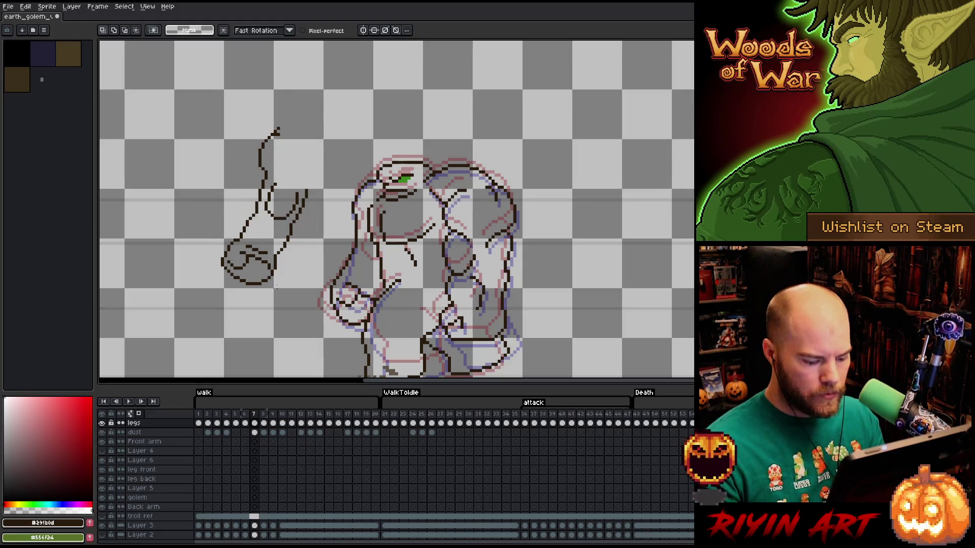
key("Left")
key("Right")
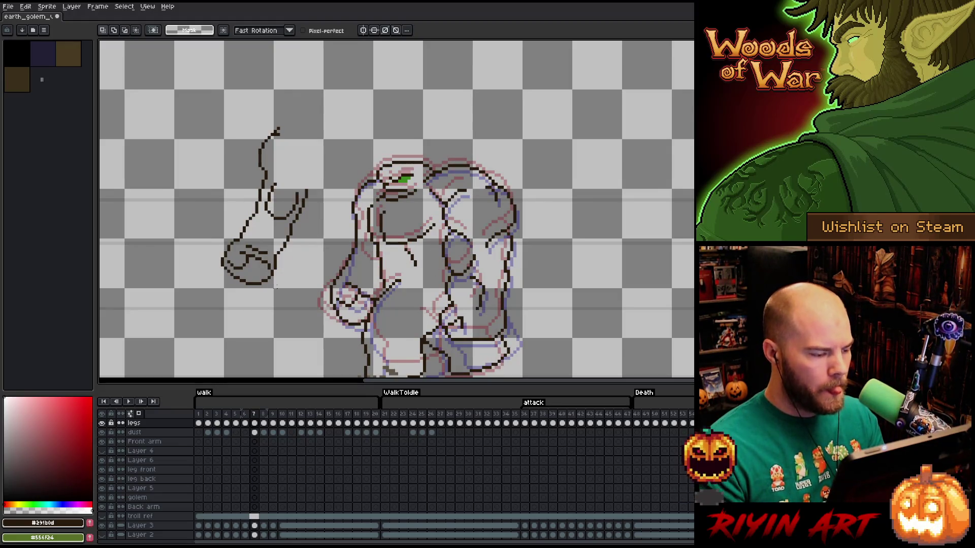
Sketch and undo a trial line near the fist, then begin lassoing the arm sketch.
key("m")
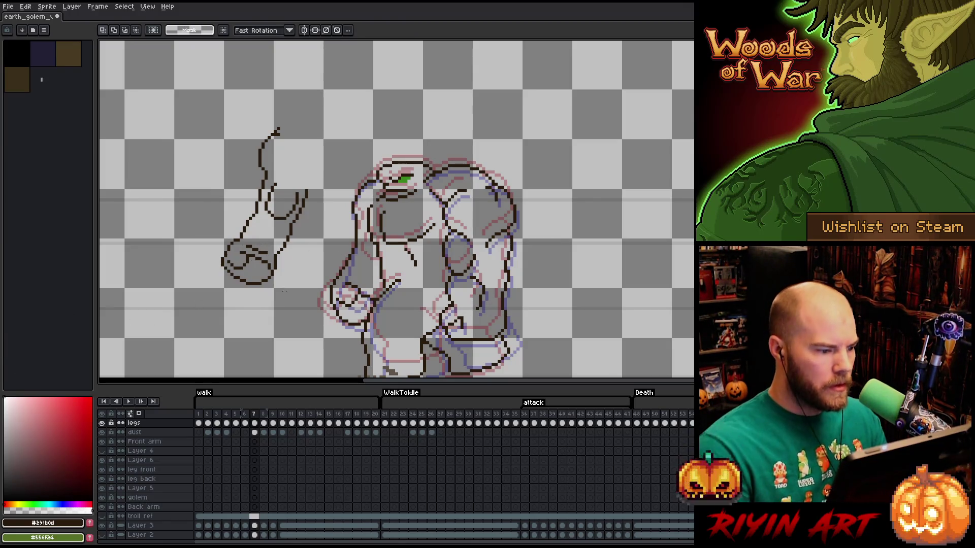
key("b")
mouse_move(281, 253)
left_mouse_down()
mouse_move(252, 218)
mouse_move(227, 212)
left_mouse_up()
key("ctrl+z")
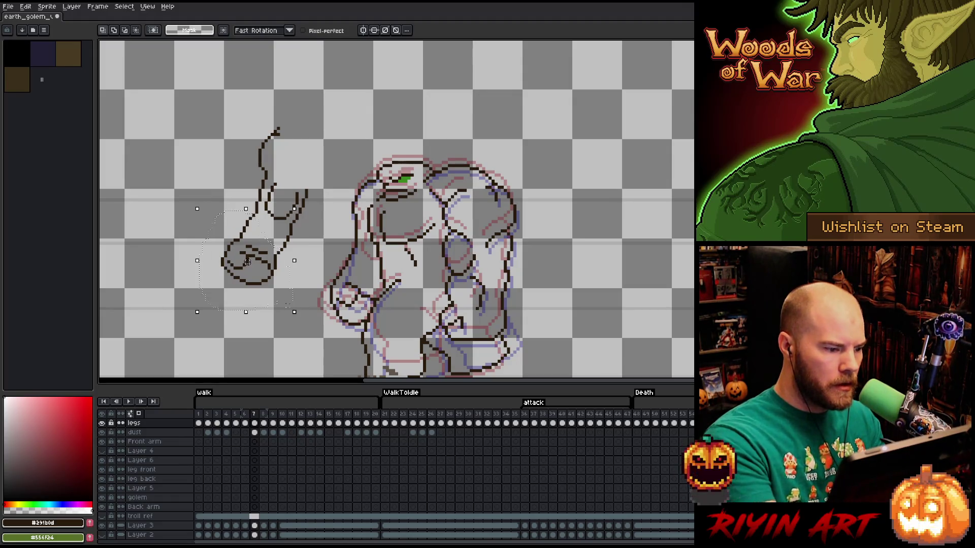
left_click_drag(252, 259, 286, 305)
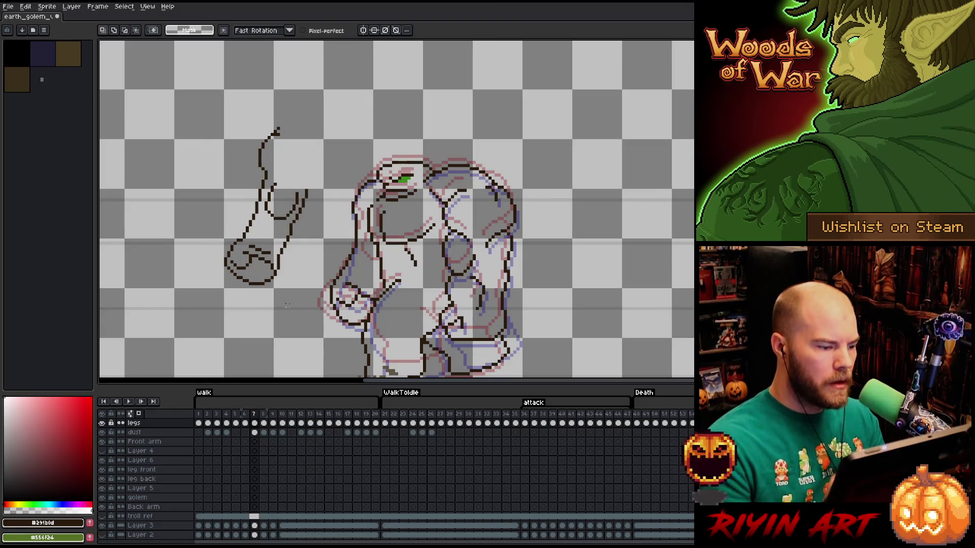
key("b")
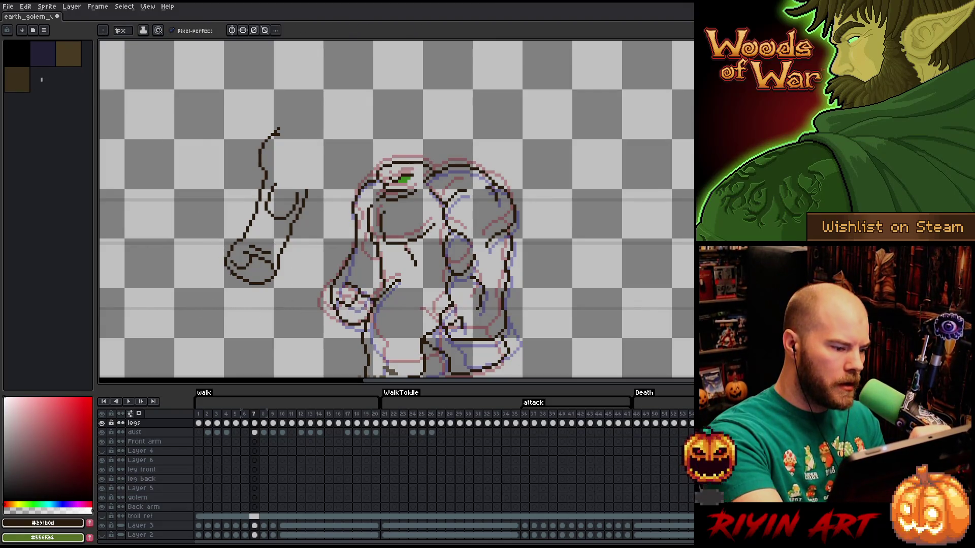
key("e")
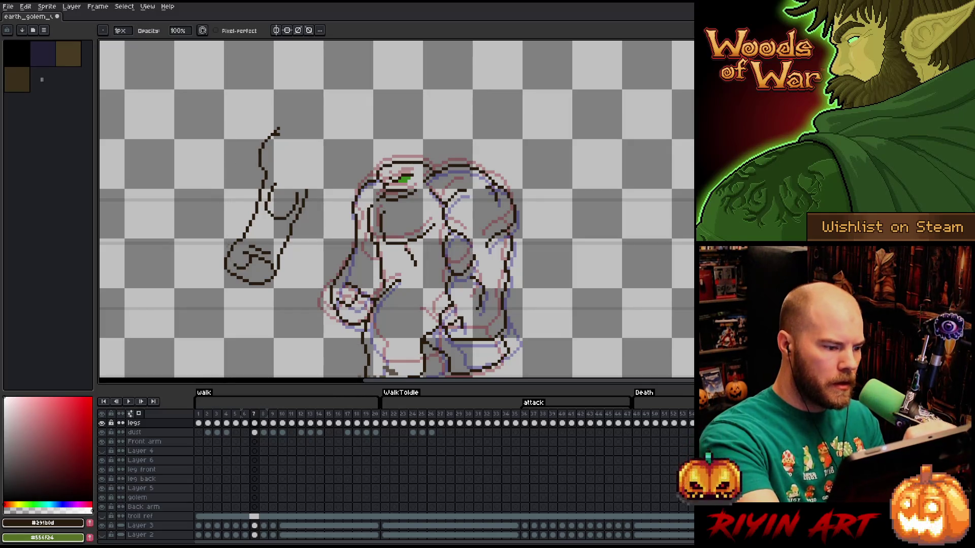
key("b")
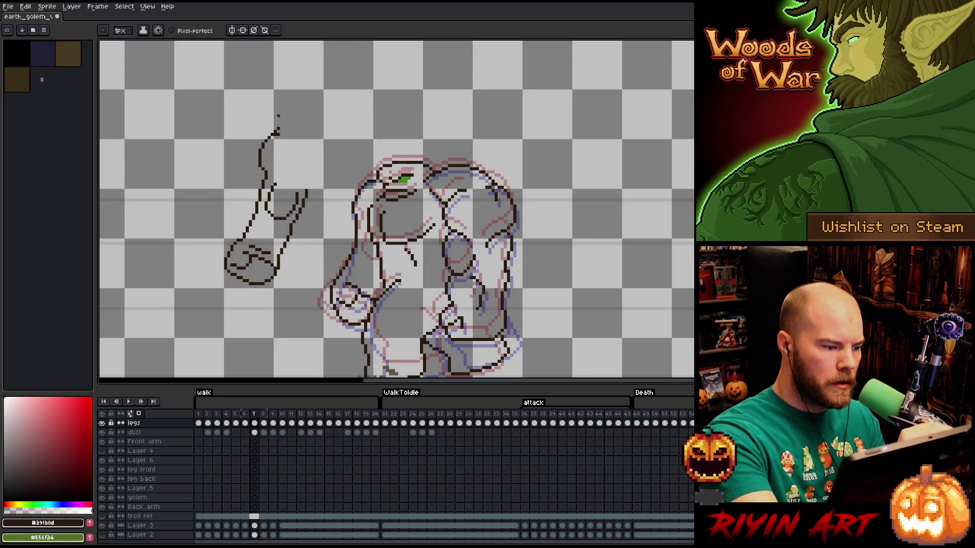
key("q")
left_click_drag(318, 210, 280, 175)
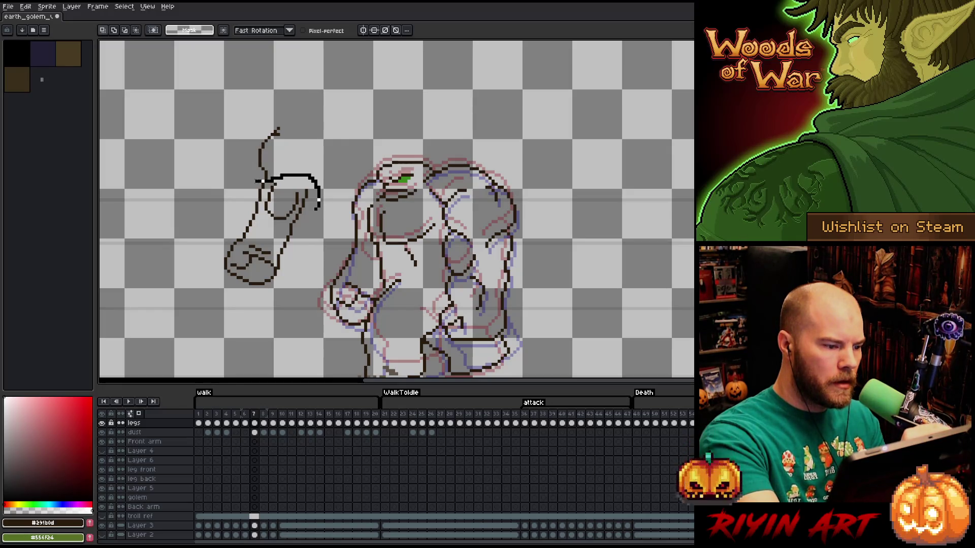
Lasso the whole raised arm sketch, release it, and discard a trial line below the fist.
left_click_drag(257, 182, 290, 312)
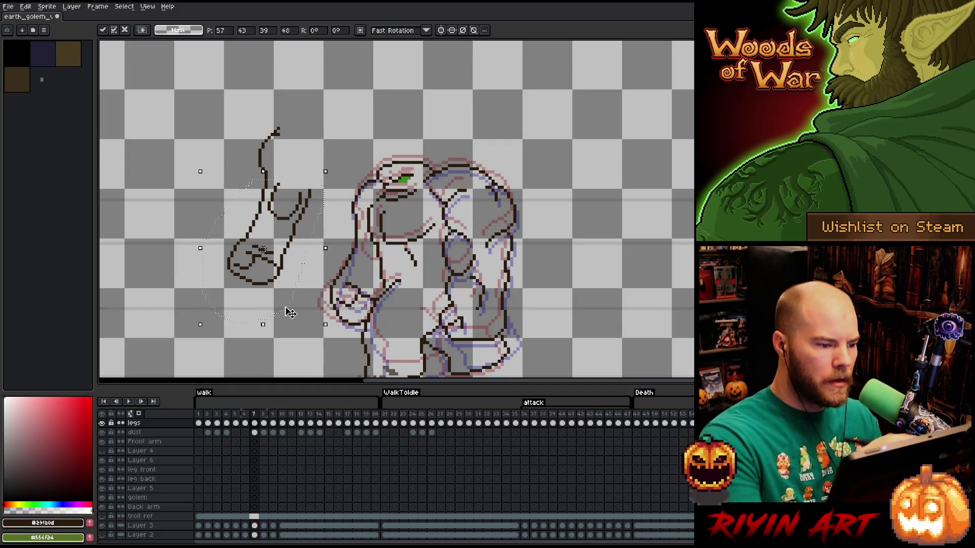
key("ctrl+d")
left_click_drag(286, 320, 292, 281)
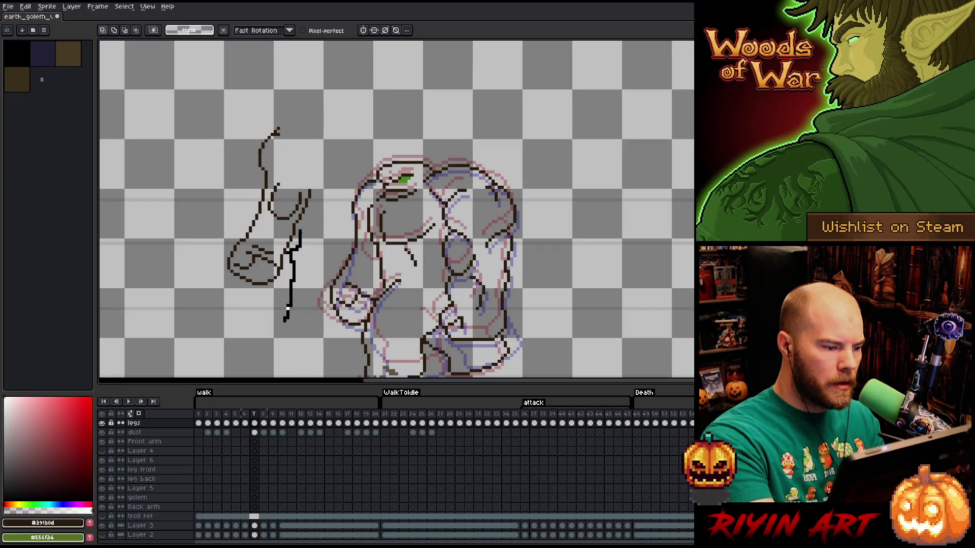
key("ctrl+z")
key("ctrl+z")
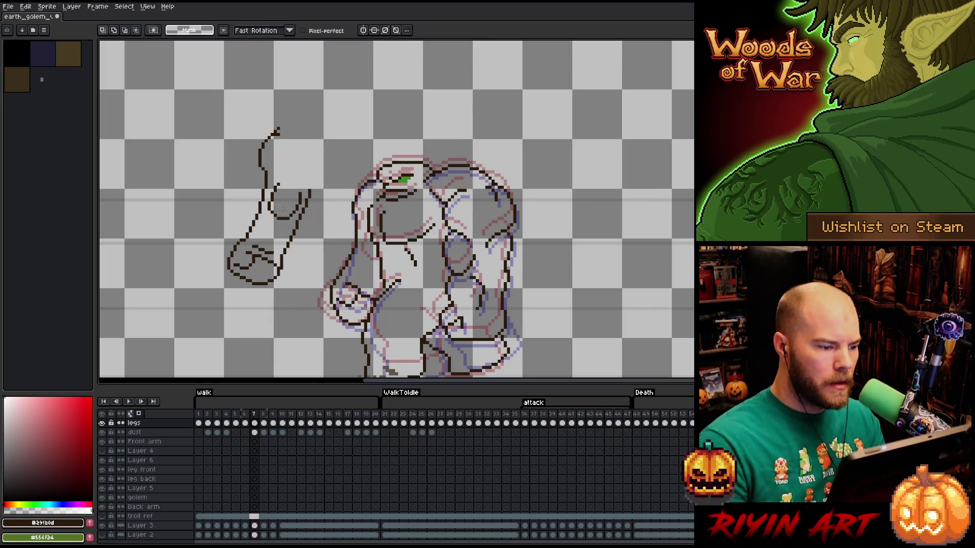
key("b")
key("b")
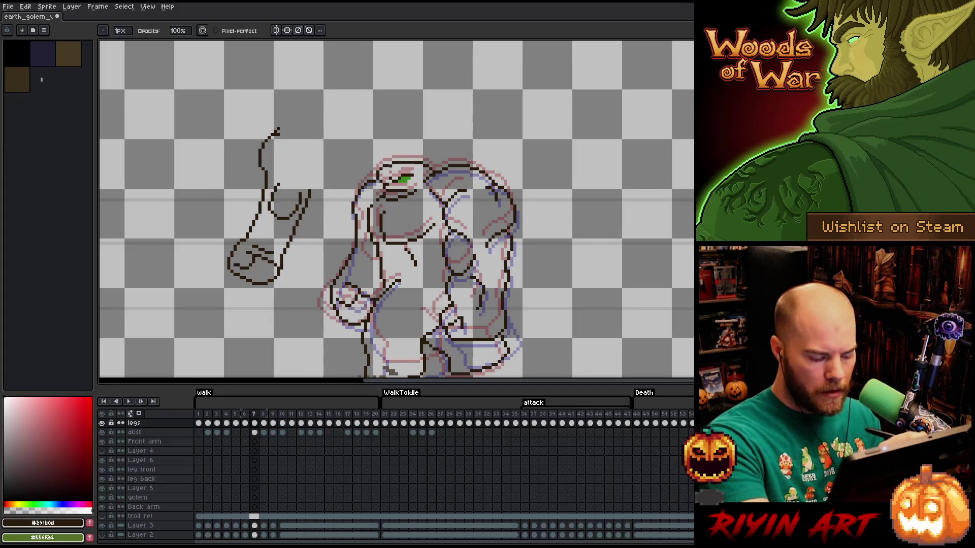
Swap between Pencil and Eraser, then outline the golem's existing arm for selection.
key("m")
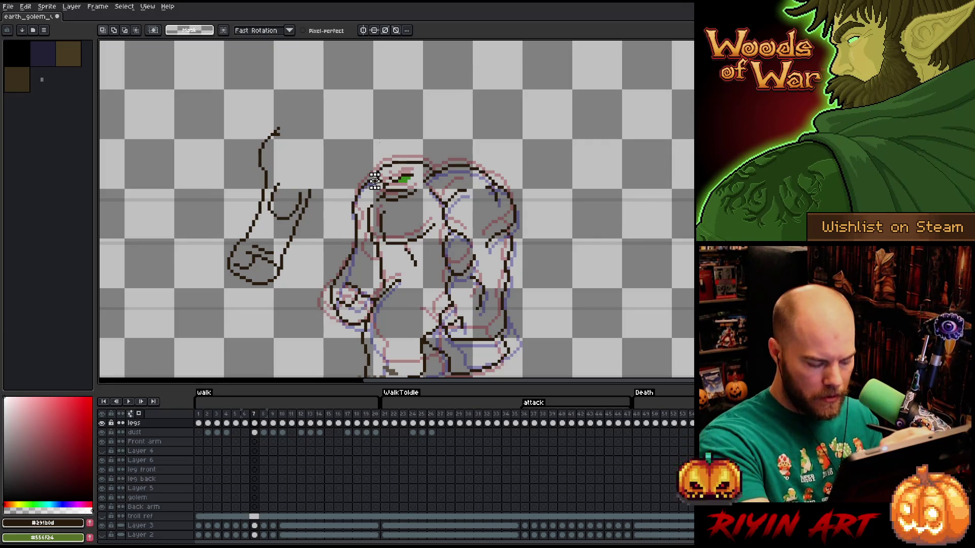
key("b")
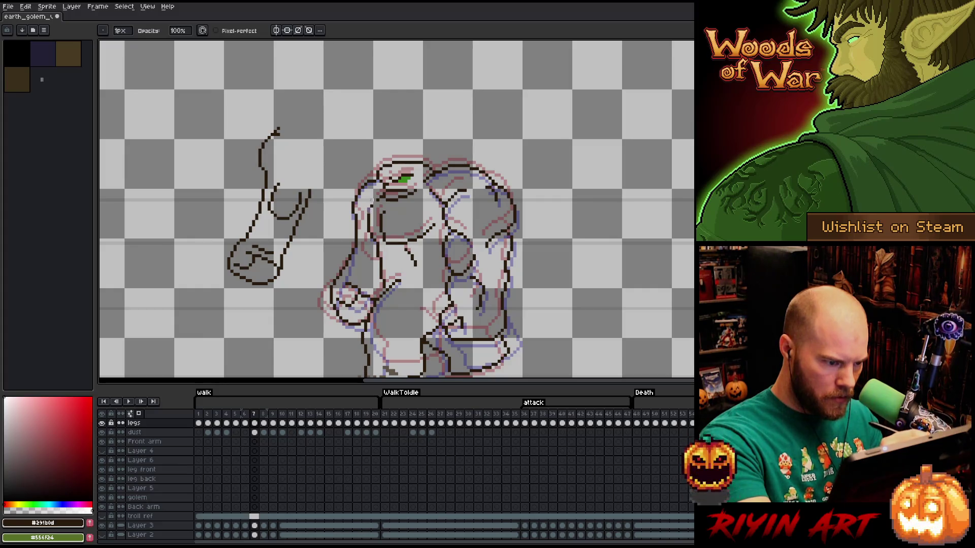
key("e")
key("b")
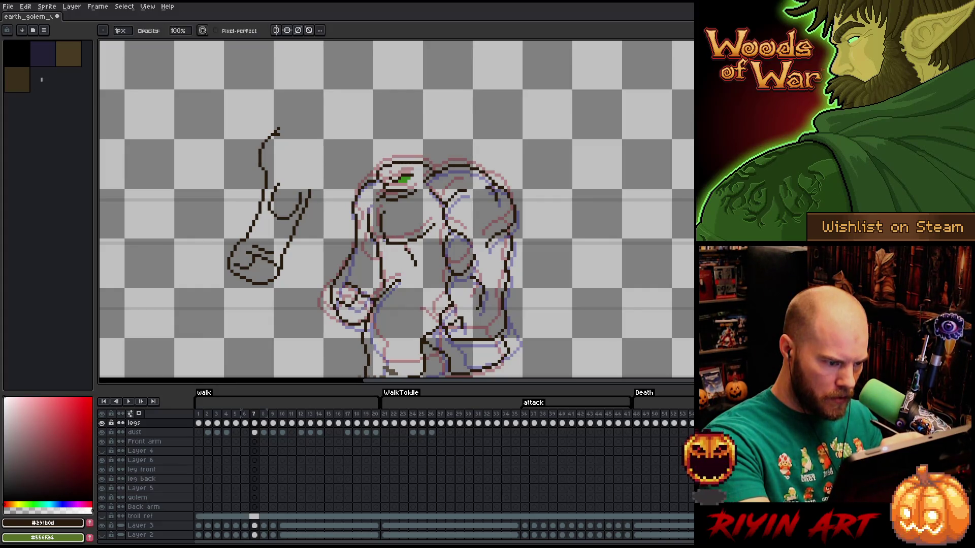
key("e")
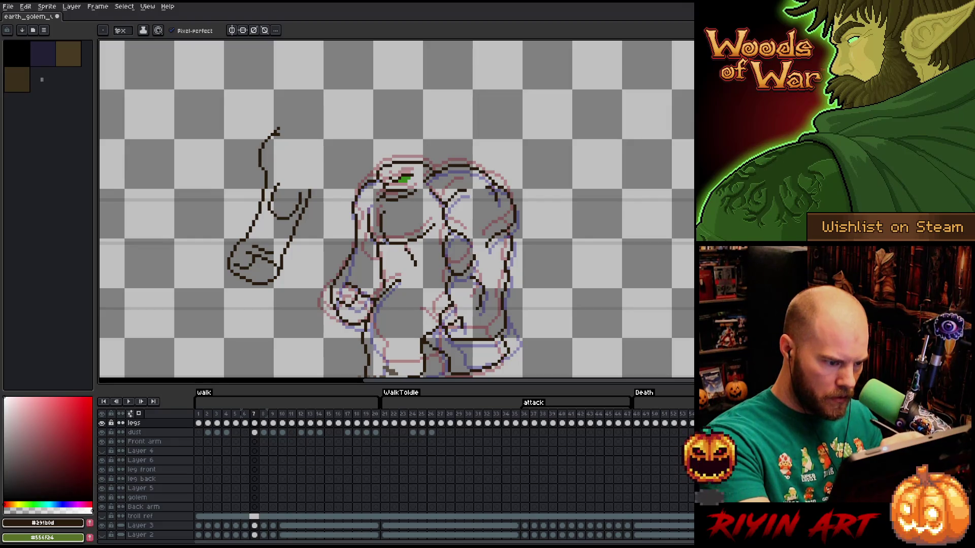
key("b")
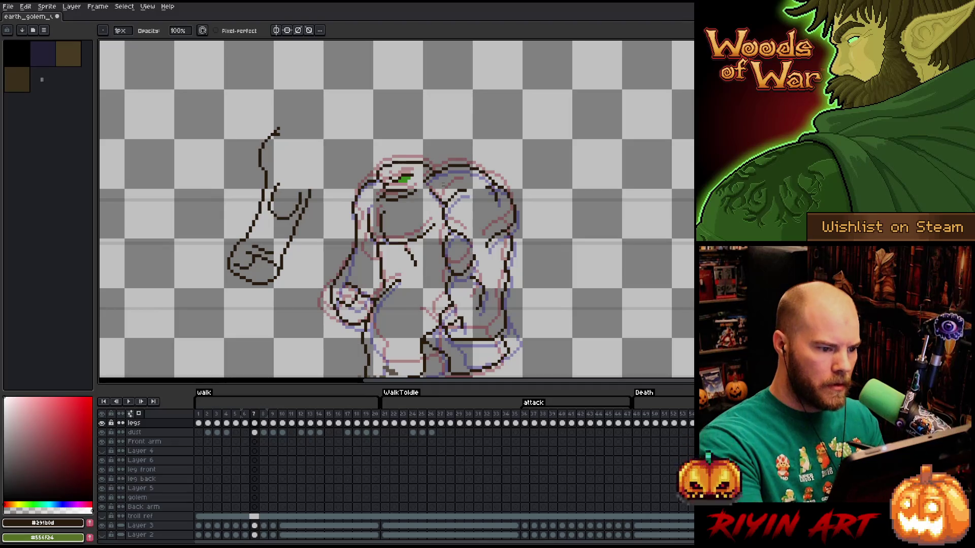
key("m")
left_click_drag(373, 174, 367, 288)
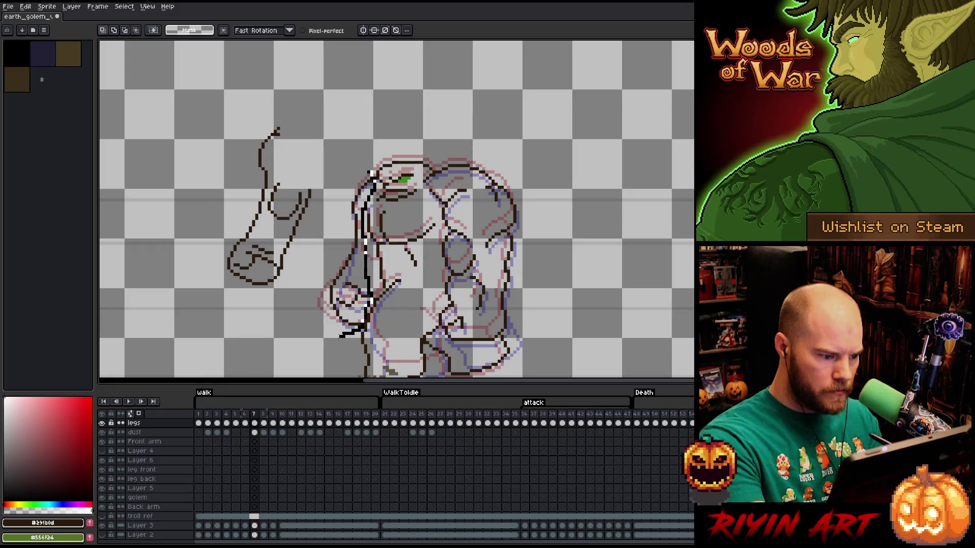
Carry the raised-arm sketch onto the golem's body, fine-tune its height and commit the placement.
left_click_drag(372, 173, 350, 169)
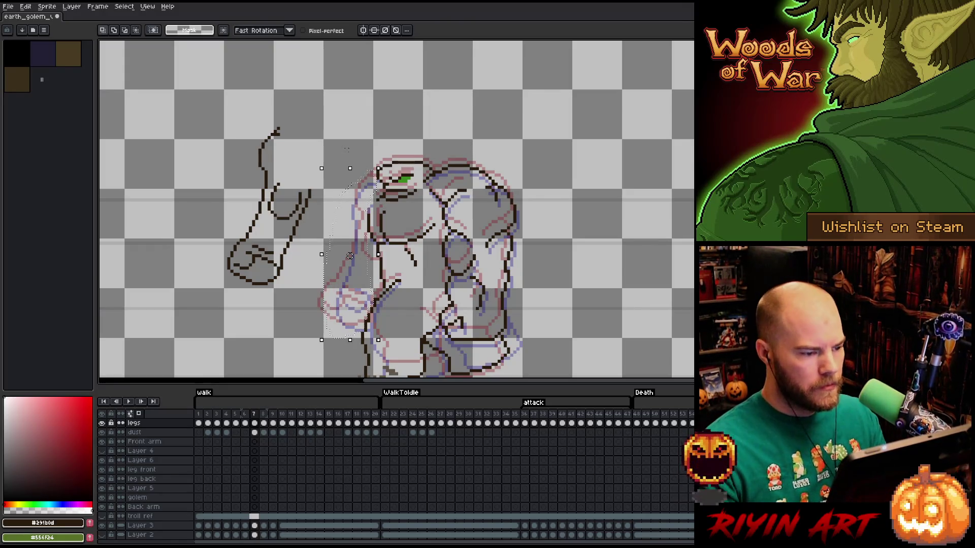
left_click_drag(326, 99, 327, 95)
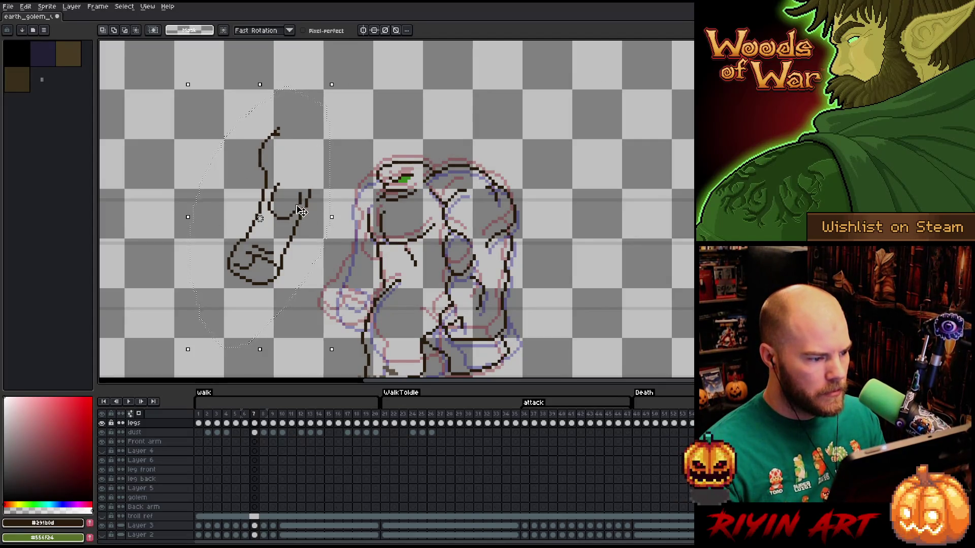
left_click_drag(301, 210, 356, 254)
left_click_drag(373, 270, 395, 259)
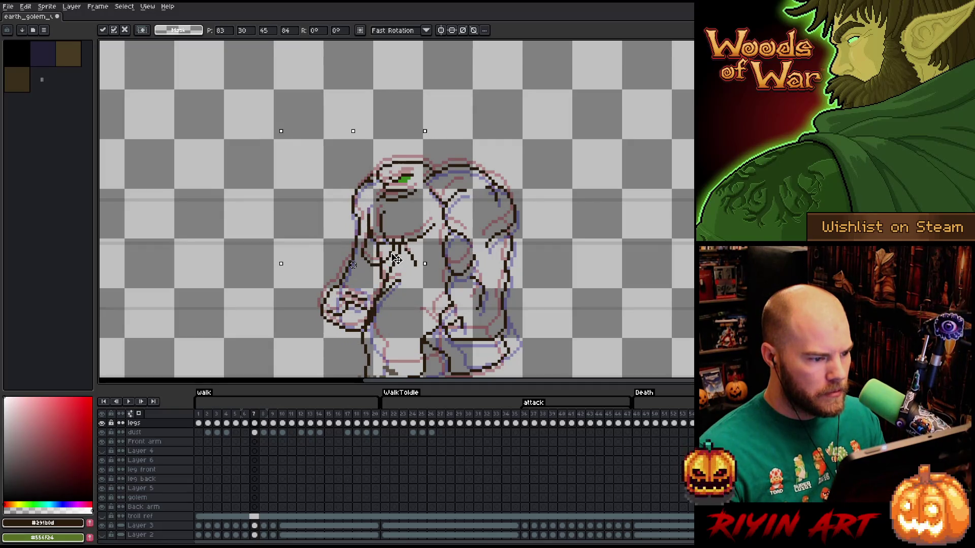
left_click_drag(395, 259, 398, 259)
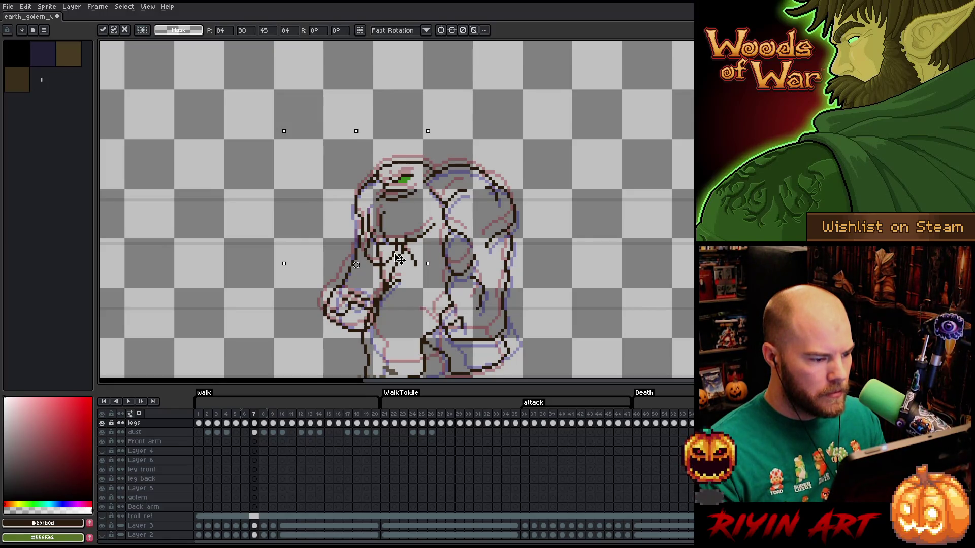
left_click_drag(399, 261, 393, 213)
left_click_drag(390, 255, 353, 263)
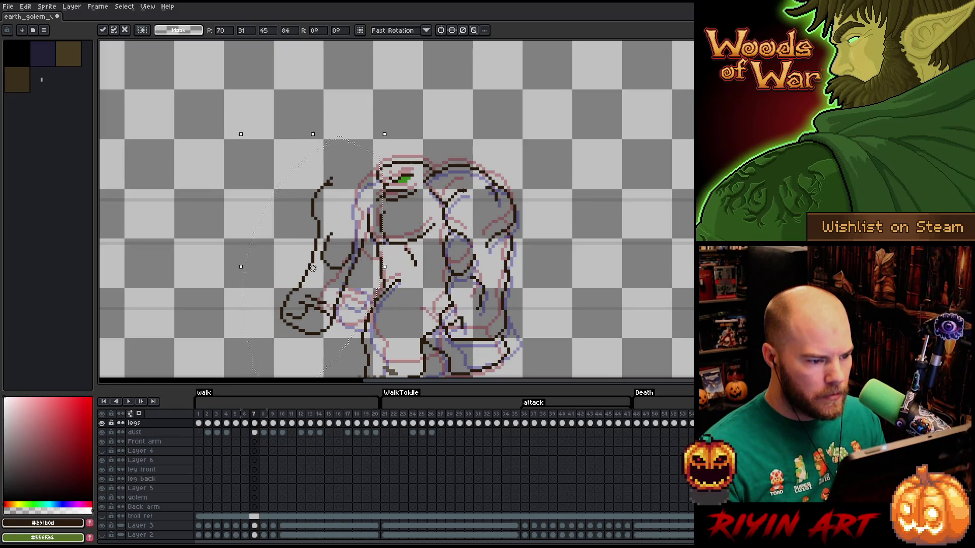
key("Return")
Inspect the head, shoulders and arm areas with rectangle selections, clearing each afterward.
left_click_drag(468, 186, 309, 225)
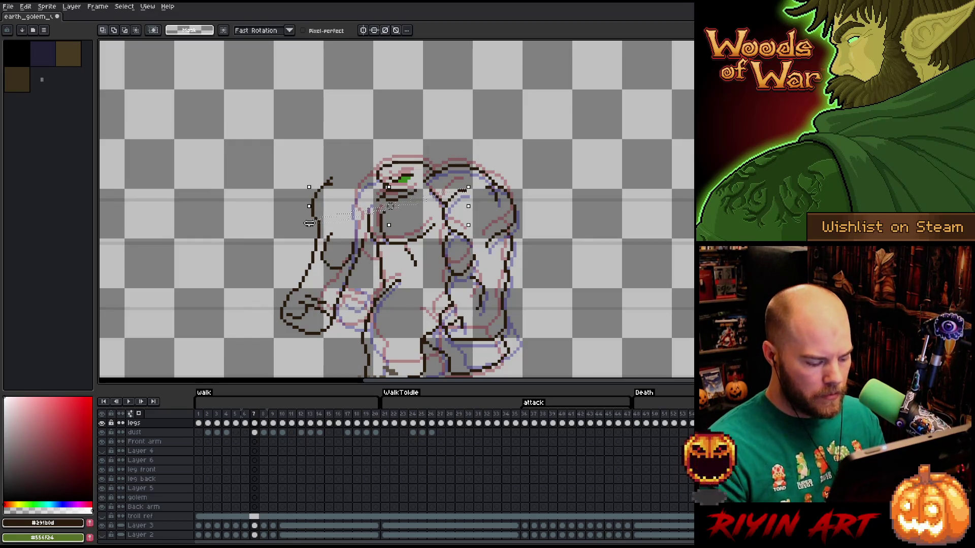
key("ctrl+d")
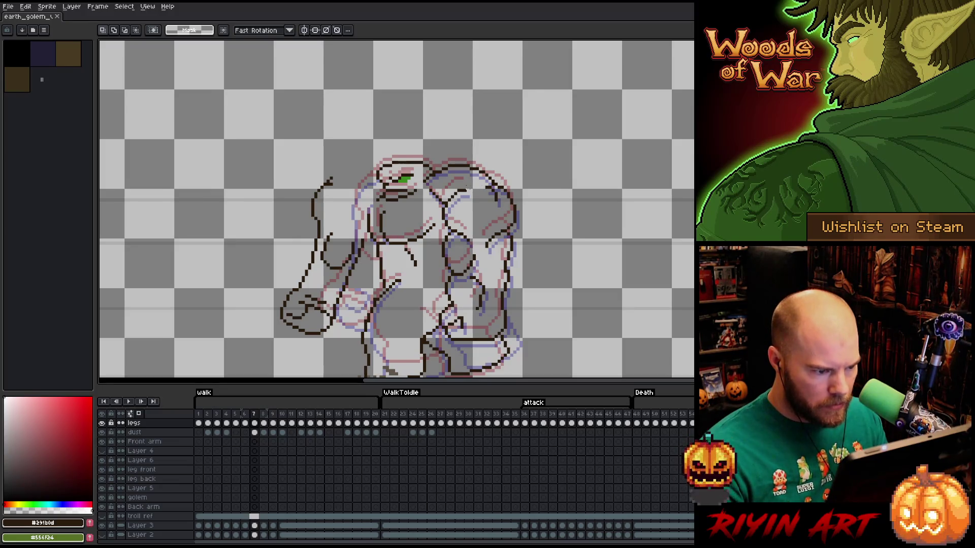
left_click_drag(465, 187, 197, 219)
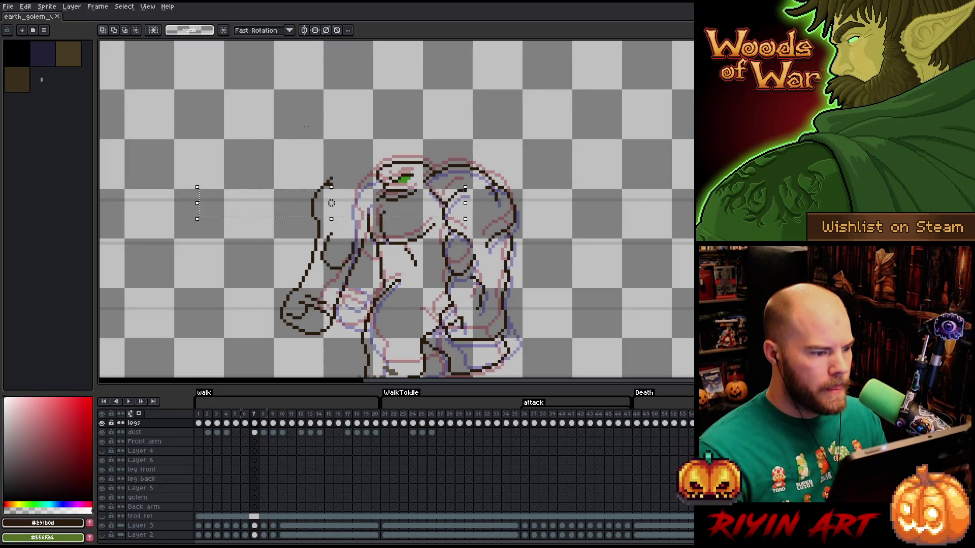
left_click_drag(129, 112, 363, 328)
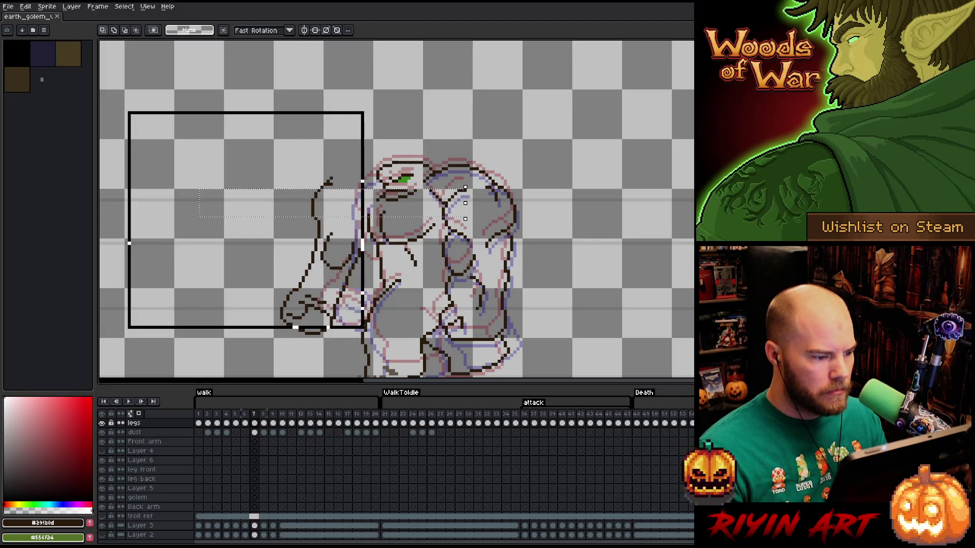
mouse_move(296, 328)
left_mouse_down()
mouse_move(312, 333)
mouse_move(288, 368)
left_mouse_up()
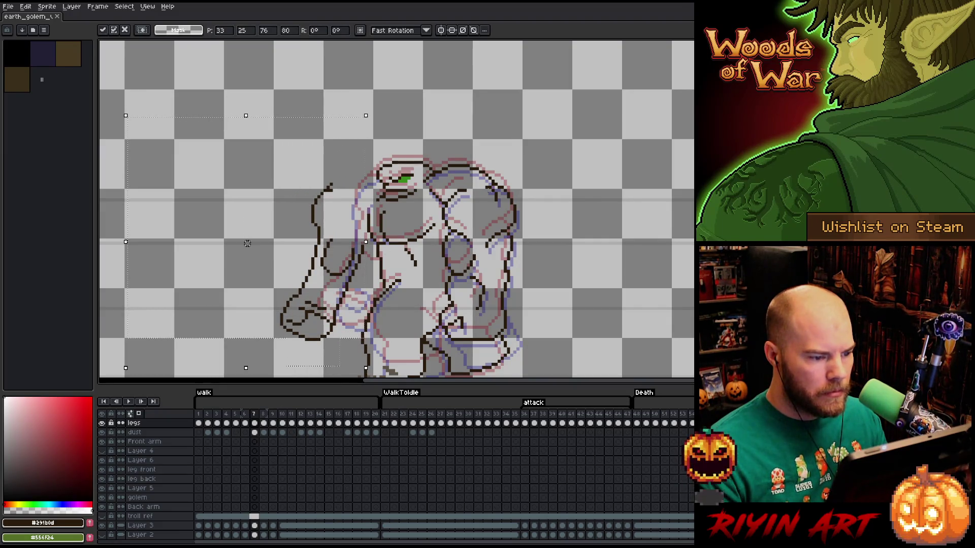
key("Return")
left_click_drag(316, 156, 466, 189)
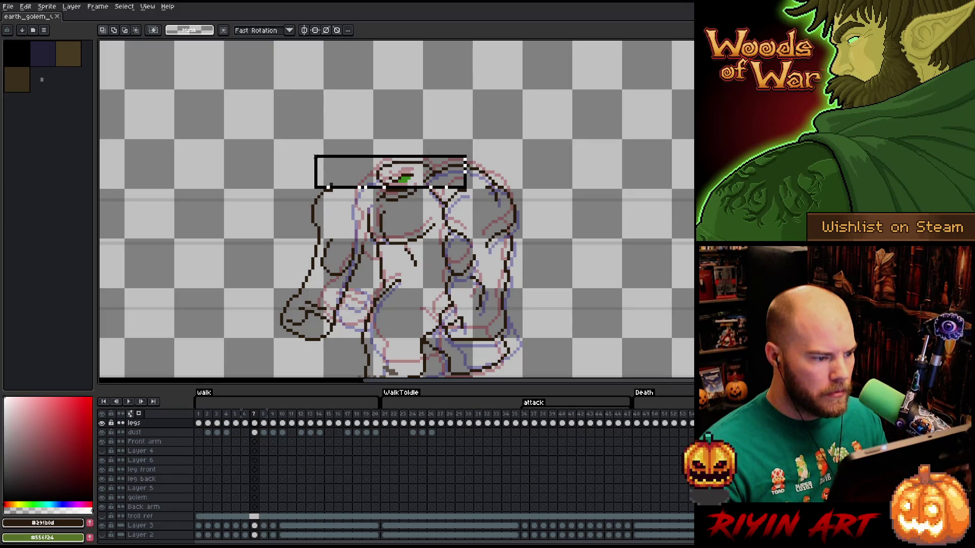
left_click_drag(205, 157, 366, 289)
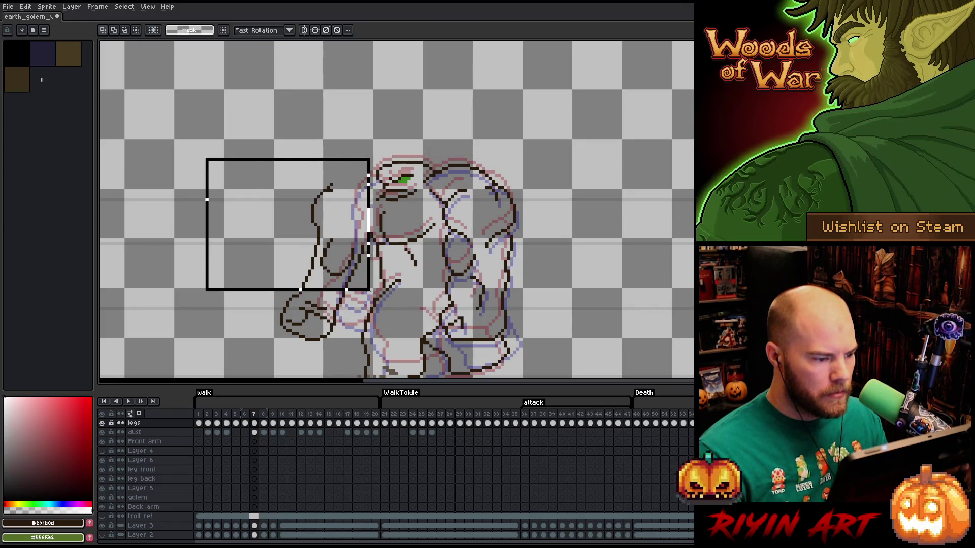
left_click_drag(238, 251, 354, 347)
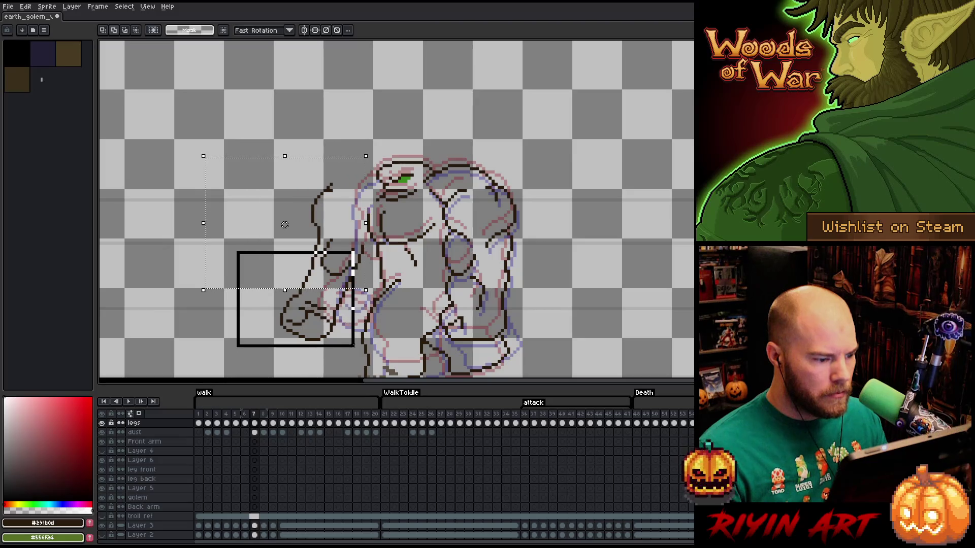
key("ctrl+d")
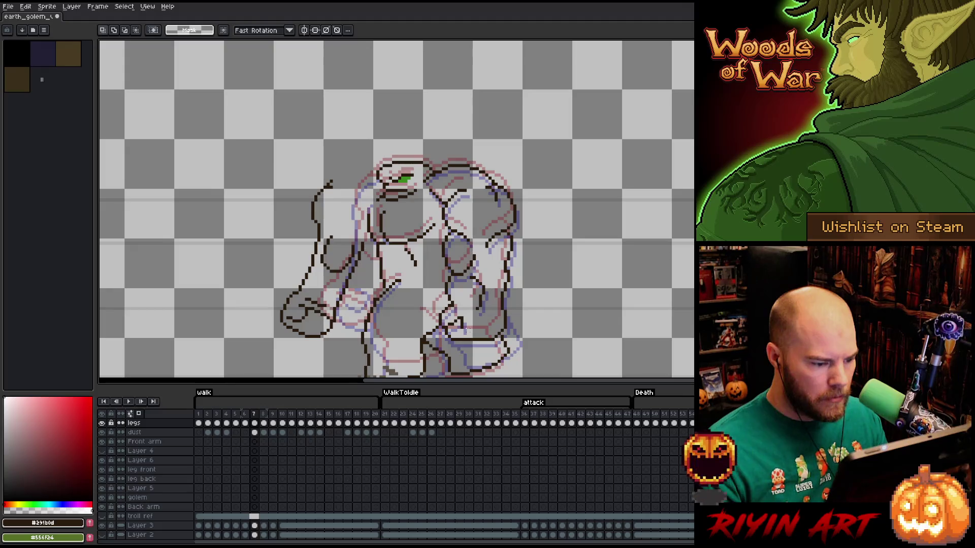
left_click_drag(472, 340, 228, 305)
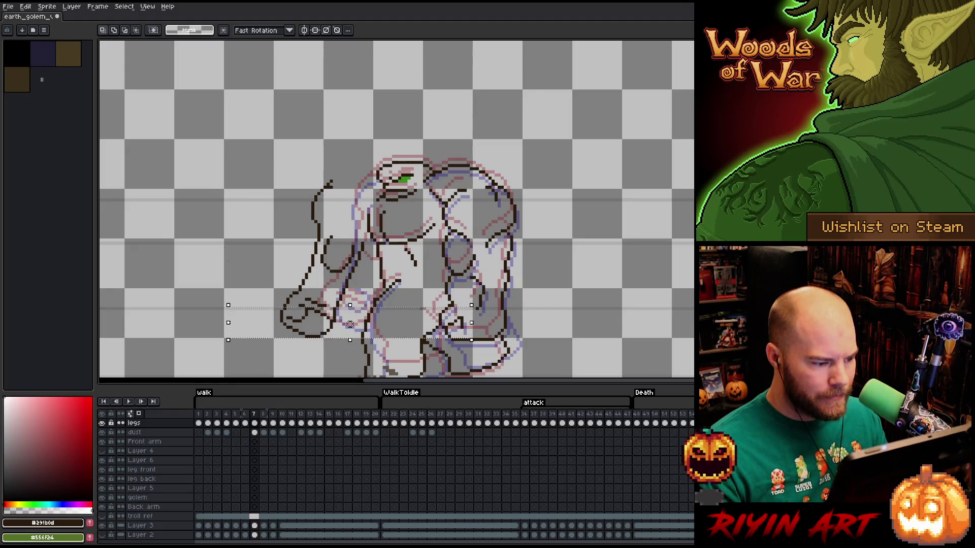
Sketch a second inner line down the golem's lower-left arm and lasso that arm area.
key("b")
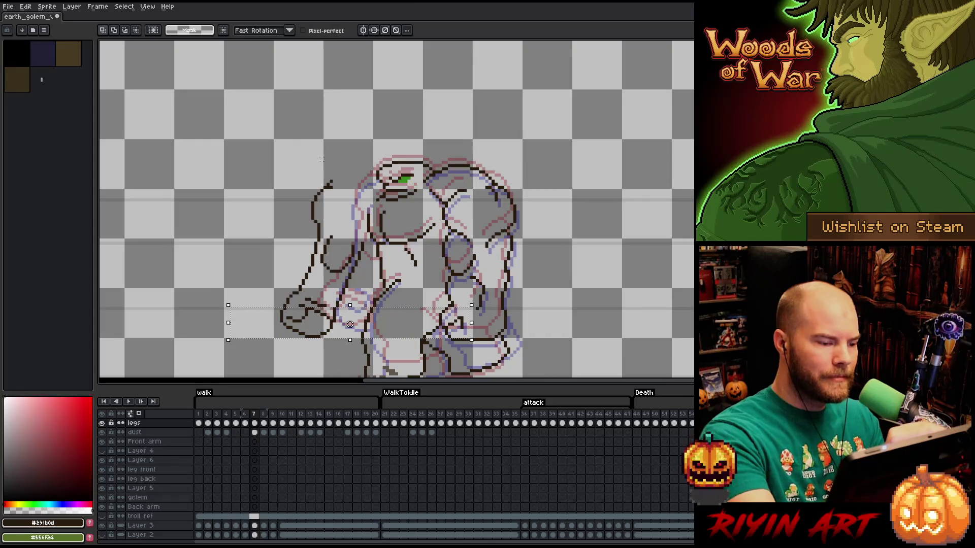
mouse_move(321, 158)
left_mouse_down()
mouse_move(355, 224)
mouse_move(319, 162)
left_mouse_up()
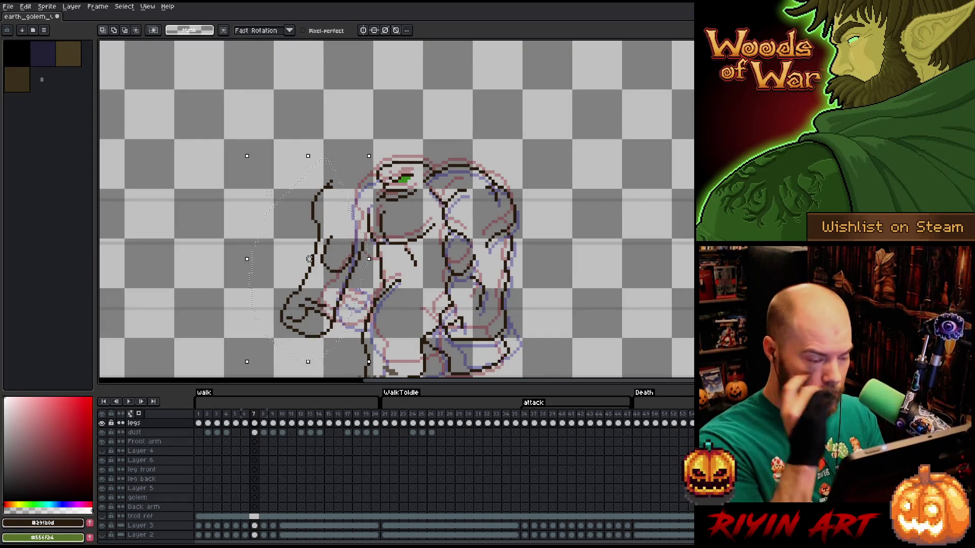
left_click(460, 107)
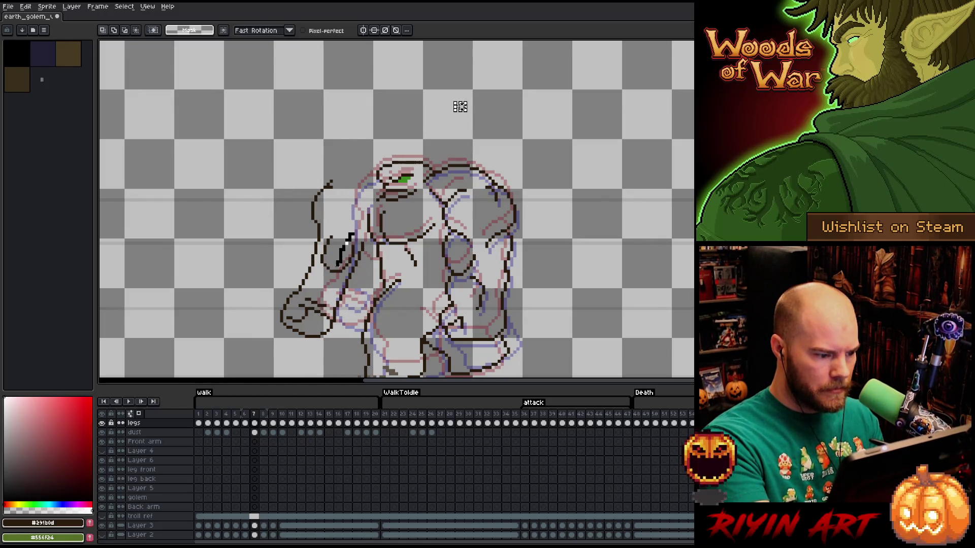
left_click_drag(319, 320, 314, 352)
left_click_drag(366, 264, 336, 340)
left_click_drag(320, 220, 315, 350)
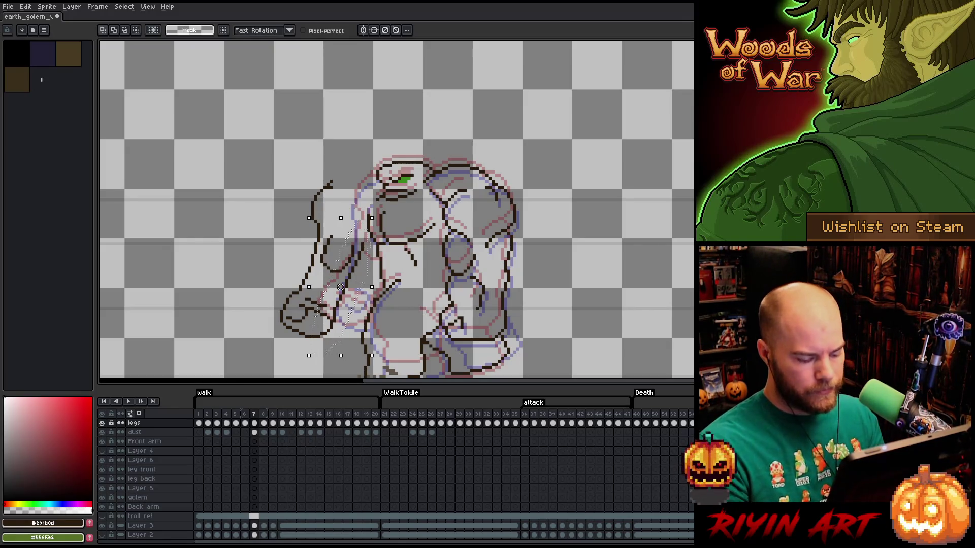
Recolour the selected arm lines to red and rotate the arm inward toward the body.
key("shift+r")
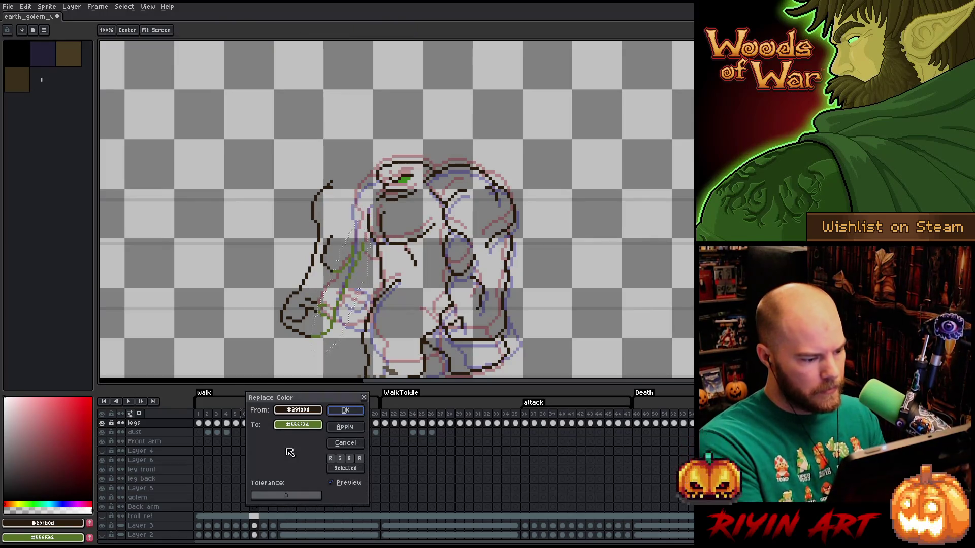
left_click(297, 427)
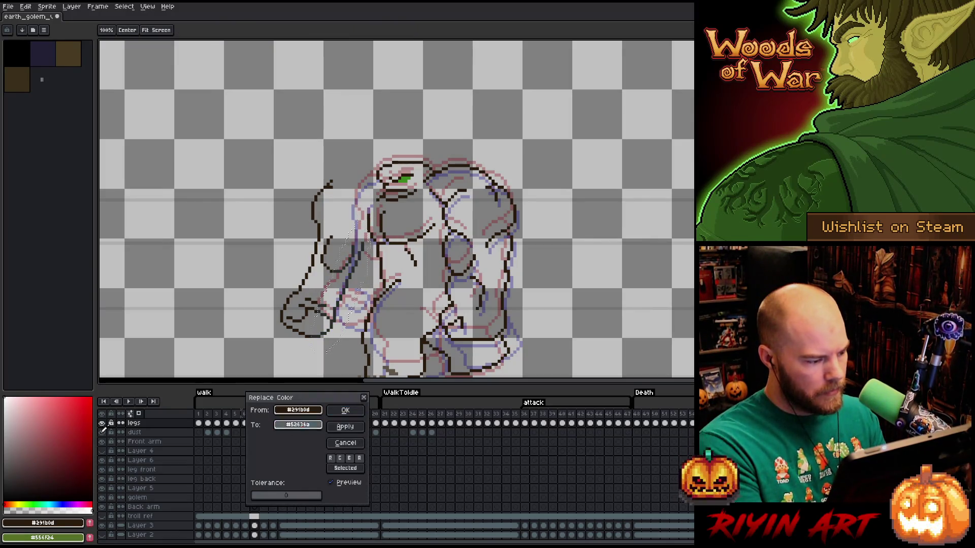
left_click(346, 412)
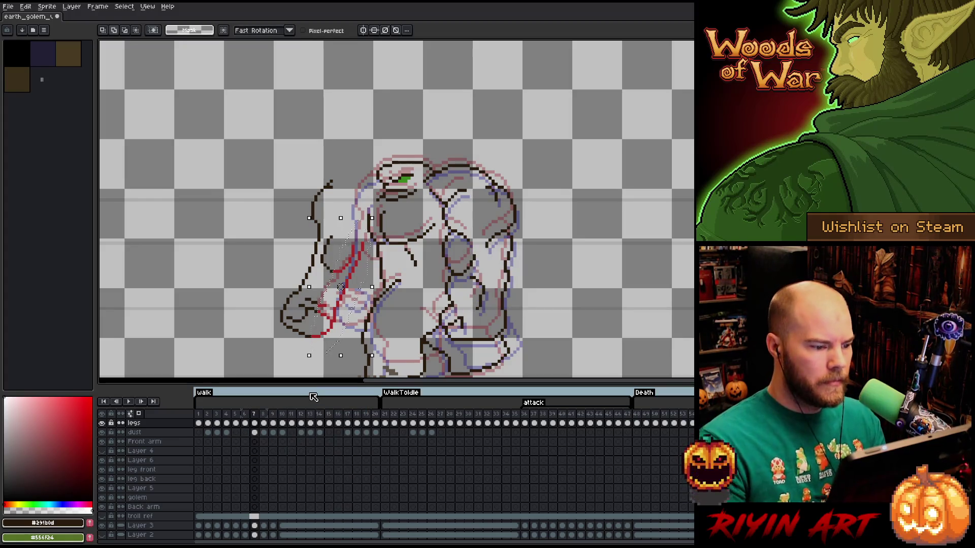
mouse_move(309, 358)
left_mouse_down()
mouse_move(313, 230)
mouse_move(356, 231)
left_mouse_up()
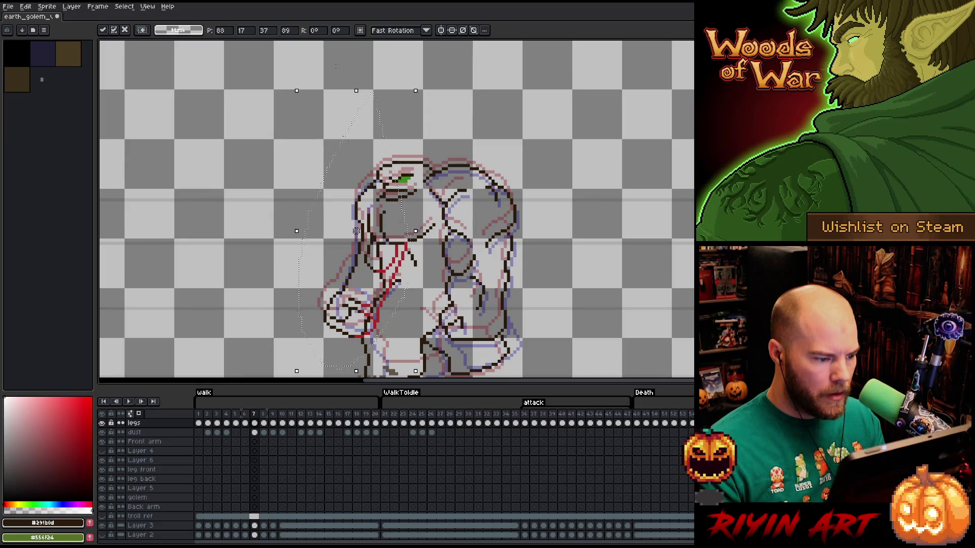
Nudge the rotated arm into place, commit it, and flip between frames 6 and 7 to compare.
left_click_drag(355, 231, 352, 231)
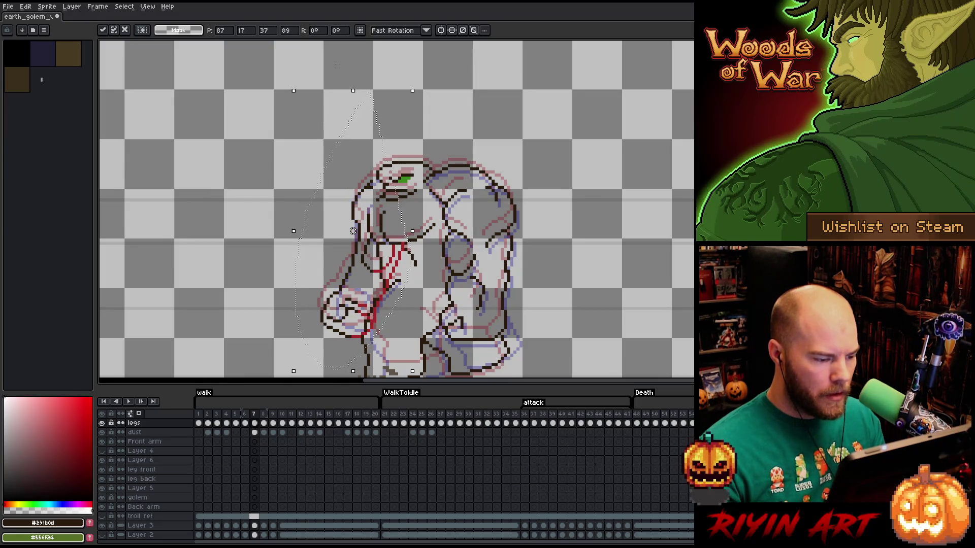
left_click_drag(352, 230, 356, 230)
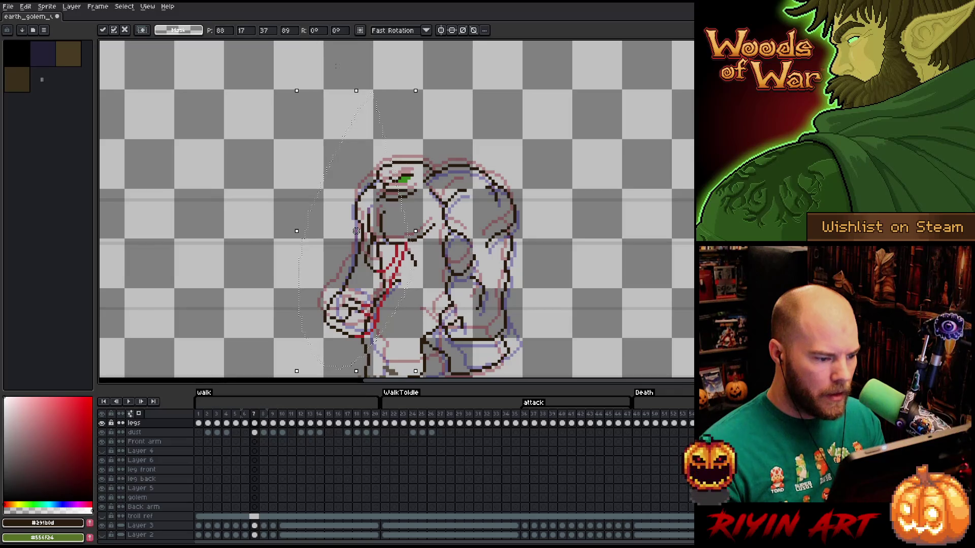
key("comma")
key("period")
key("comma")
key("period")
key("comma")
key("period")
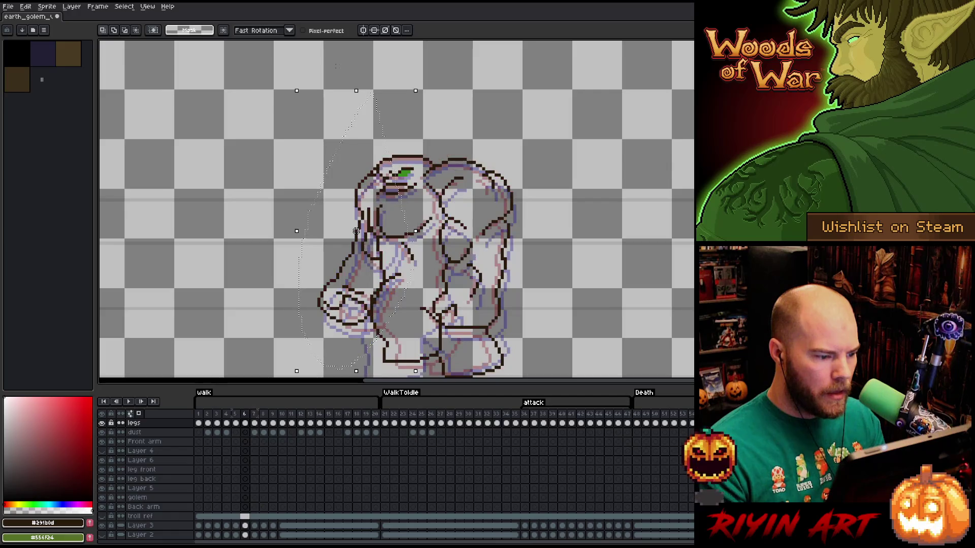
key("comma")
key("period")
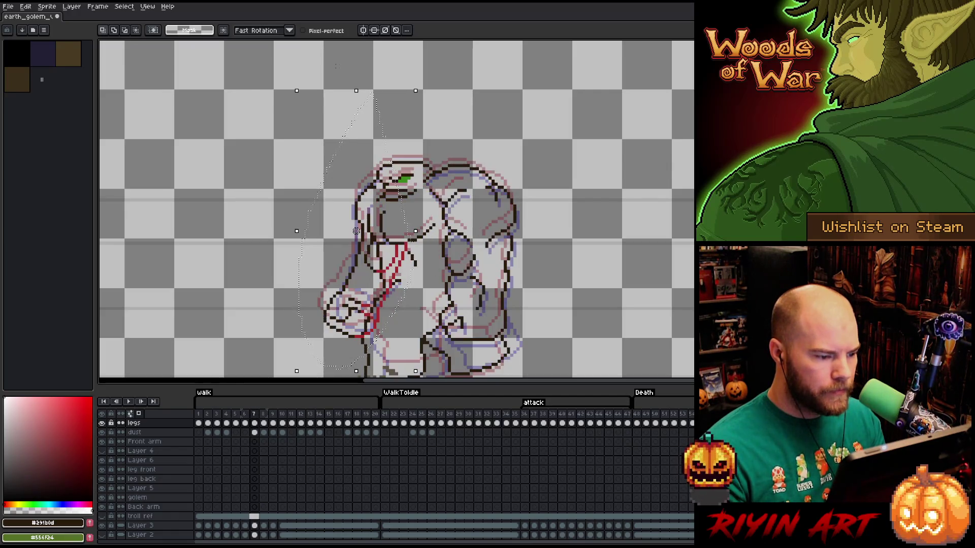
Keep stepping through the neighbouring frames, ending on frame 8.
key("comma")
key("comma")
key("period")
key("comma")
key("period")
key("period")
key("period")
key("comma")
key("comma")
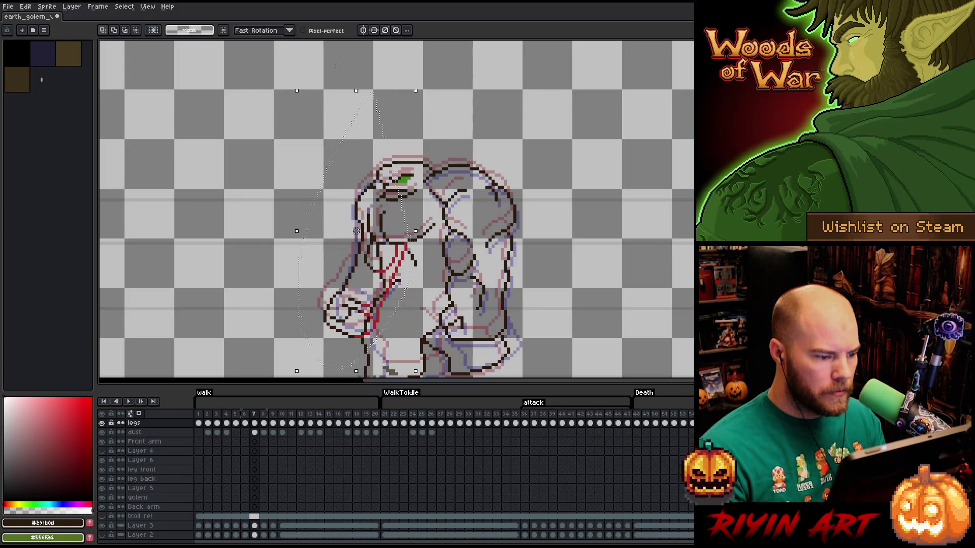
key("period")
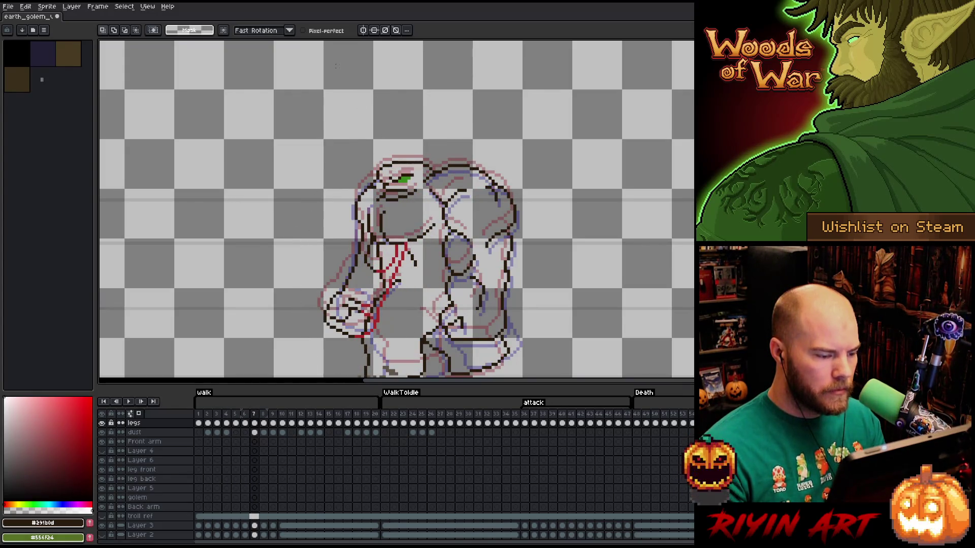
Undo a stray red stroke and erase the remaining red sketch lines from the arm.
key("b")
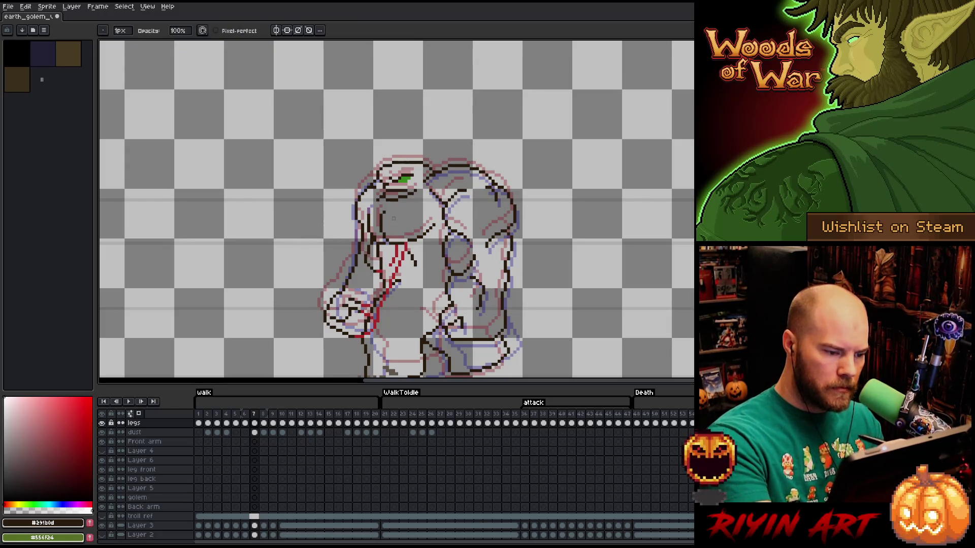
key("v")
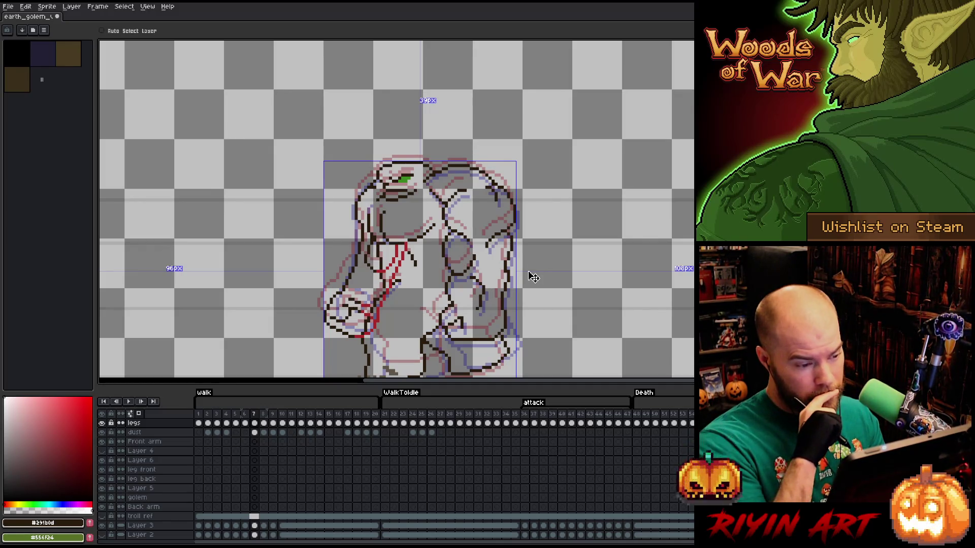
key("b")
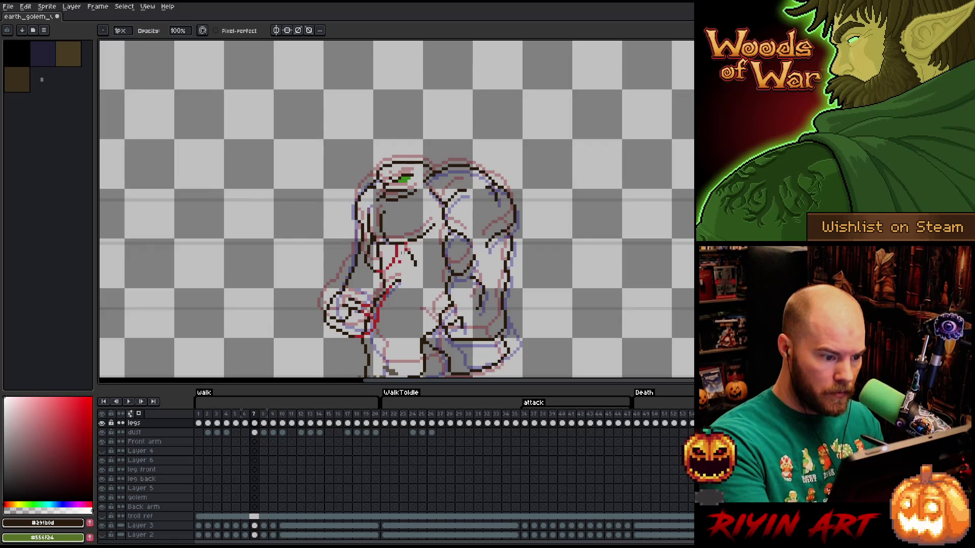
key("ctrl+z")
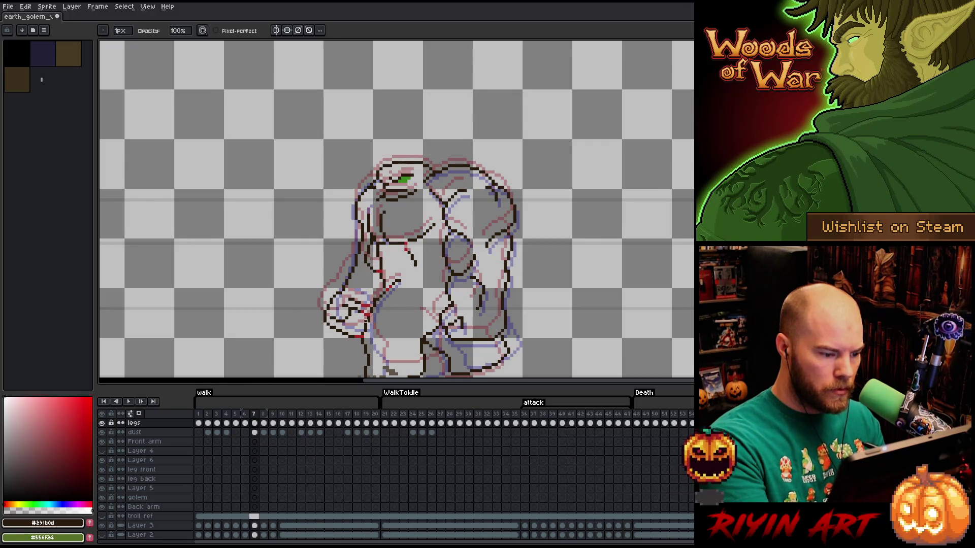
key("e")
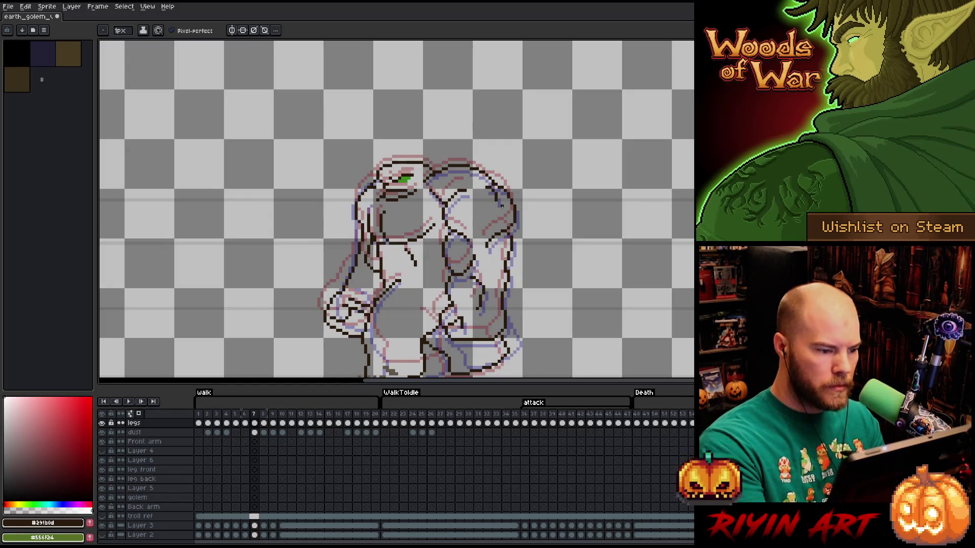
Flip through frames 6–9 to review the attack, then land on frame 5 with the lasso ready.
left_click_drag(447, 261, 441, 201)
key("Left")
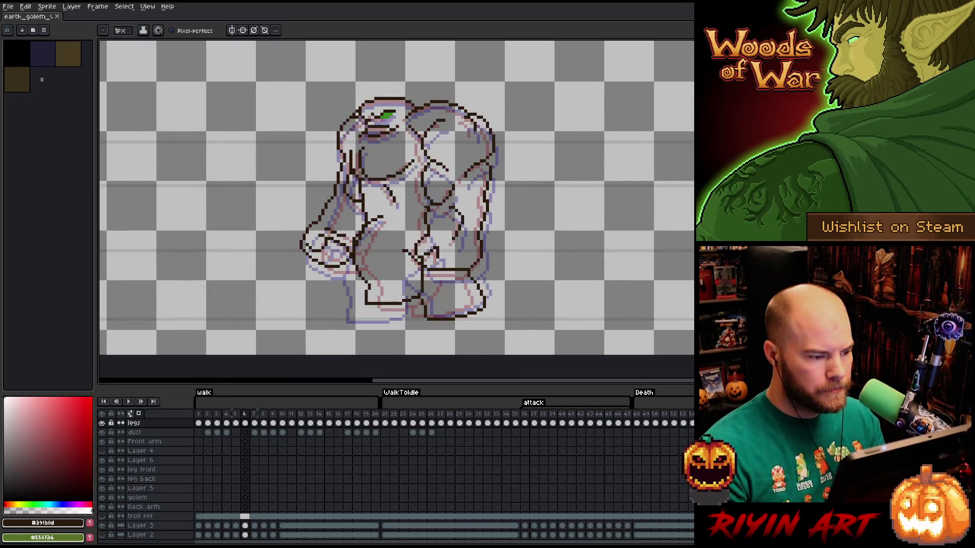
key("Right")
key("Left")
key("Right")
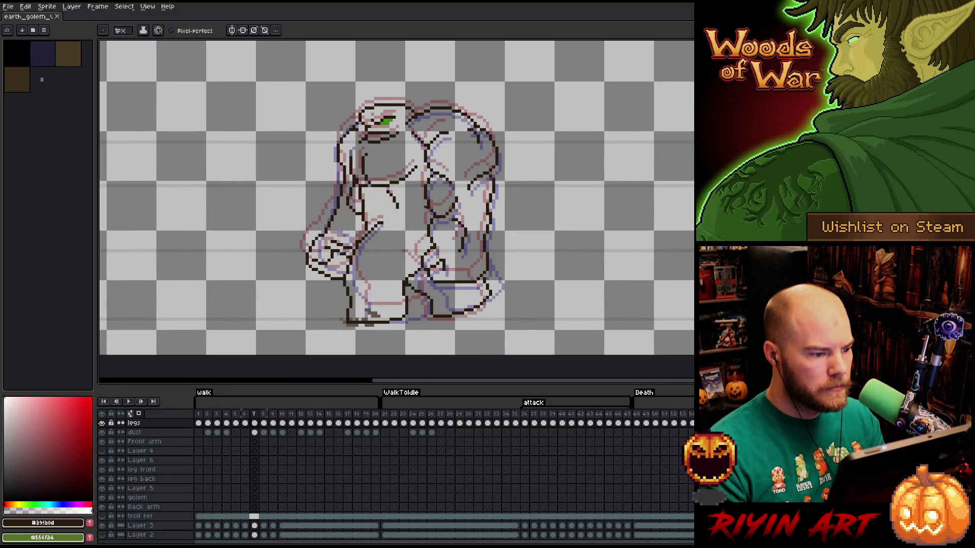
key("Right")
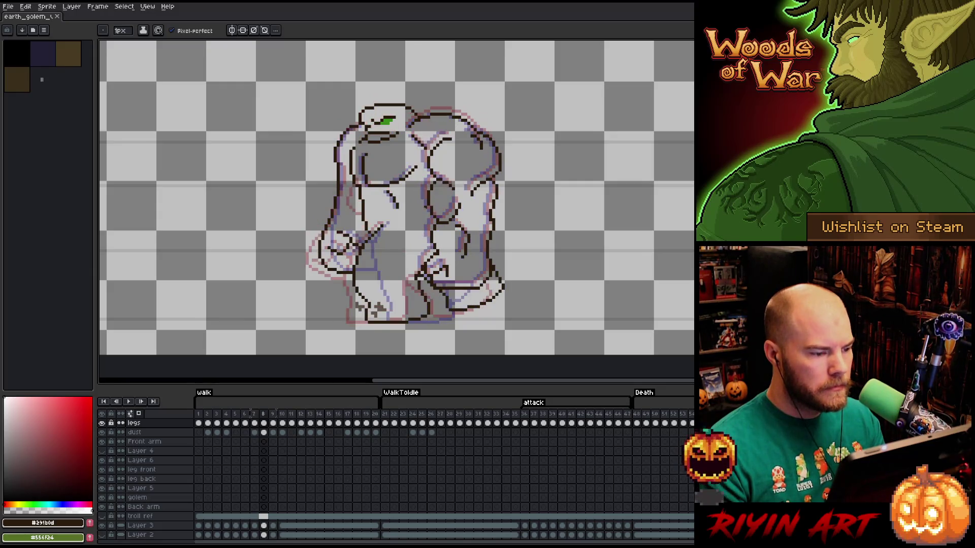
key("Left")
key("Right")
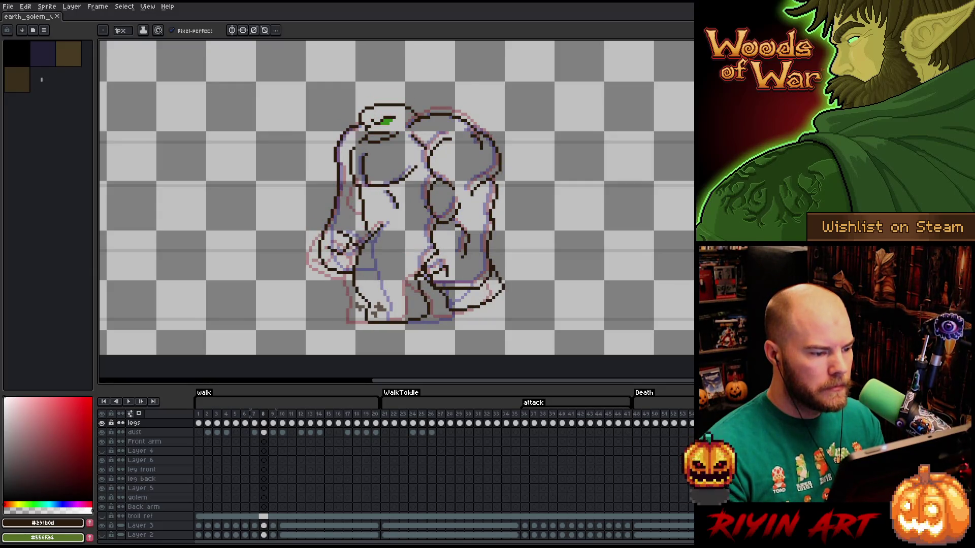
key("Right")
key("Left")
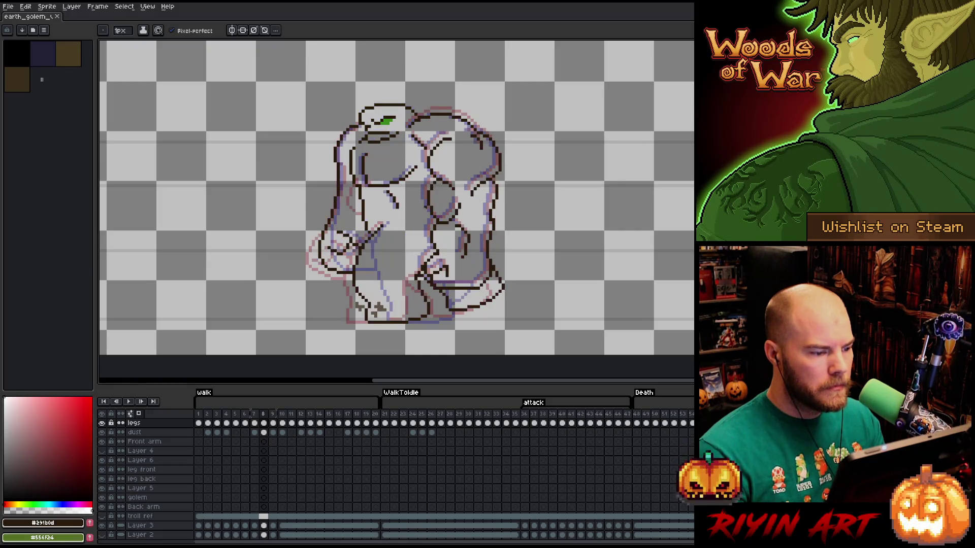
key("Left")
key("Left")
key("Left")
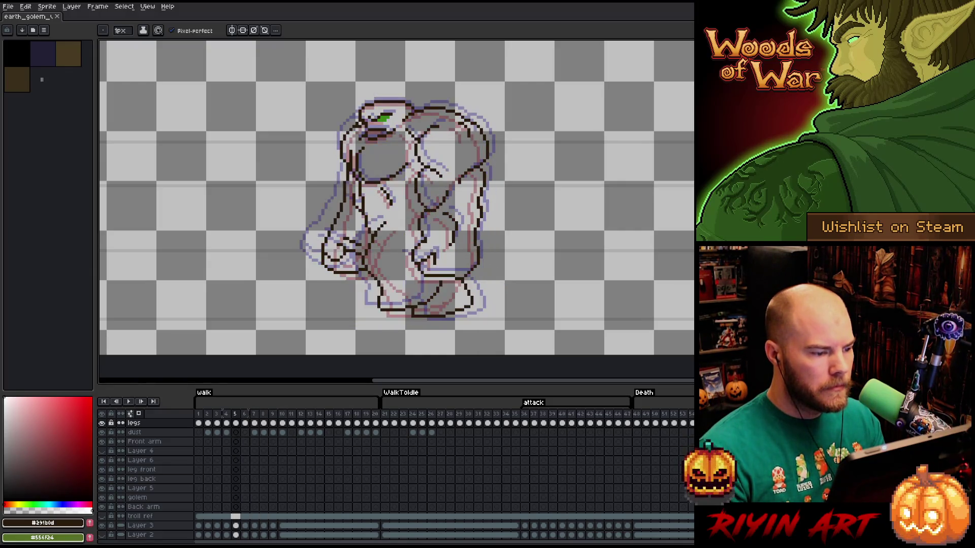
key("m")
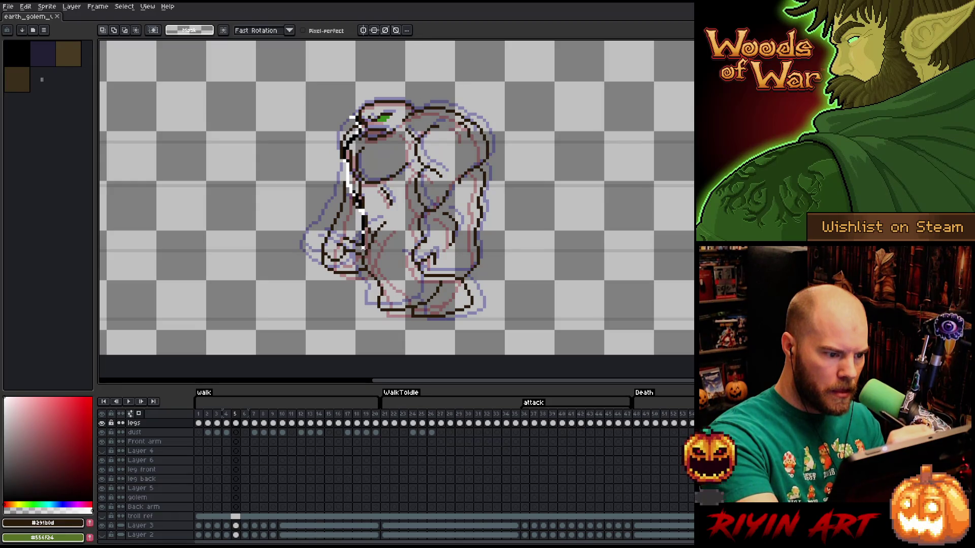
Lasso the front arm on a later frame, slide it left of the body and drop it there.
left_click_drag(344, 287, 358, 116)
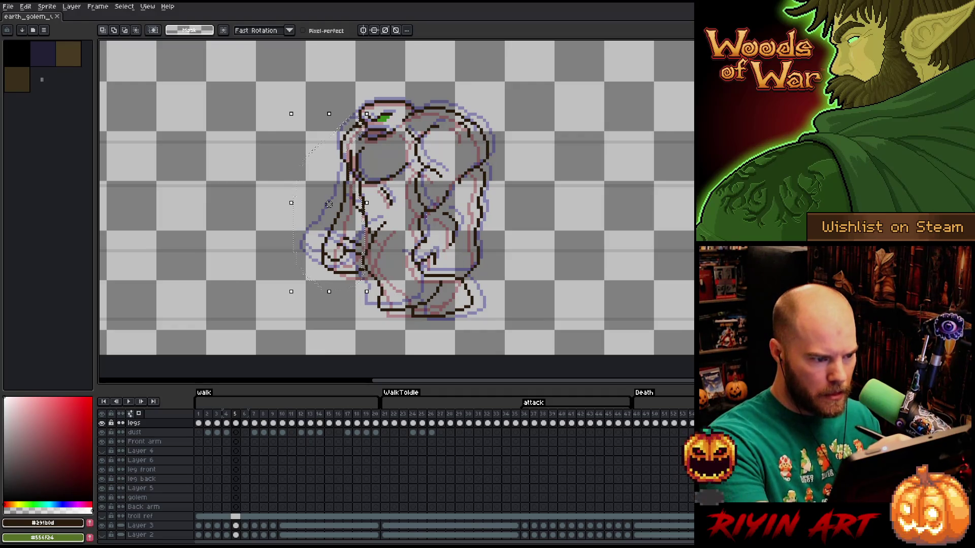
key("period")
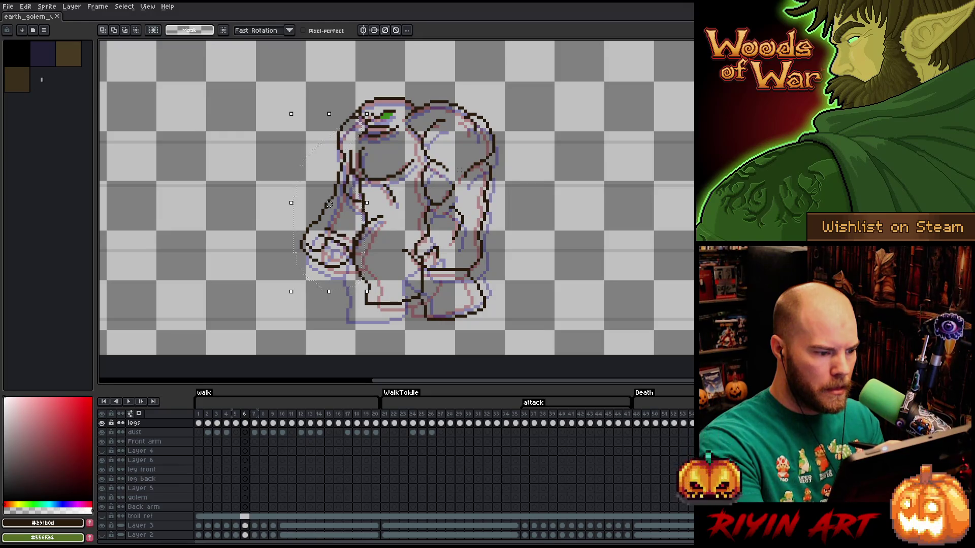
key("period")
key("period")
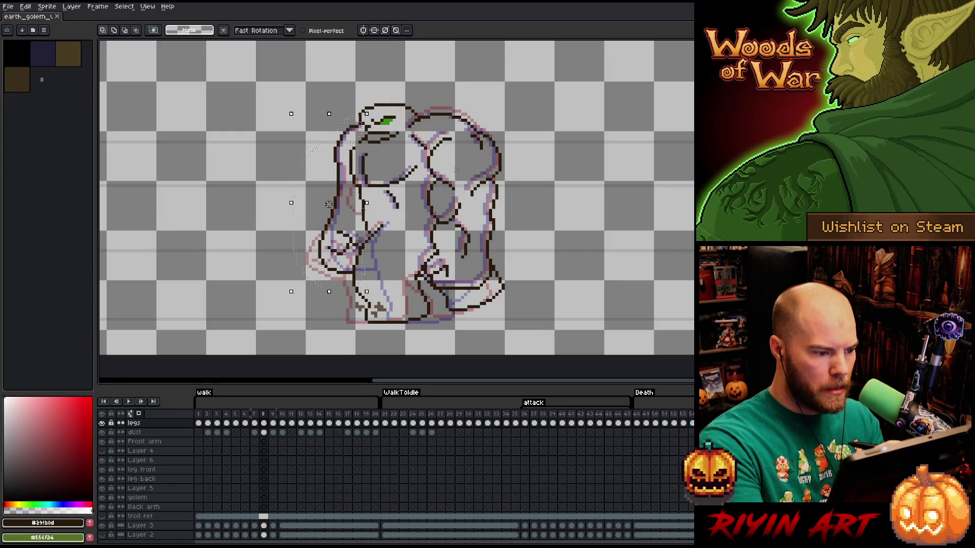
mouse_move(329, 204)
left_mouse_down()
mouse_move(229, 204)
mouse_move(279, 204)
left_mouse_up()
key("Left")
key("Left")
key("ctrl+d")
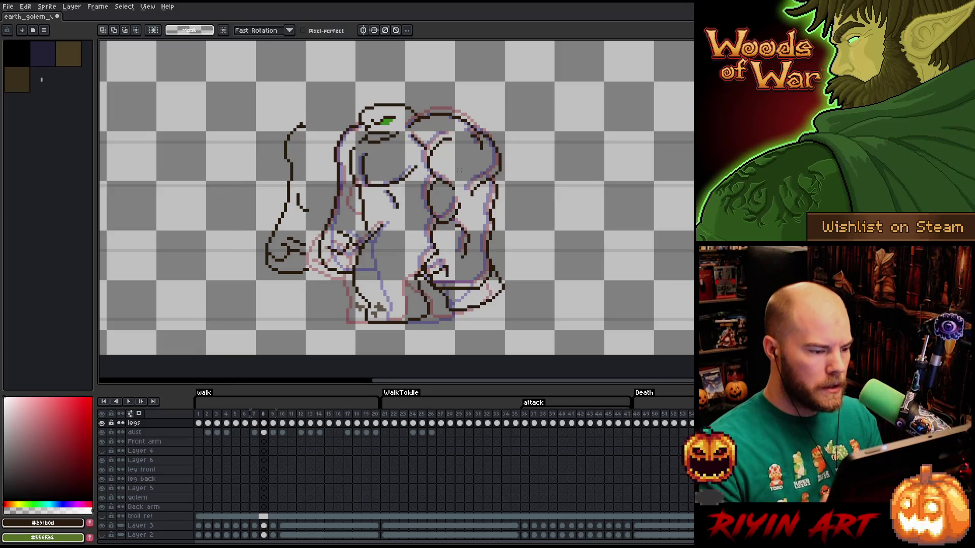
Draw a new outline down the golem's left side and delete the old arm lines.
left_click_drag(358, 131, 357, 239)
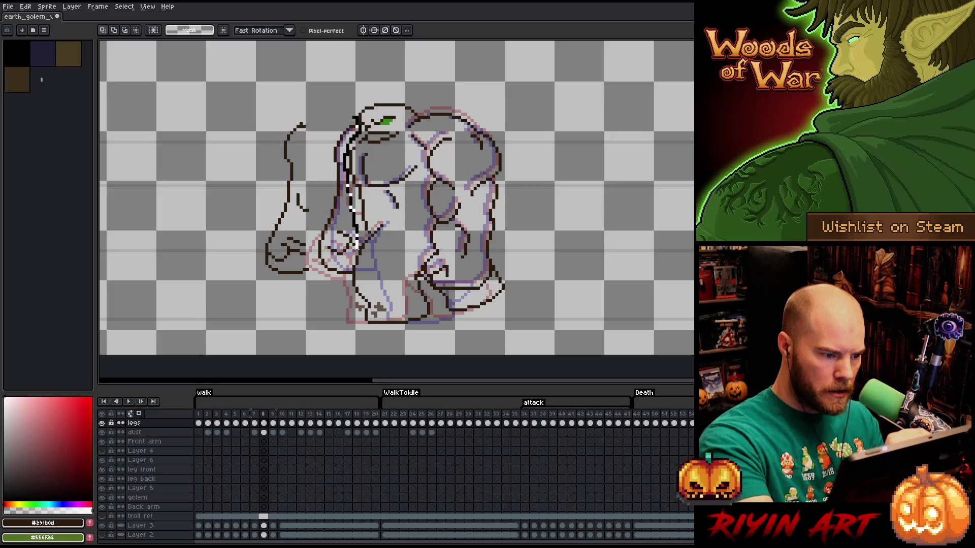
left_click_drag(355, 246, 348, 90)
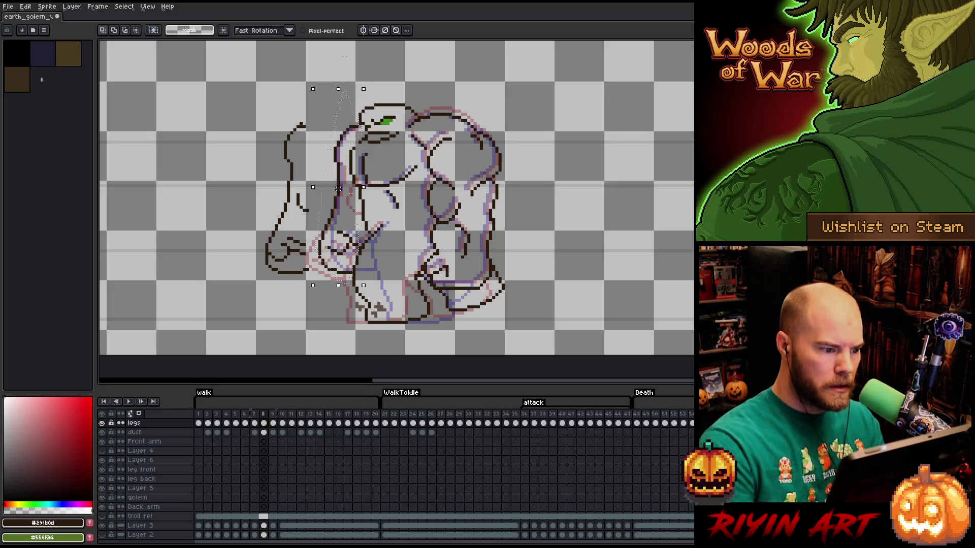
key("Delete")
key("ctrl+d")
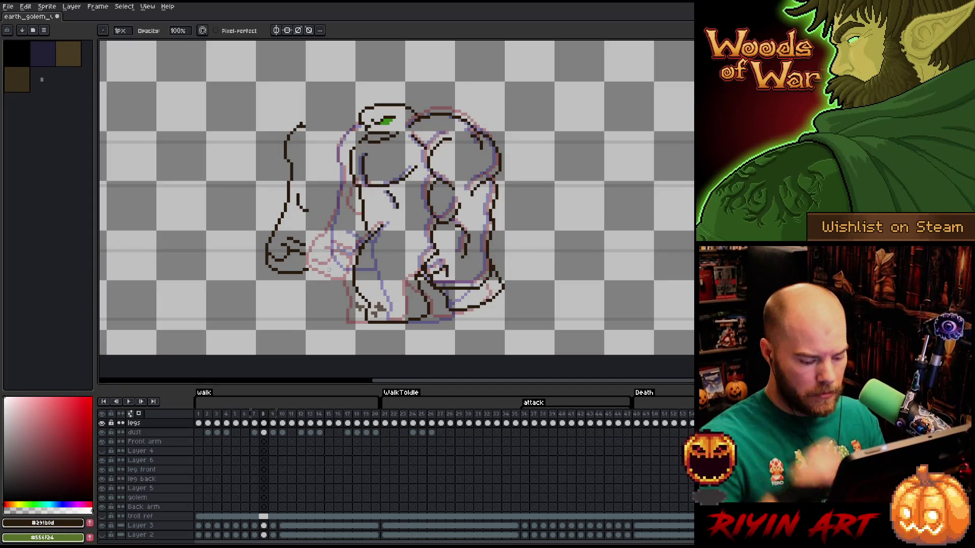
Marquee the left arm, nudge it down one pixel and commit.
key("q")
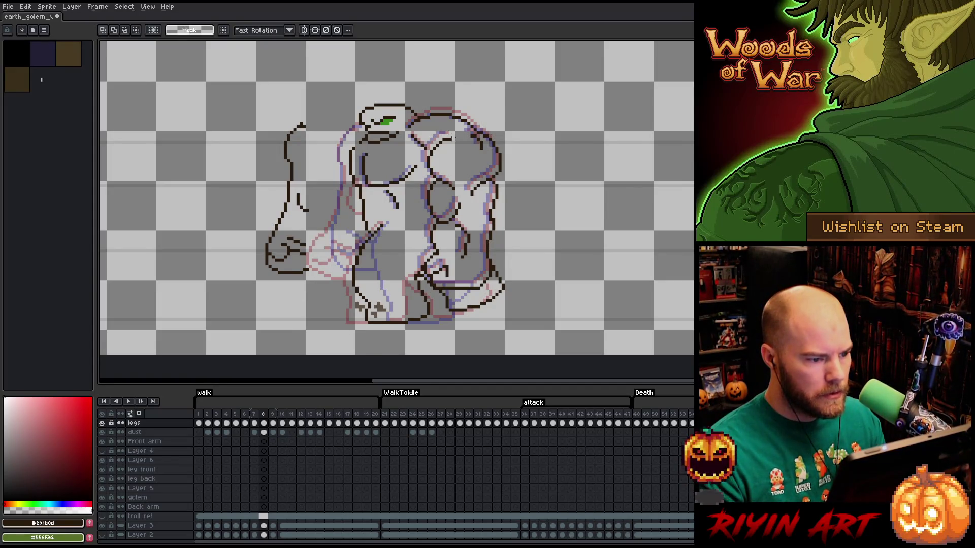
left_click_drag(451, 139, 266, 186)
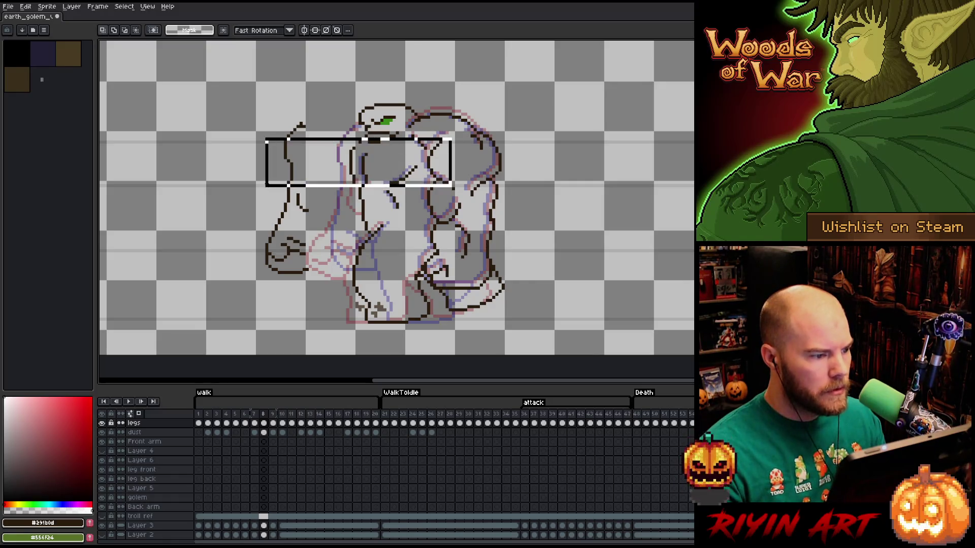
left_click_drag(163, 82, 320, 313)
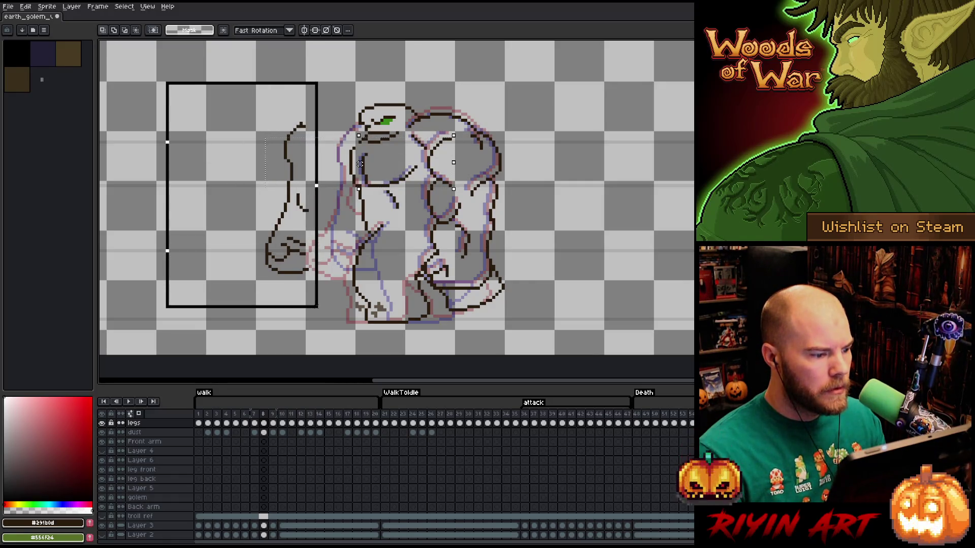
key("Down")
key("Down")
key("Down")
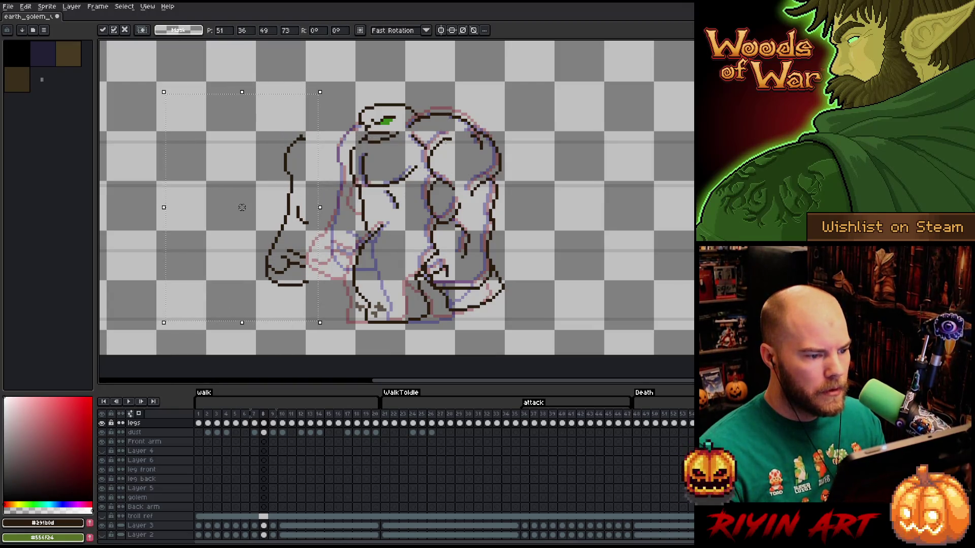
key("Return")
left_click_drag(446, 138, 361, 171)
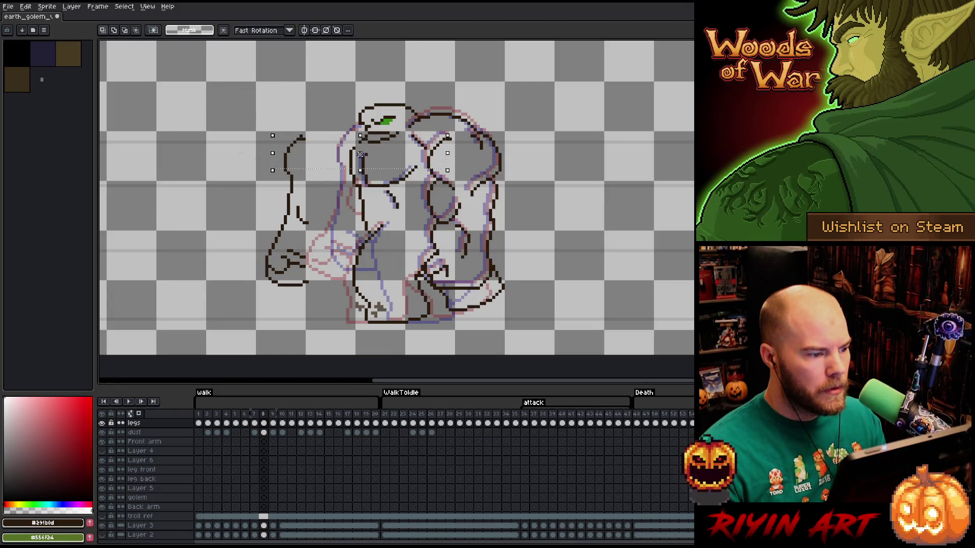
key("ctrl+d")
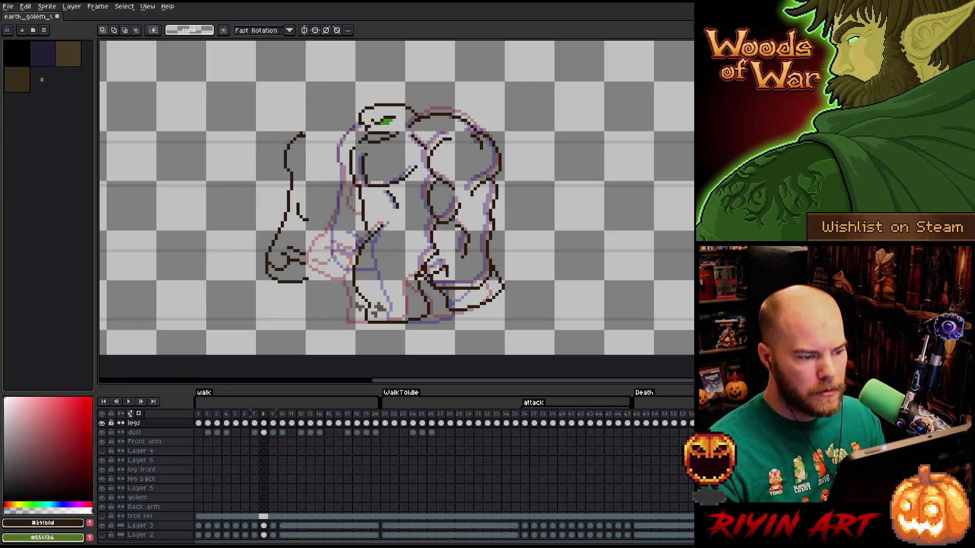
Reselect the left arm and fist and shift them right toward the body.
left_click_drag(444, 288, 258, 302)
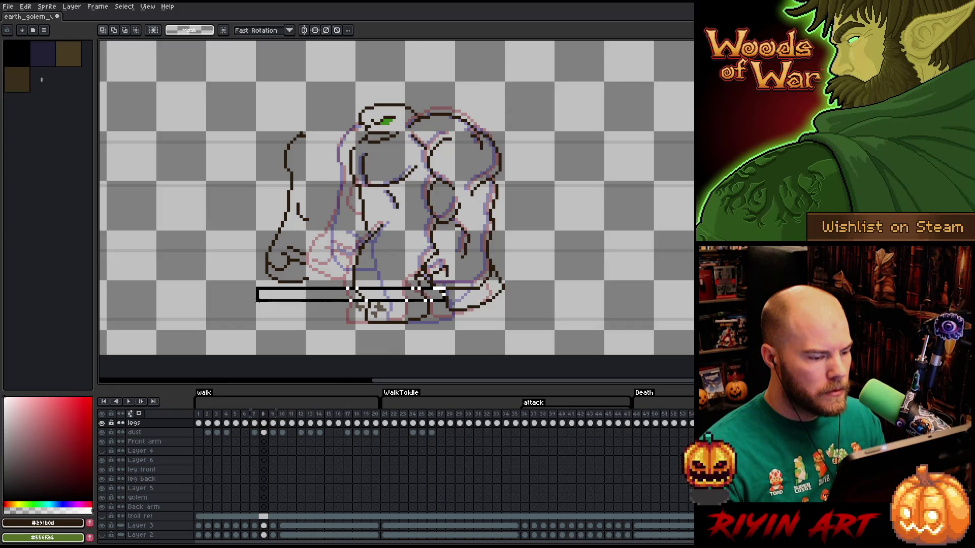
mouse_move(235, 188)
left_mouse_down()
mouse_move(296, 292)
mouse_move(323, 292)
left_mouse_up()
left_click_drag(206, 211, 323, 295)
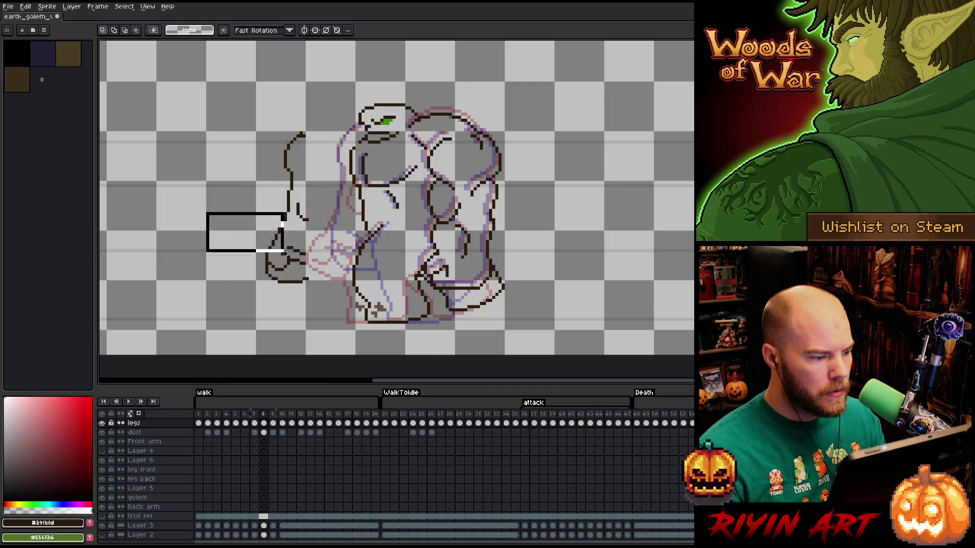
key("ctrl+d")
left_click_drag(207, 90, 329, 304)
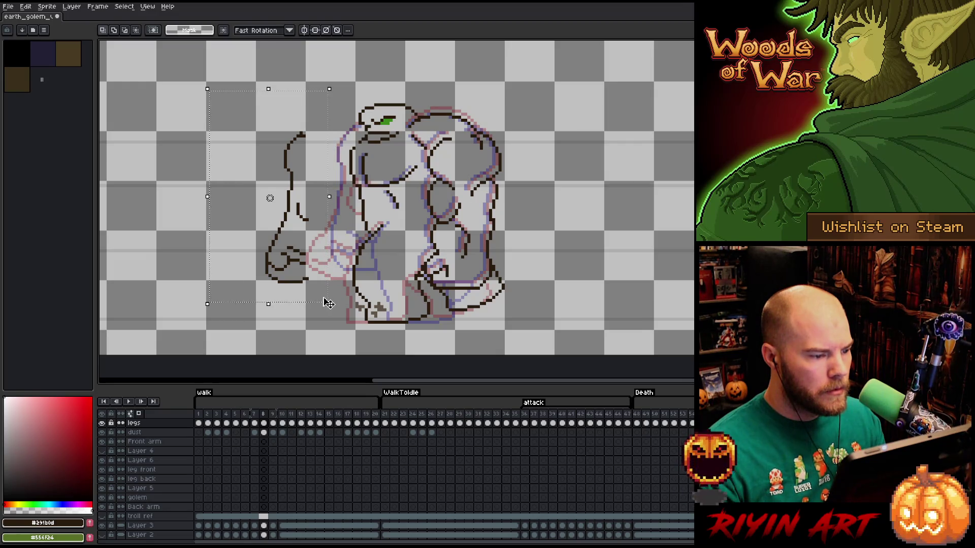
key("Right")
key("Right")
key("Right")
key("Right")
key("Right")
key("Right")
key("Right")
key("Right")
key("Right")
key("Right")
key("Right")
key("Right")
key("Right")
key("Right")
key("Right")
key("Right")
key("Right")
key("Right")
Shift the arm back left and recolour its lines to bright red.
key("Left")
key("Left")
key("Left")
key("Left")
key("Left")
key("Left")
key("Left")
key("Left")
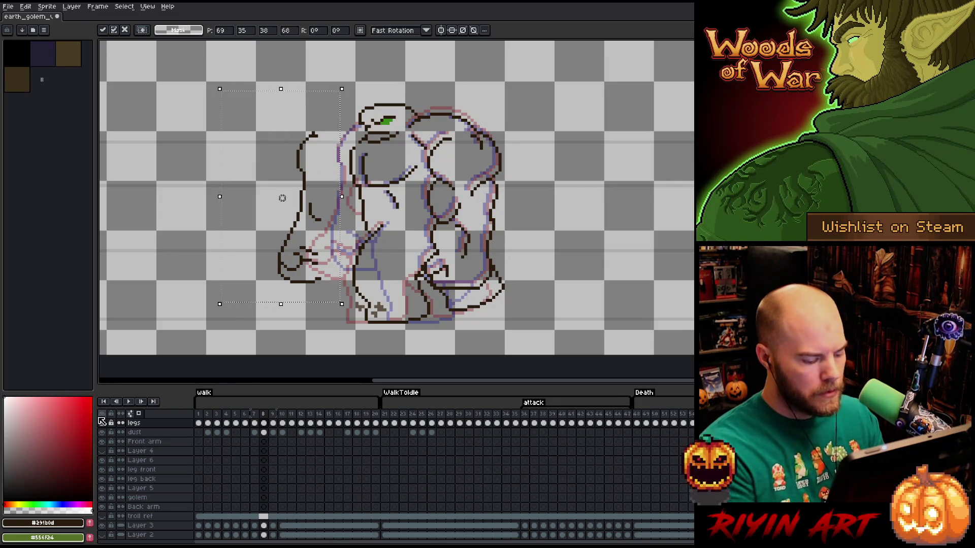
key("shift+r")
left_click(81, 445)
left_click_drag(81, 446, 63, 428)
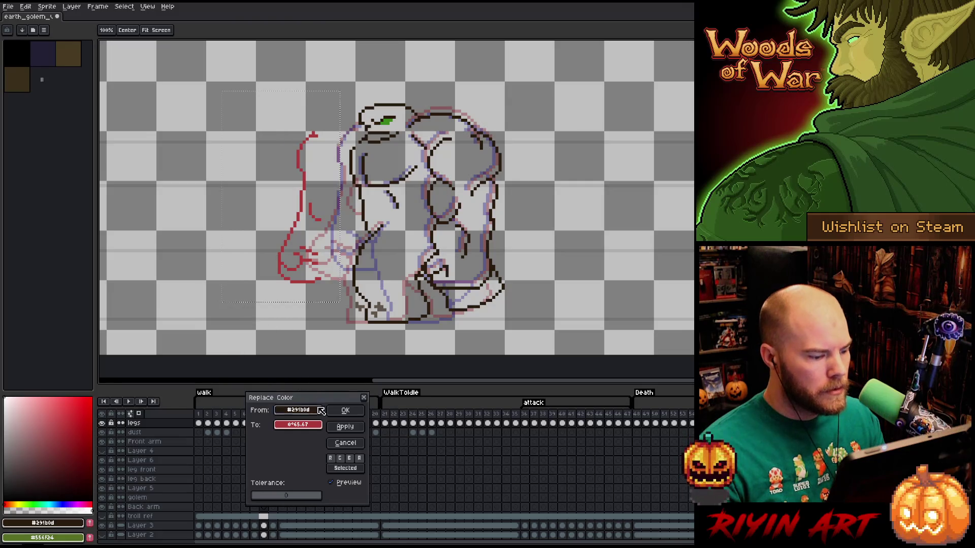
left_click(345, 410)
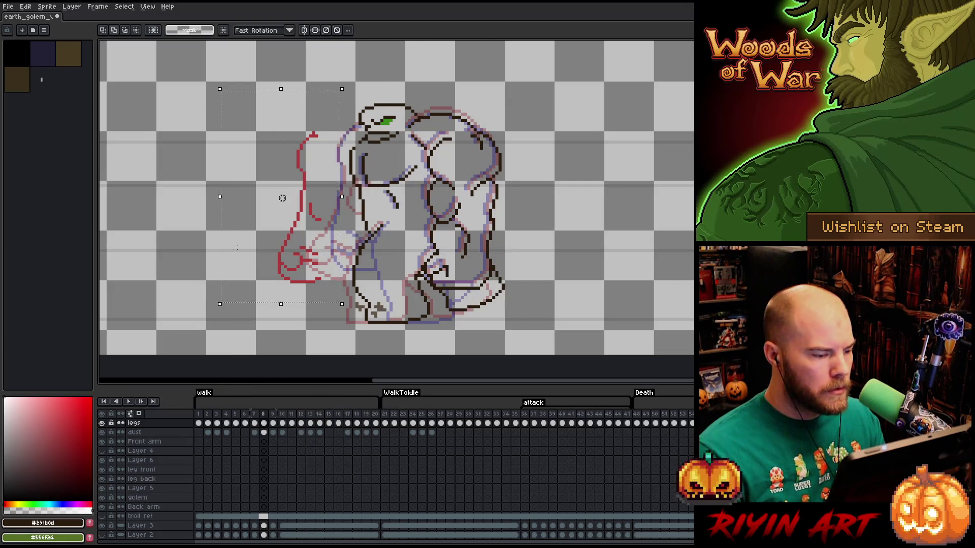
Nudge the red arm left and right by single pixels to settle it against the body.
key("shift+Right")
key("Left")
key("Left")
key("Left")
key("Left")
key("Left")
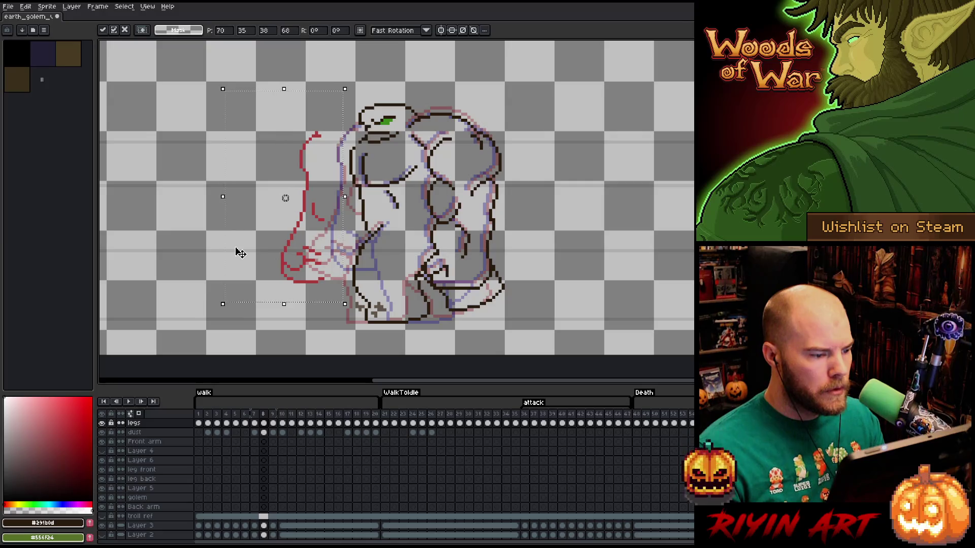
key("Left")
key("Left")
key("Right")
key("Right")
key("Right")
key("Right")
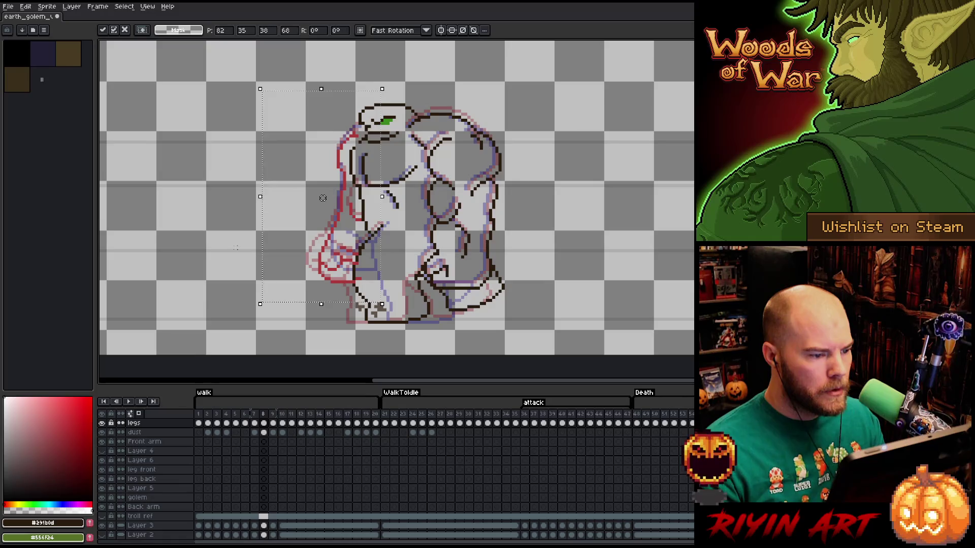
key("Right")
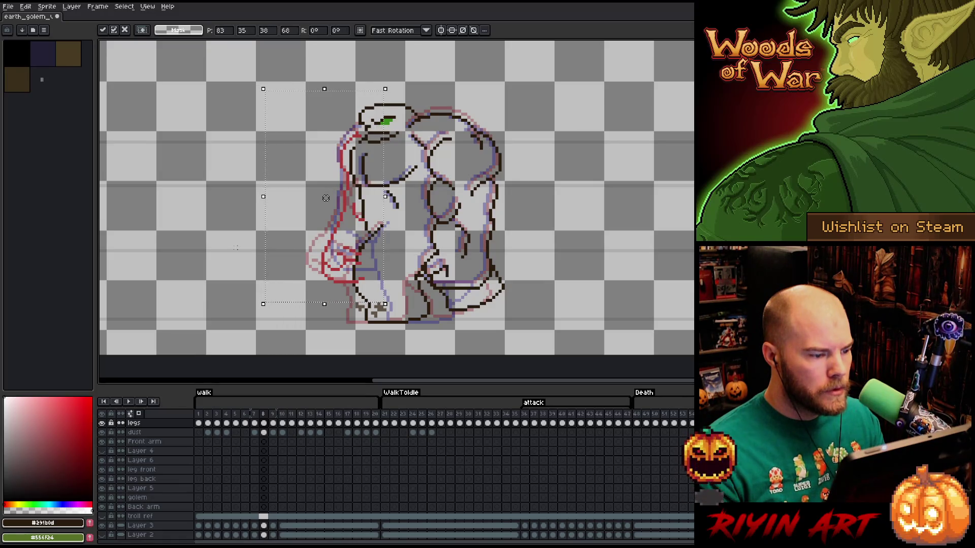
key("Left")
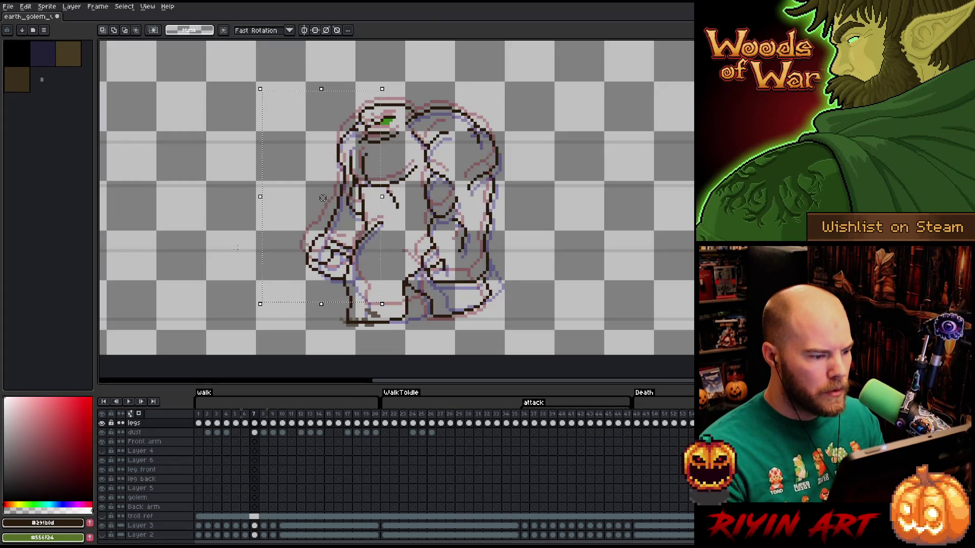
Compare the arm against frames 7–9, then deselect it to fix it in place.
key("Left")
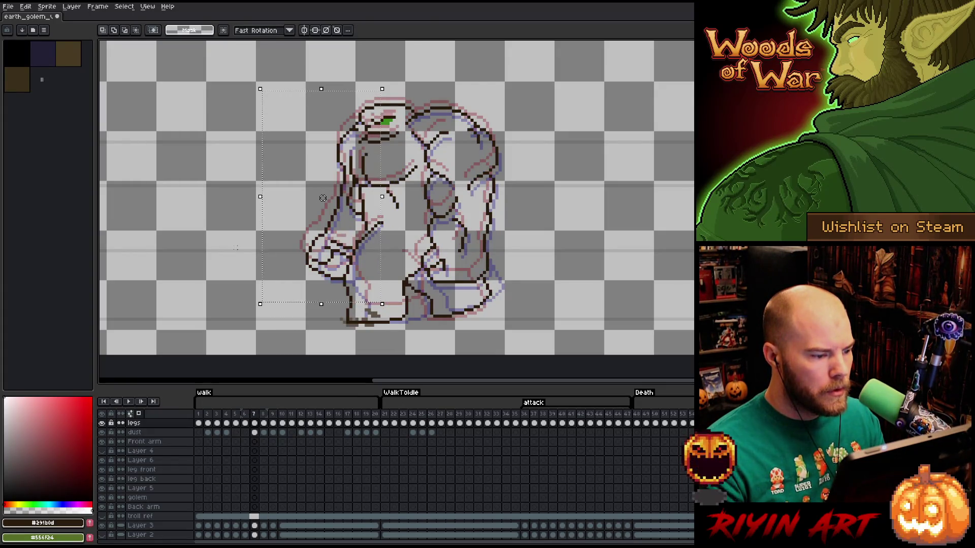
key("Right")
key("Right")
key("Left")
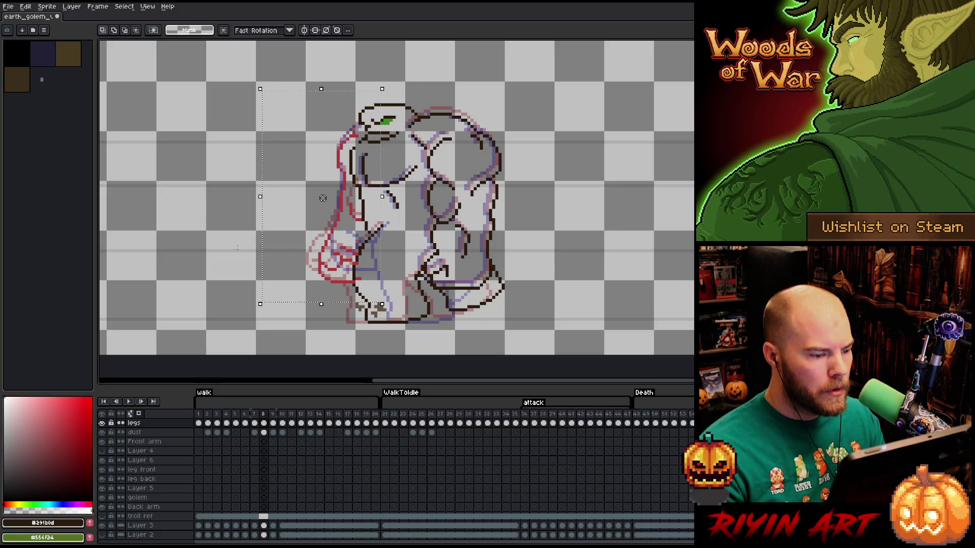
key("ctrl+d")
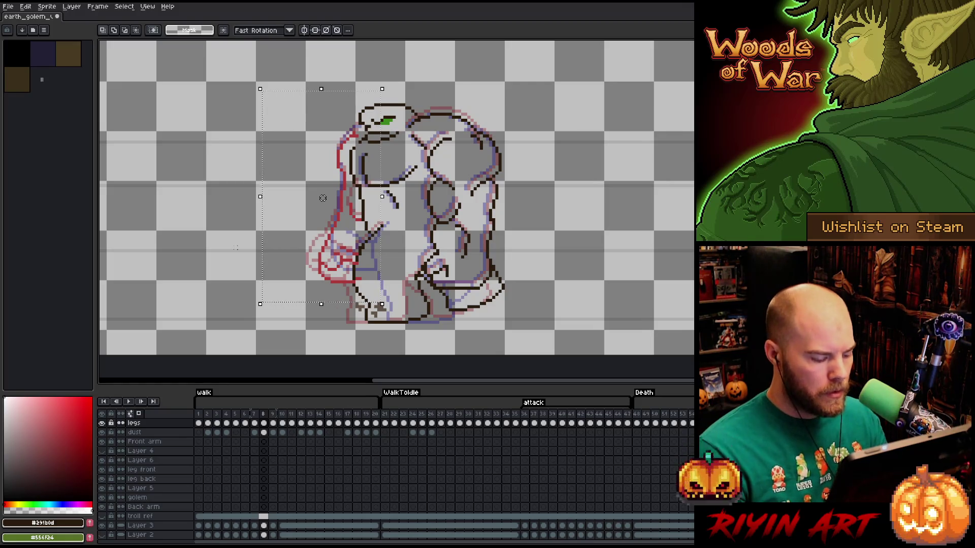
key("b")
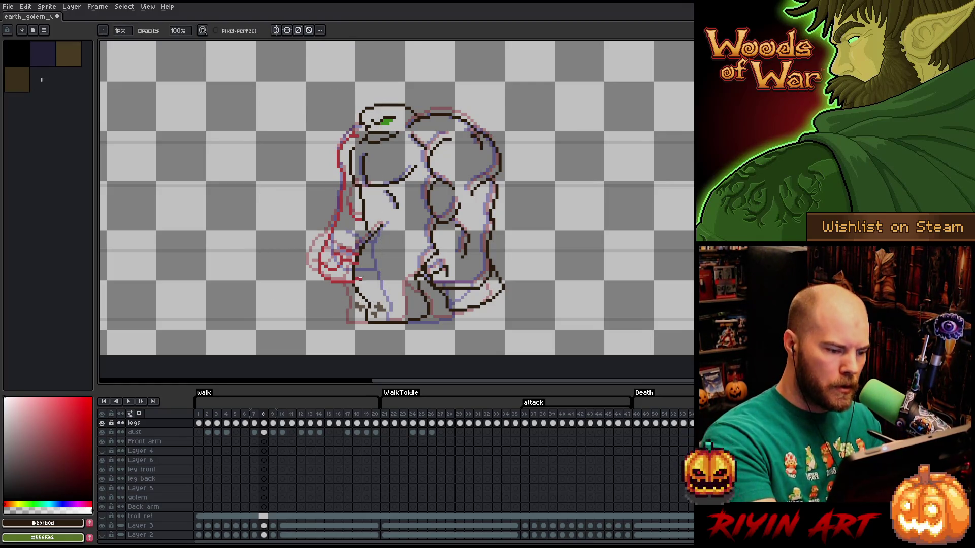
key("Right")
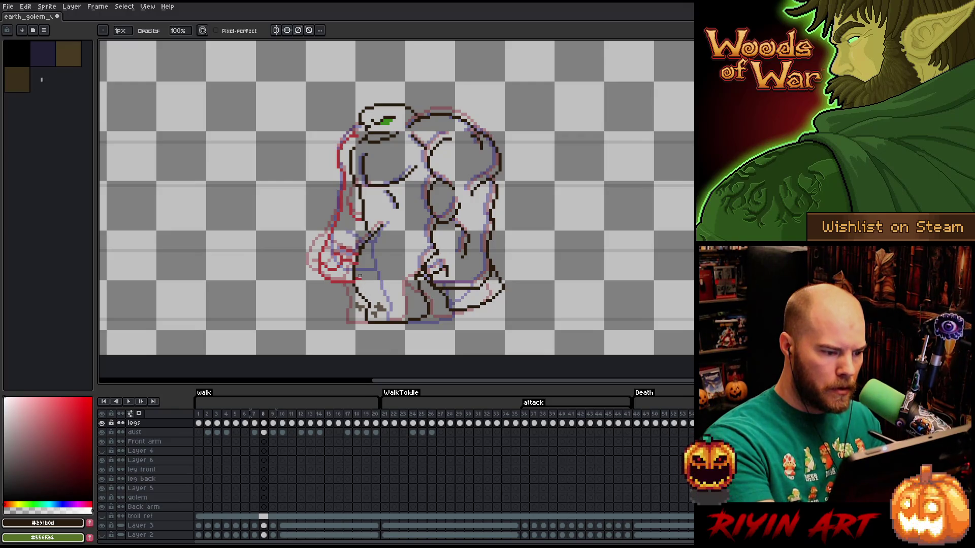
key("Left")
key("Right")
key("Left")
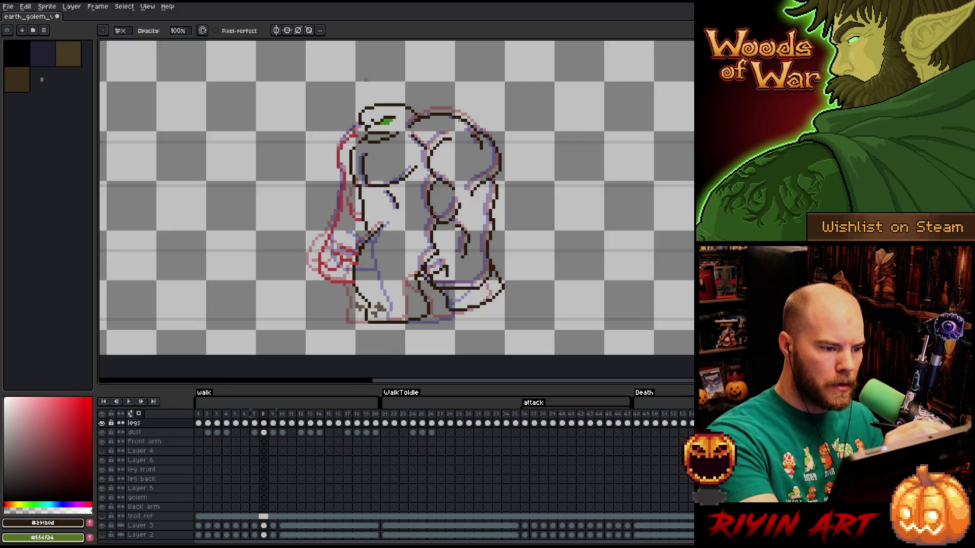
key("e")
key("Right")
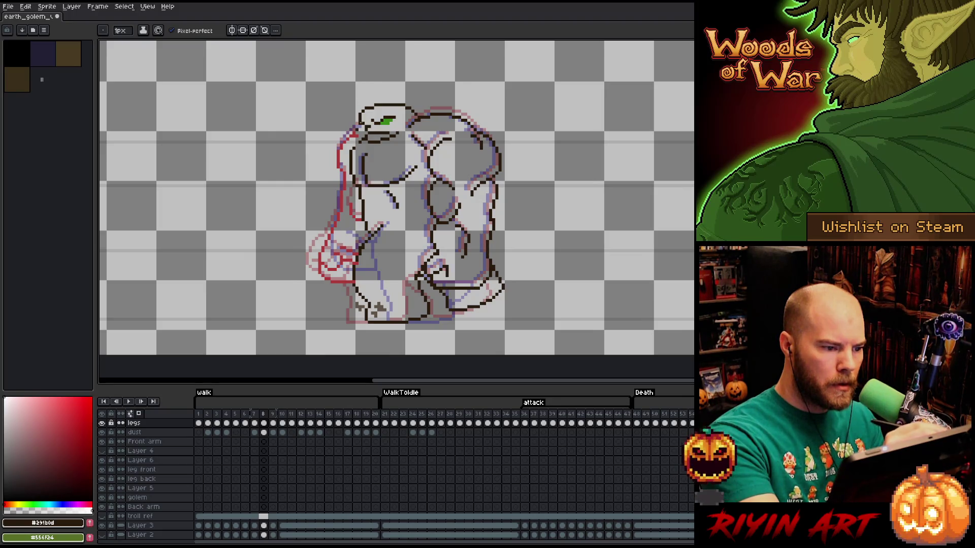
key("Left")
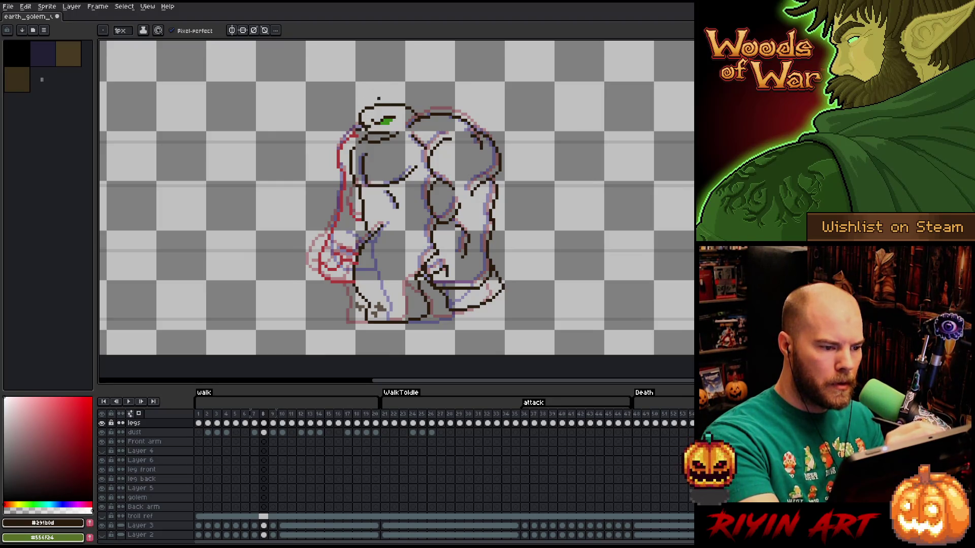
Undo a stray line, then replace the red arm colour with dark brown #291b0d.
left_click(560, 200, "shift")
key("ctrl+z")
key("shift+r")
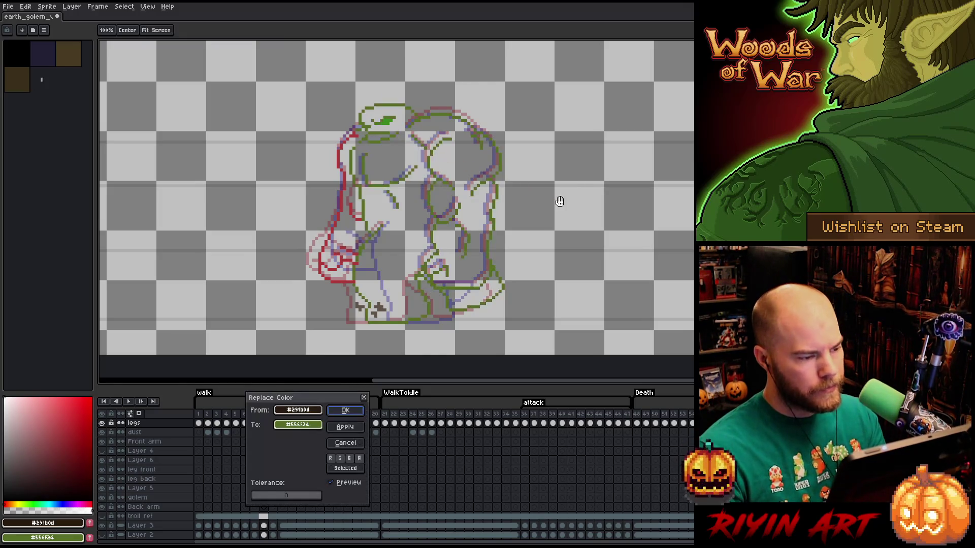
left_click_drag(313, 414, 320, 267)
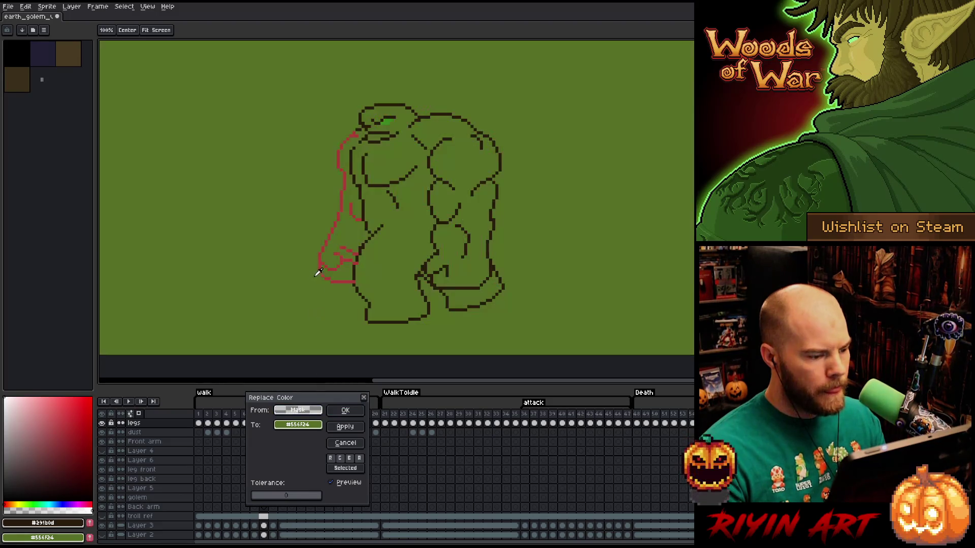
left_click_drag(291, 435, 367, 239)
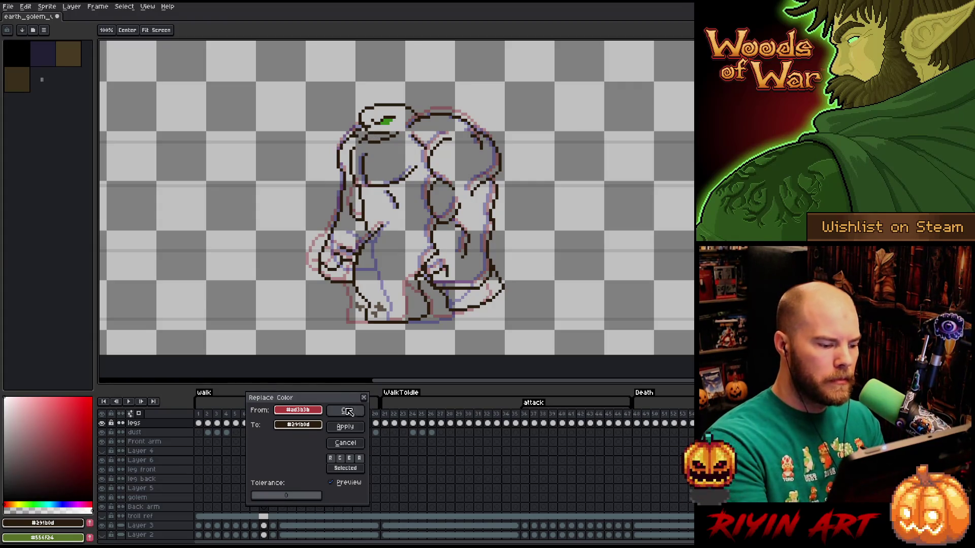
key("Return")
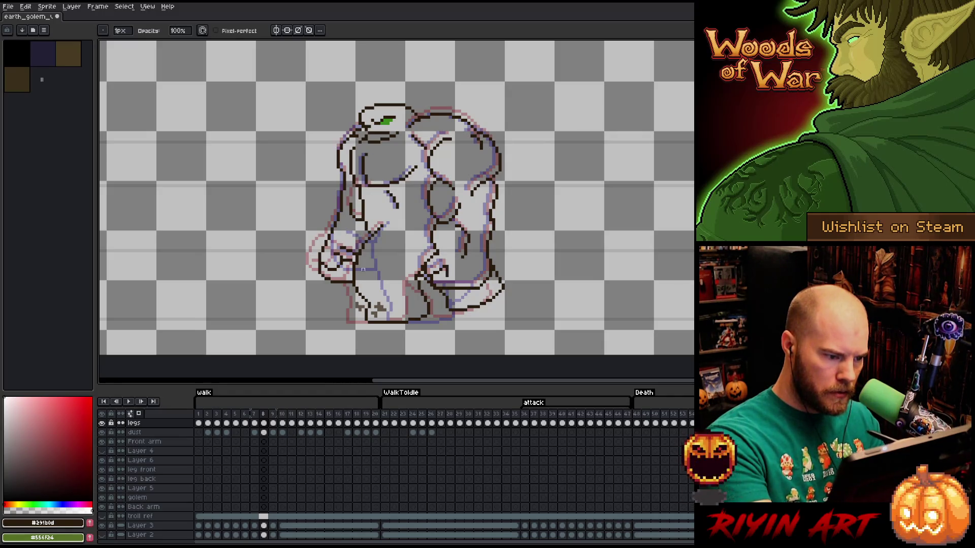
Touch up the arm lines, alternating pencil and eraser and sampling the outline colour.
key("e")
key("b")
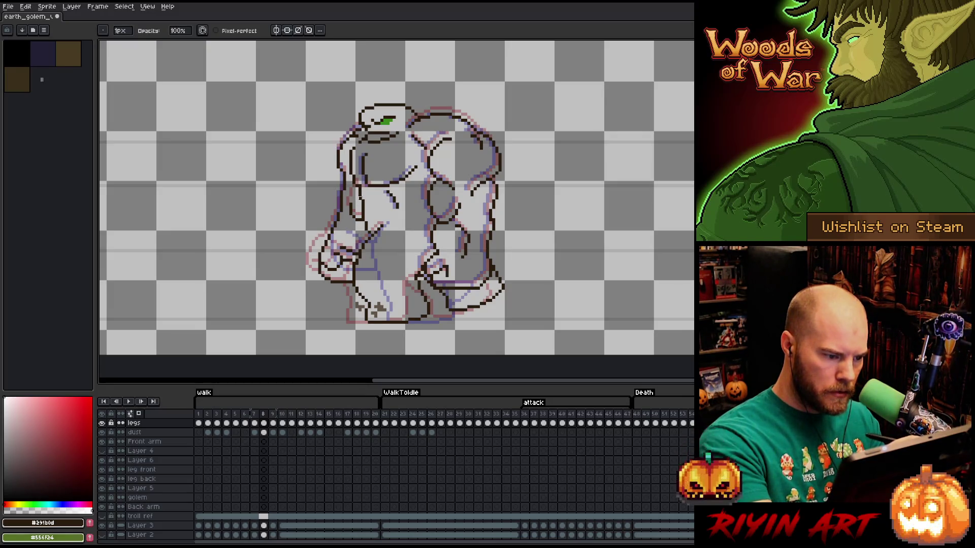
key("e")
key("b")
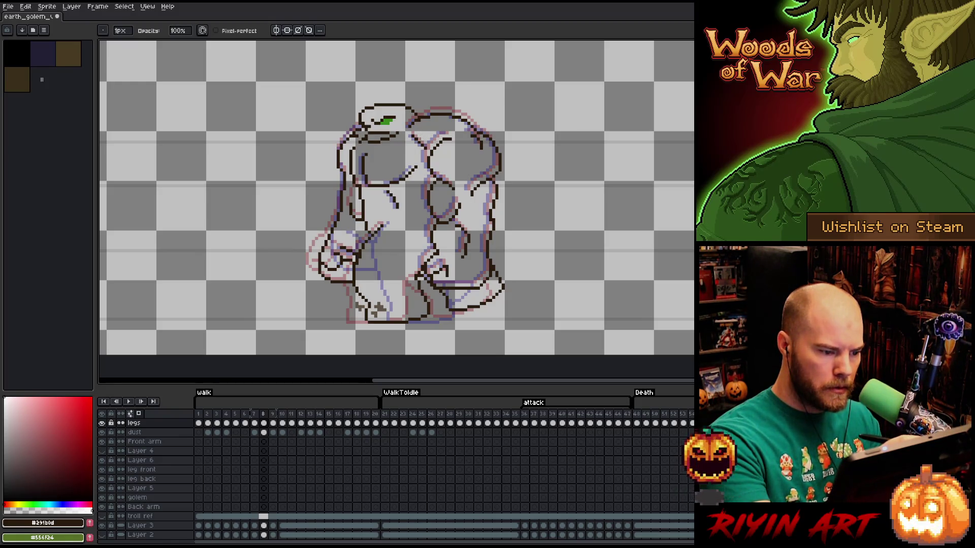
key("alt")
key("e")
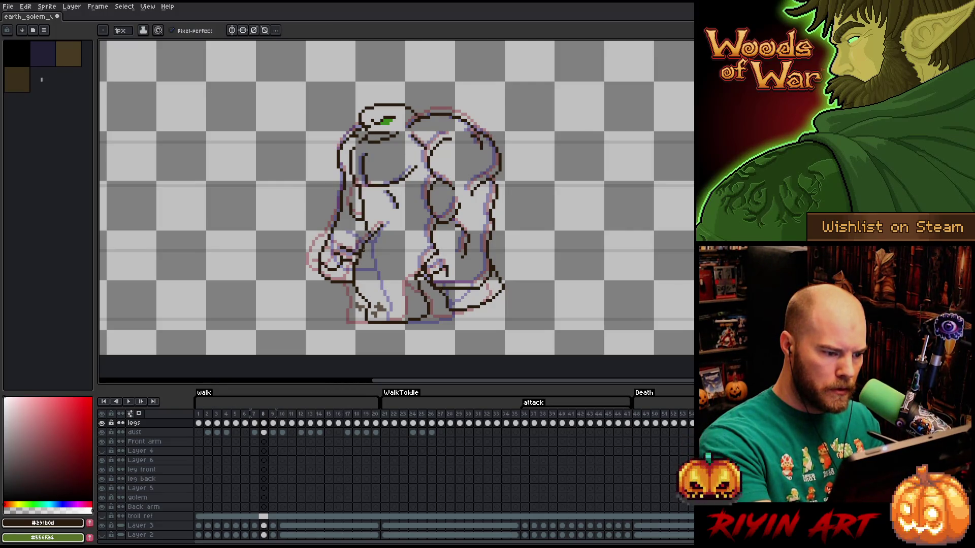
key("b")
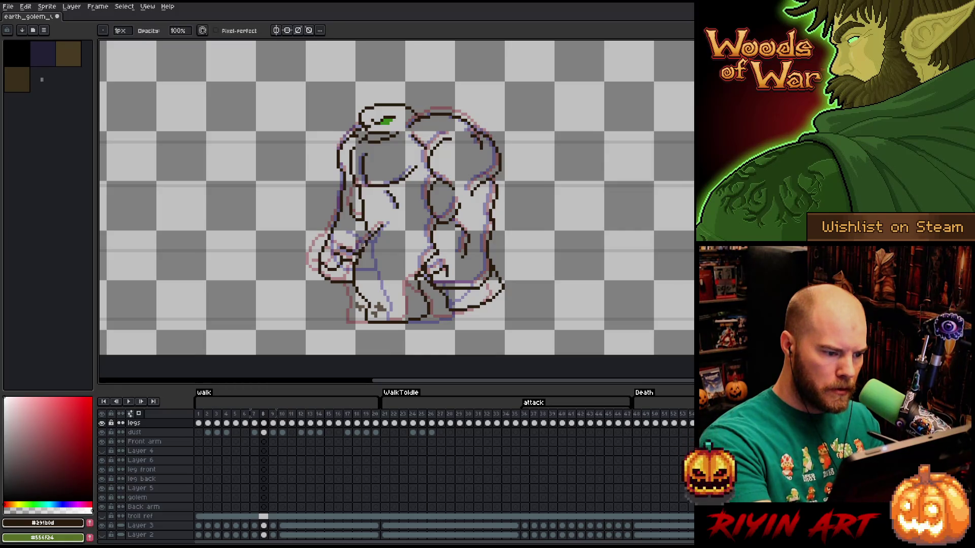
key("alt")
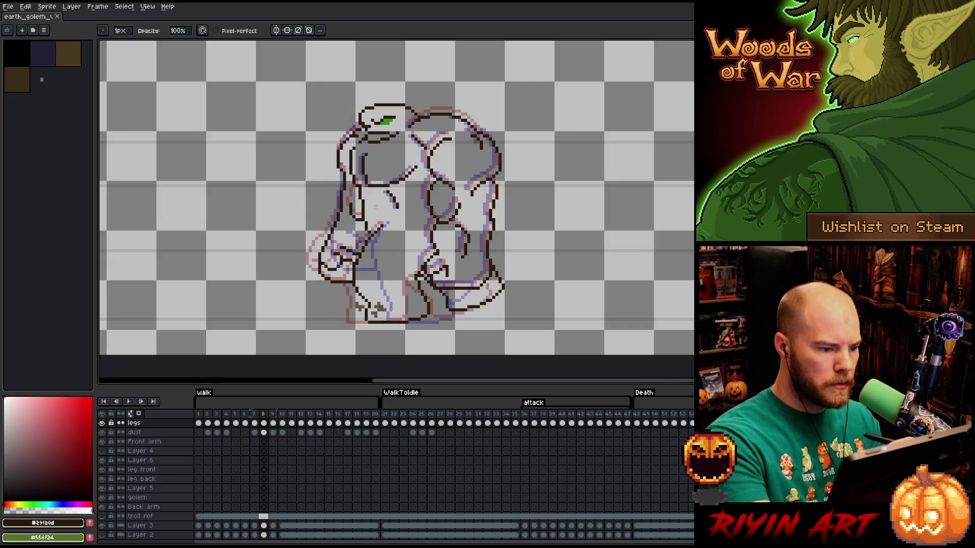
key("e")
Flick between frames 7 and 8 to check the arm motion against the onion skin.
key("Left")
key("Right")
key("Left")
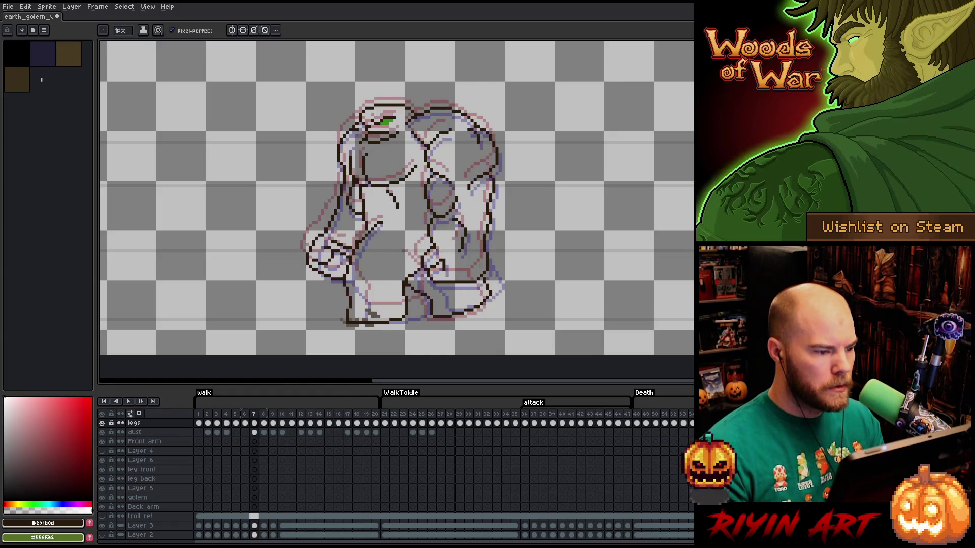
key("Right")
key("Left")
key("Right")
key("Left")
key("Right")
key("Left")
key("Right")
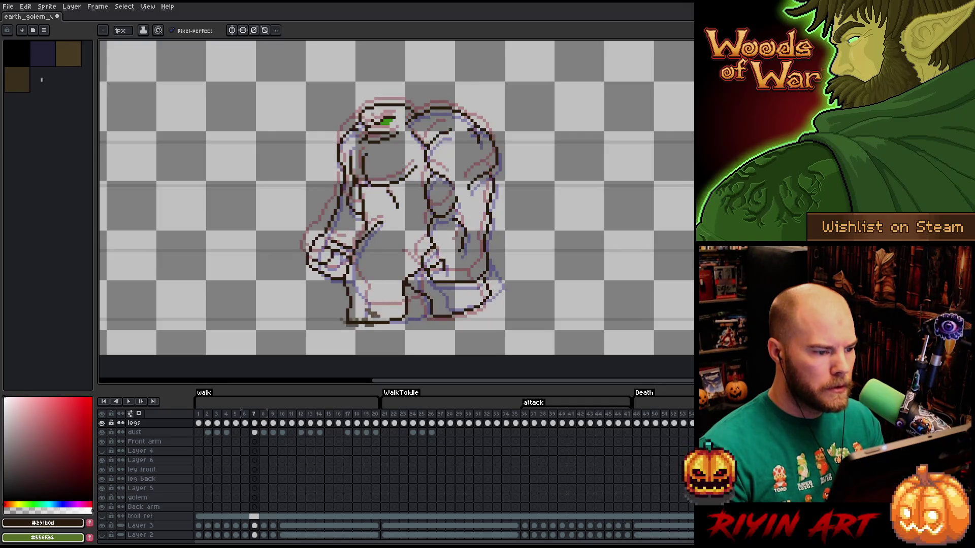
key("Left")
key("Left")
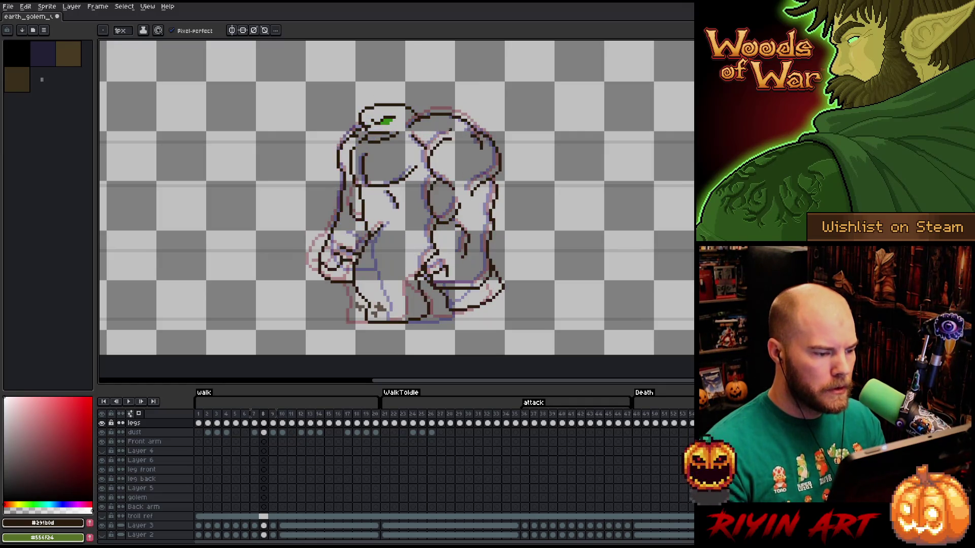
key("Right")
key("Right")
key("Left")
key("Right")
key("Left")
key("Right")
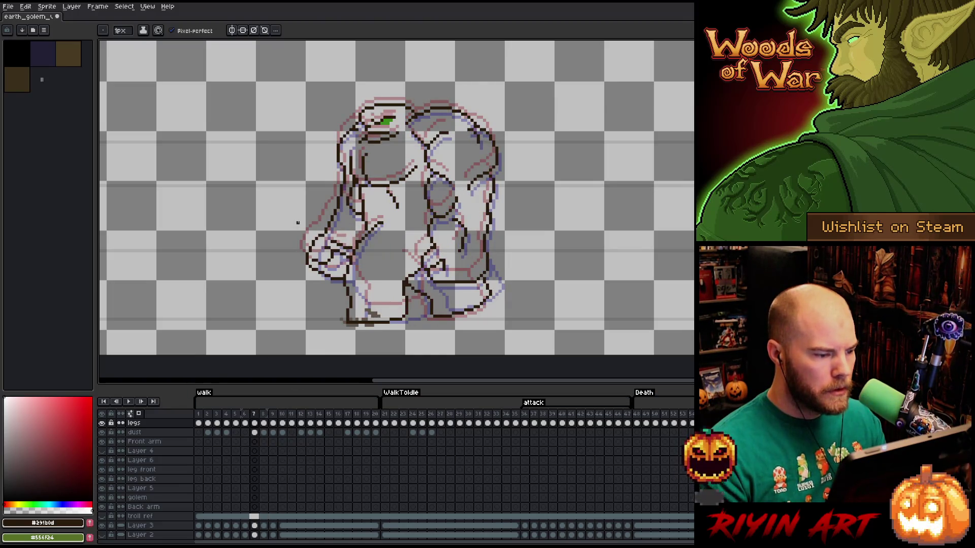
key("Left")
key("e")
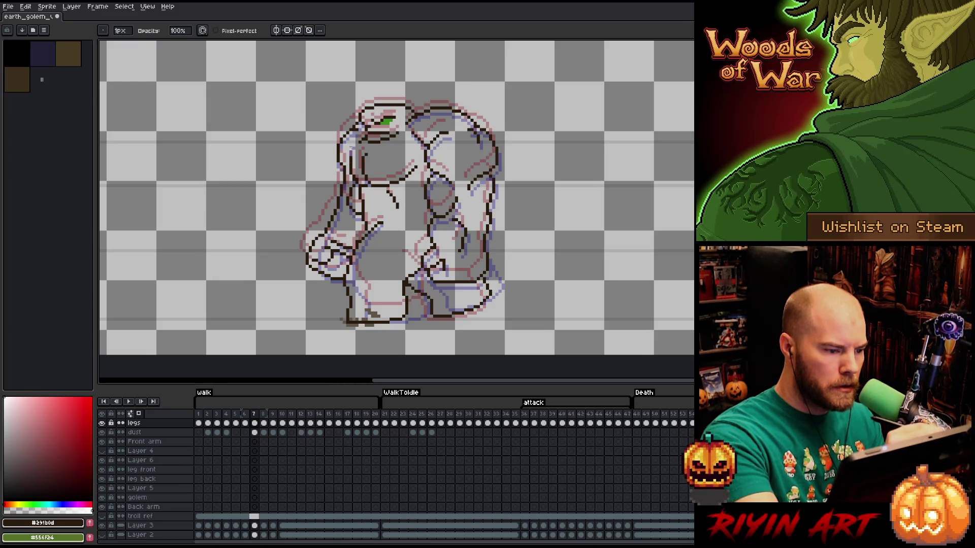
key("Right")
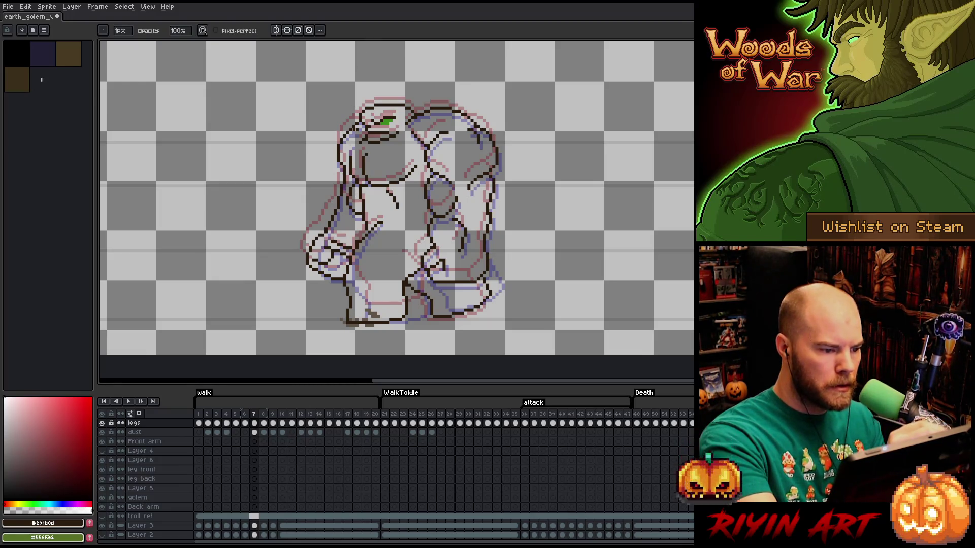
key("Left")
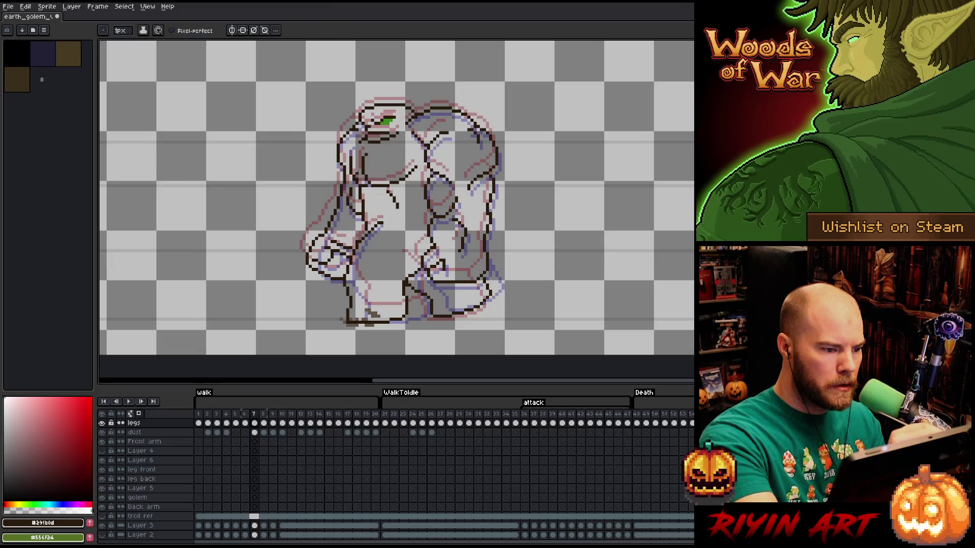
Step through frames 5 to 9 with small erase fixes, then return to the first frame.
key("e")
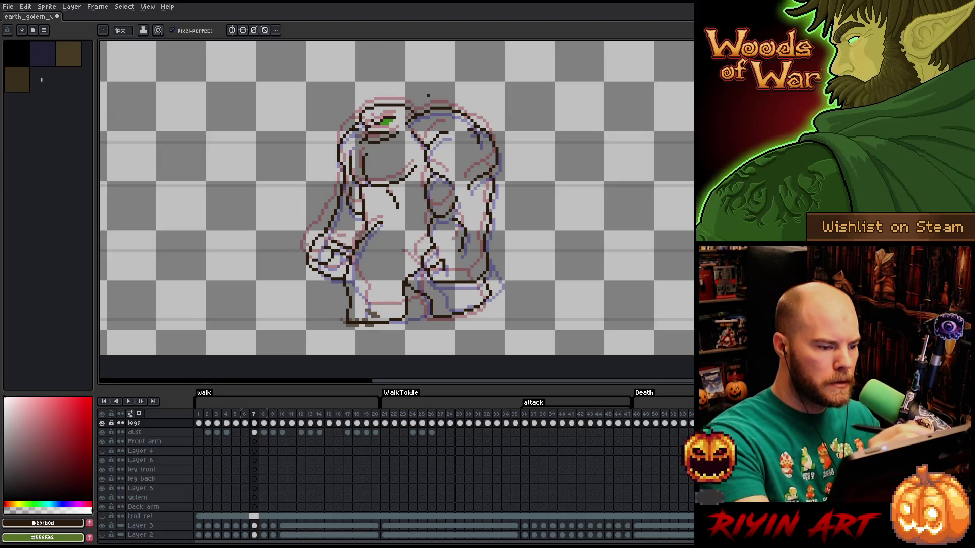
key("Left")
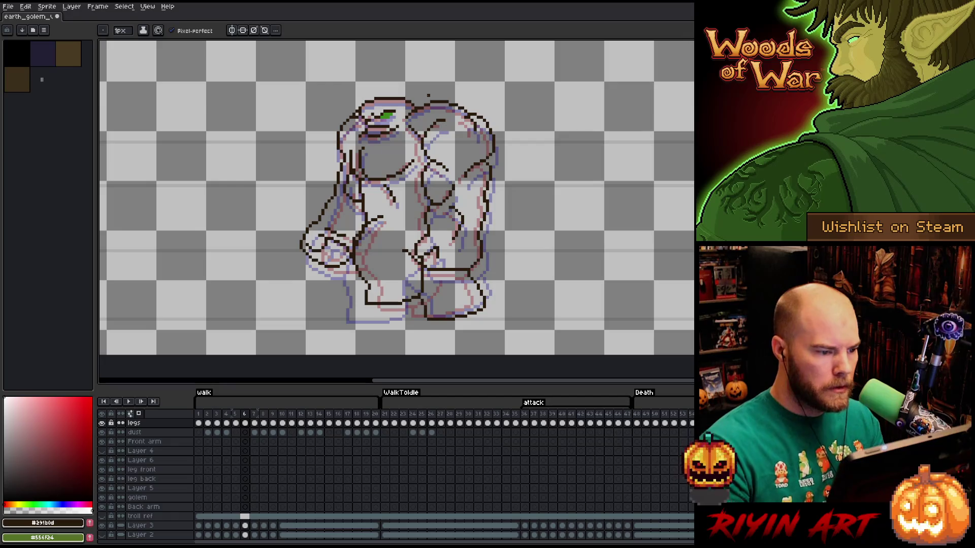
key("b")
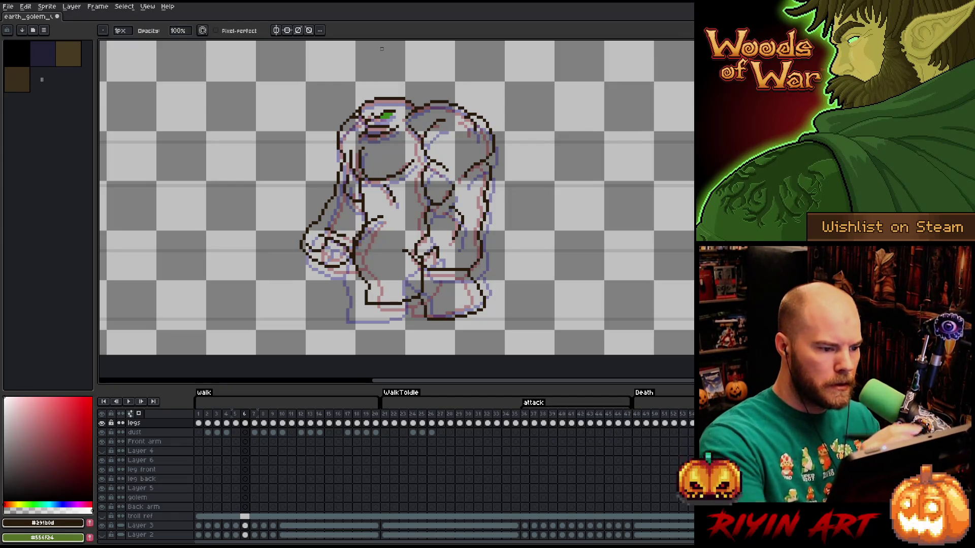
key("Right")
key("Left")
key("Left")
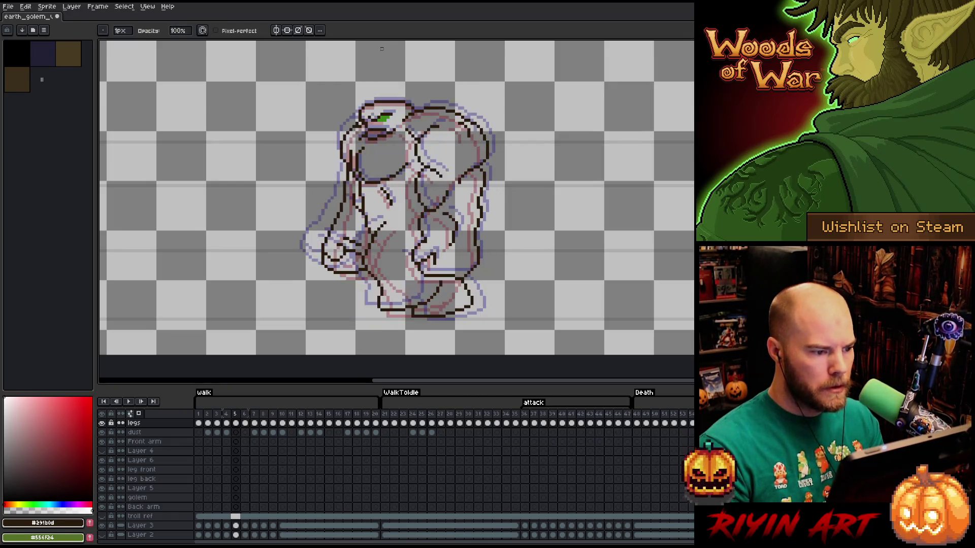
key("Right")
key("Right")
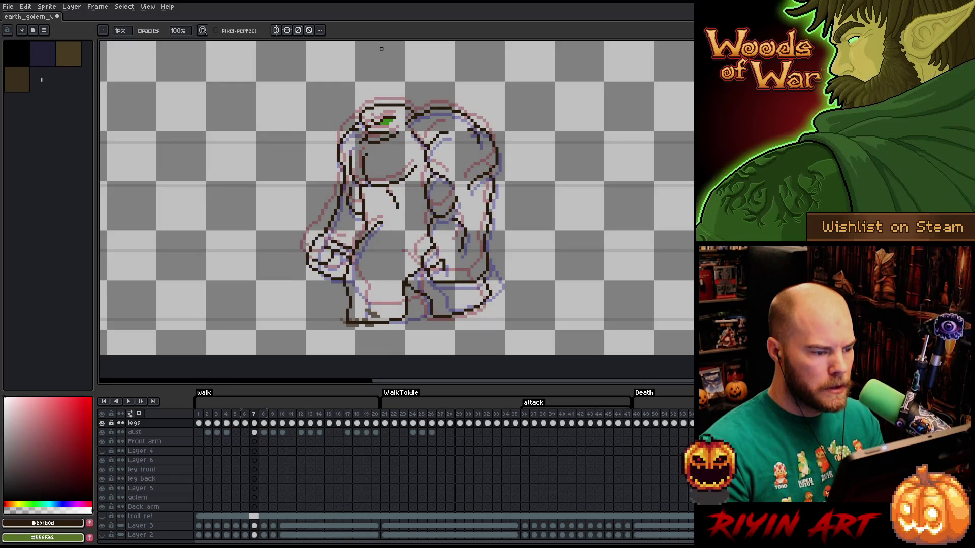
key("Right")
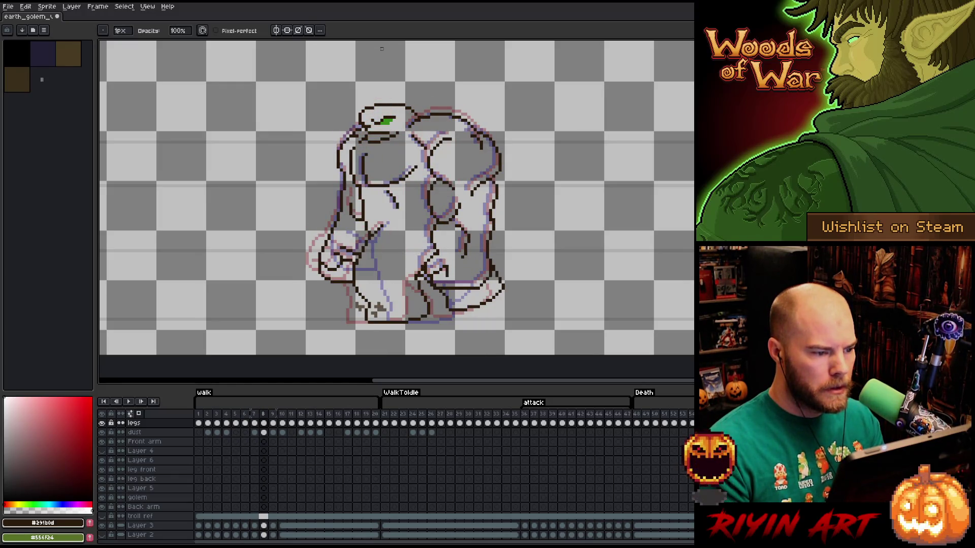
key("Right")
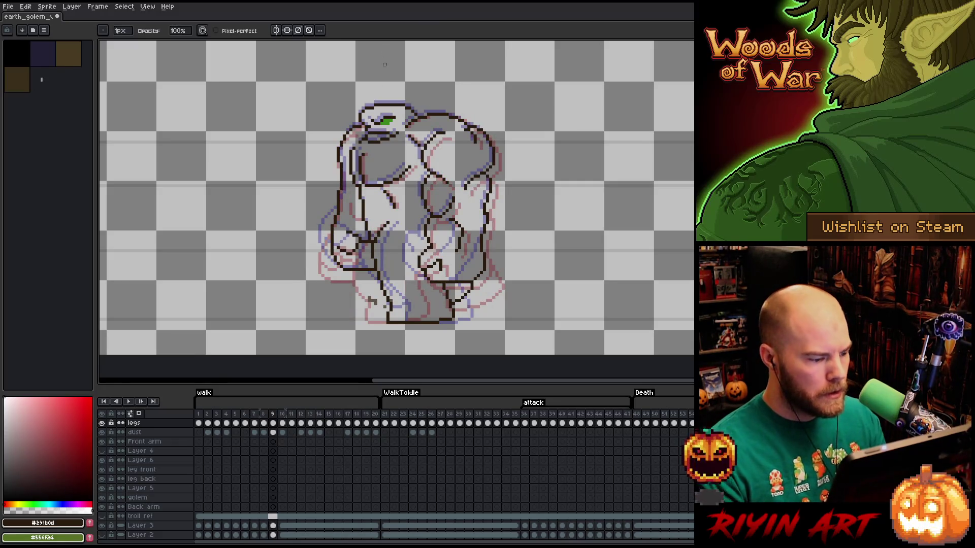
left_click(199, 420)
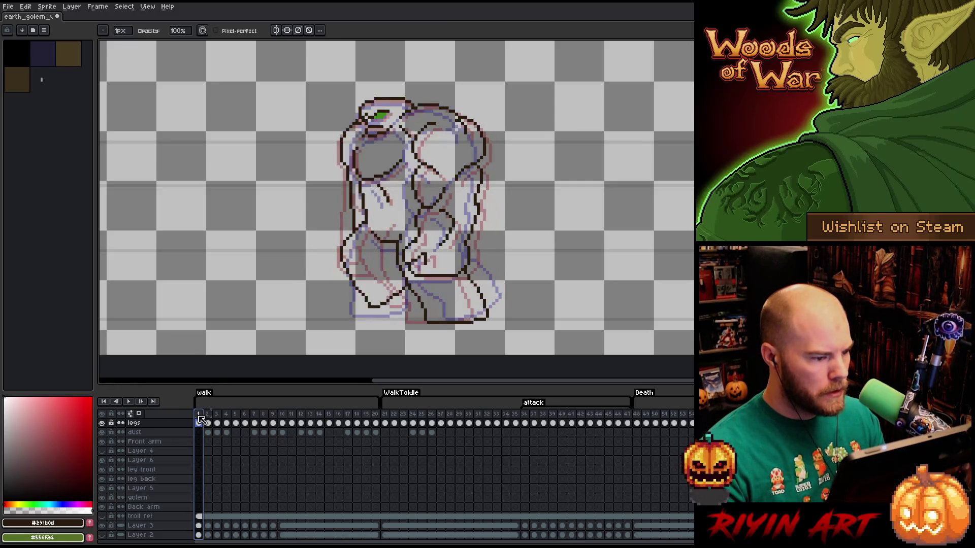
Lasso-select the golem's raised left arm and carry the selection forward to the later attack frame.
key("Right")
key("Right")
key("Right")
key("Right")
key("Left")
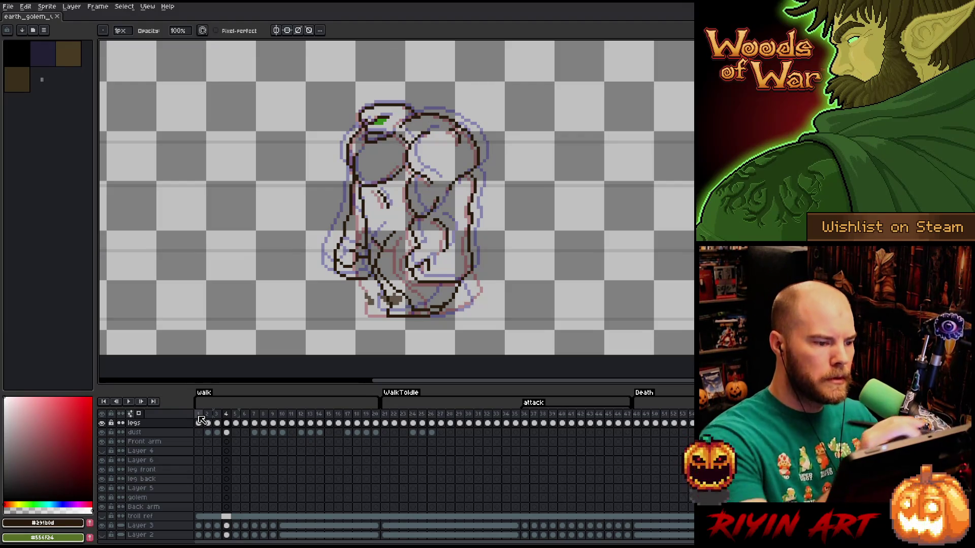
key("m")
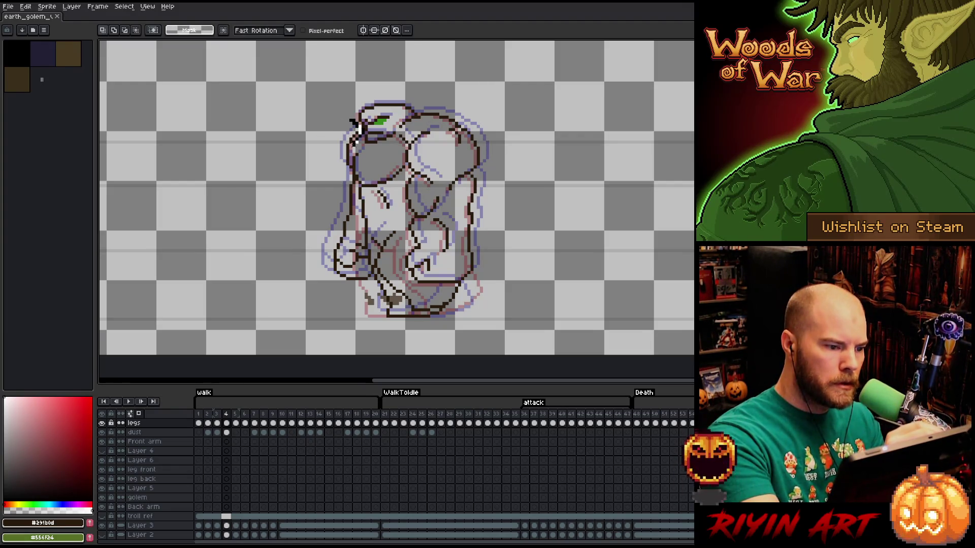
left_click_drag(356, 122, 309, 169)
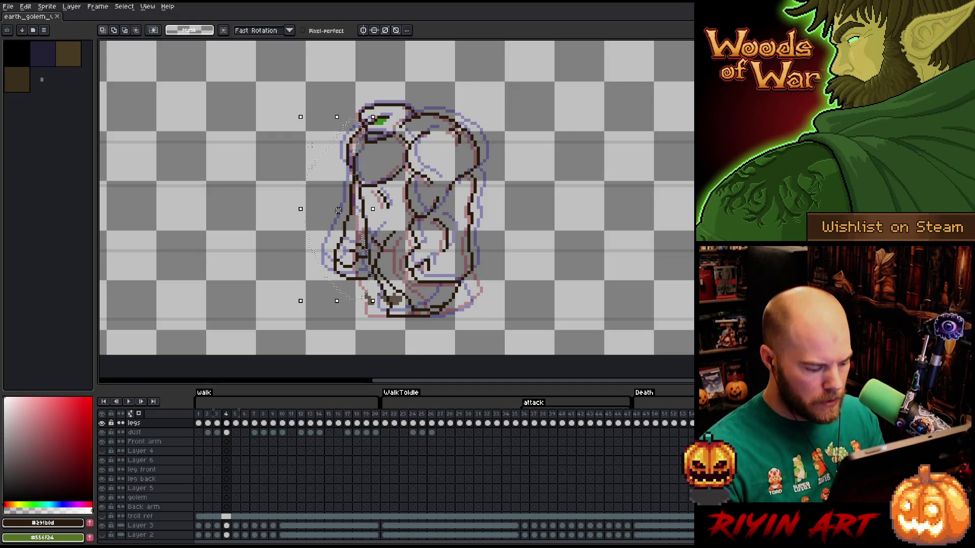
key("Right")
key("Right")
key("Right")
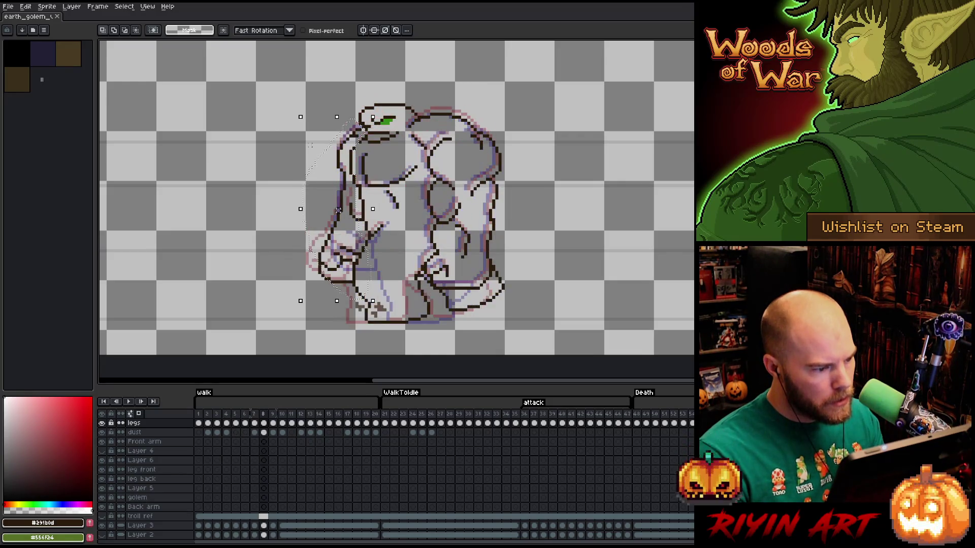
key("Right")
key("Right")
key("Left")
key("Right")
Drag the selected arm further left, drop the selection, then lasso a strip along the torso's left side.
left_click_drag(337, 209, 288, 210)
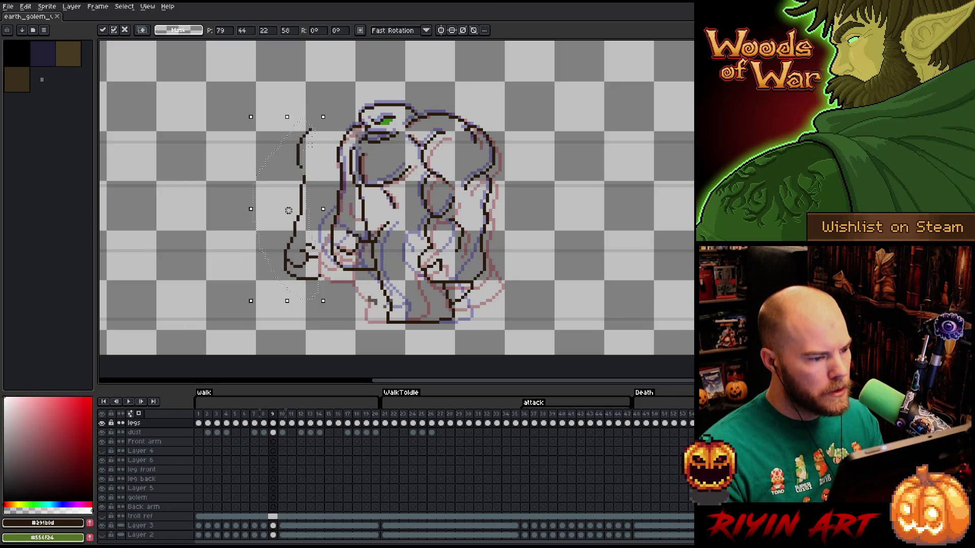
key("Left")
key("Right")
key("ctrl+d")
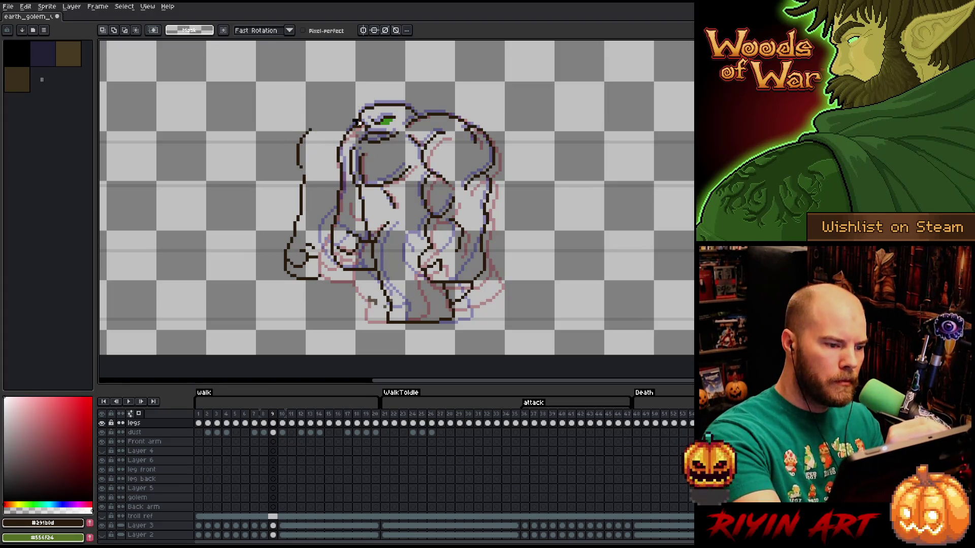
mouse_move(357, 121)
left_mouse_down()
mouse_move(352, 219)
mouse_move(348, 198)
left_mouse_up()
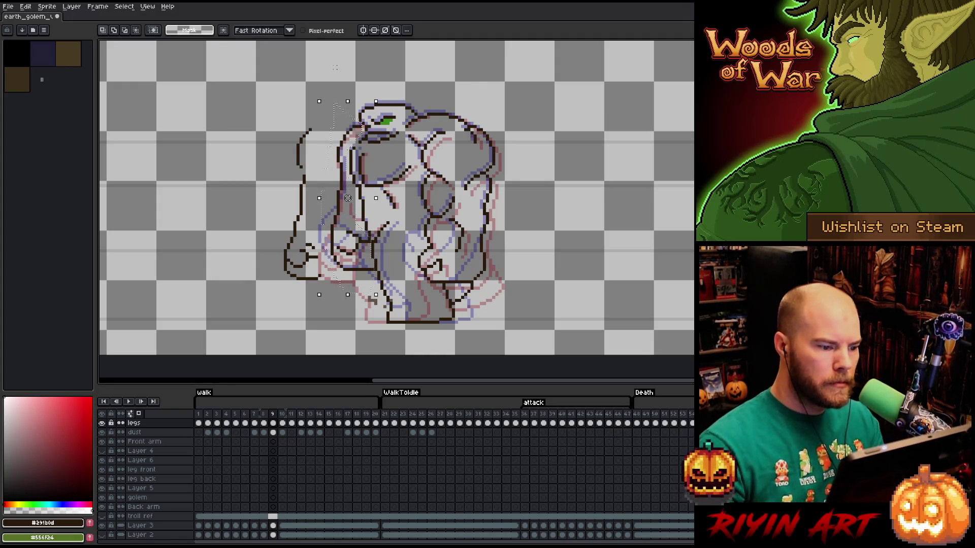
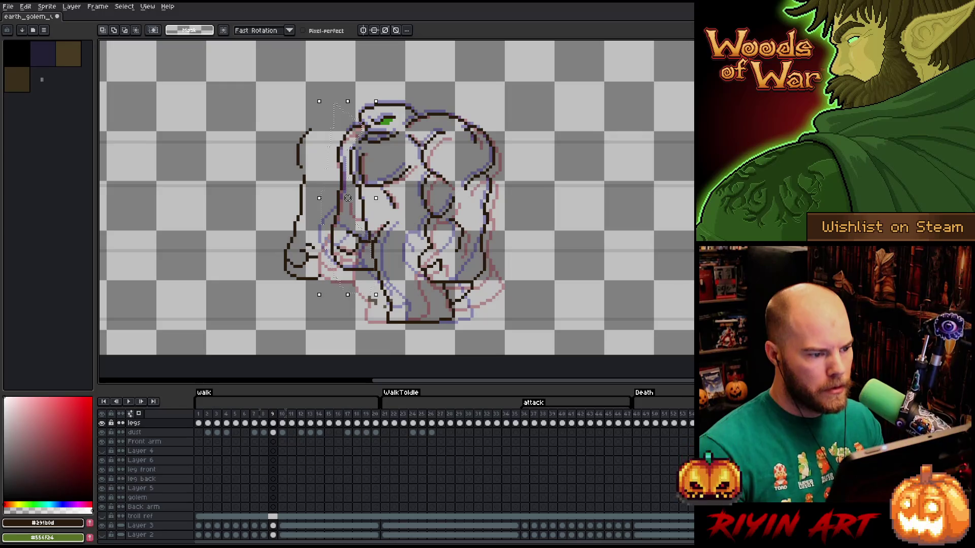
Recolour the selected back-arm outline red with Replace Color.
key("ctrl+z")
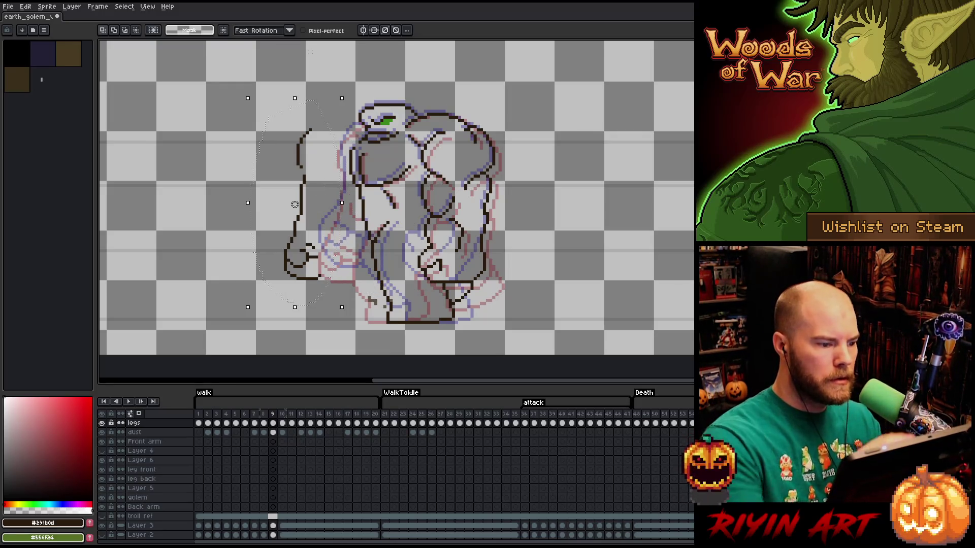
key("shift+r")
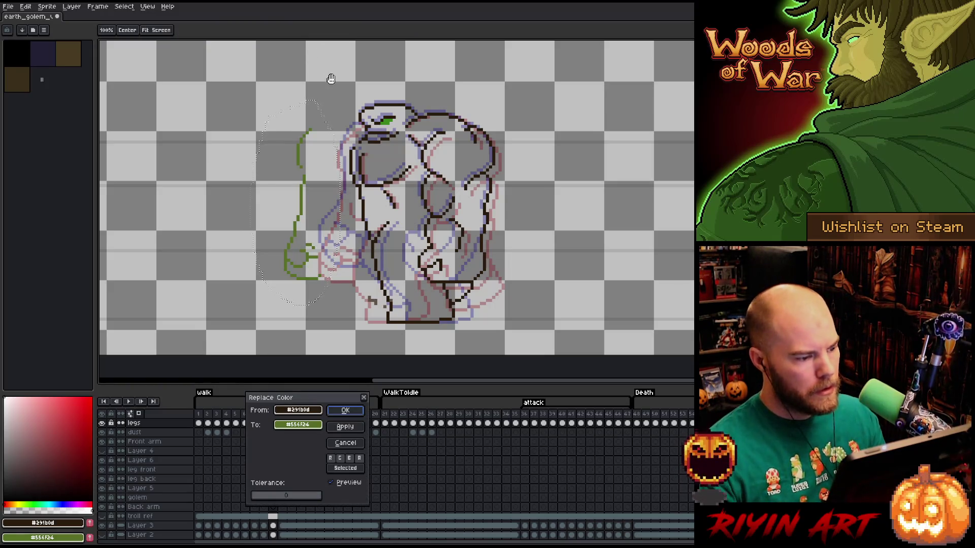
left_click(51, 431)
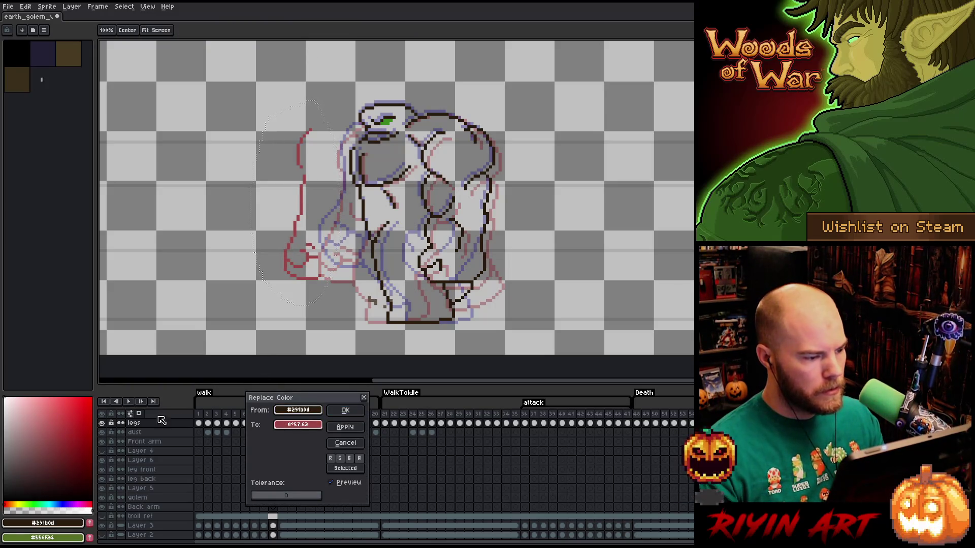
left_click(344, 411)
Nudge the red arm right toward the body, slide it back slightly left and drop it.
key("Right")
key("Right")
key("Right")
key("Right")
key("Right")
key("Right")
key("Right")
key("Right")
left_click_drag(340, 203, 312, 204)
left_click(610, 198)
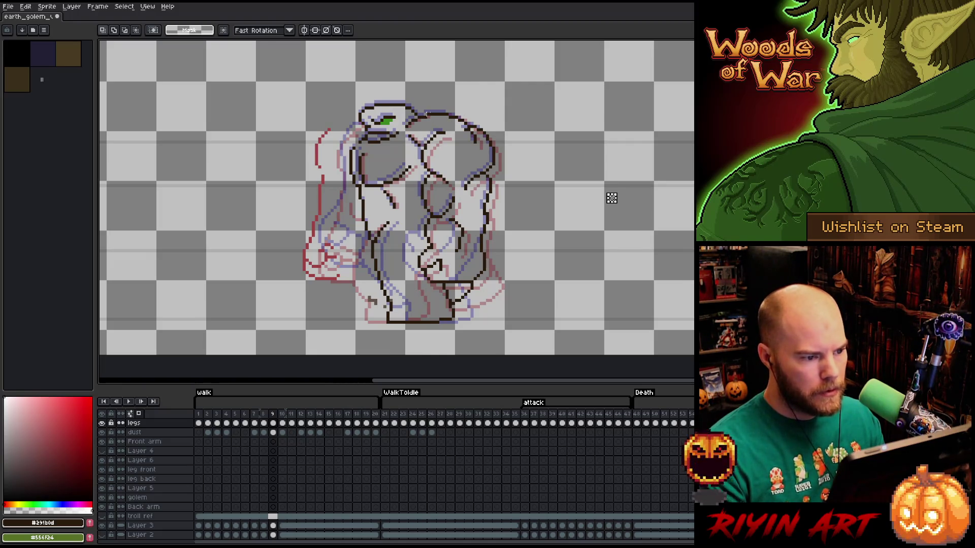
Settle the moved arm and flip between frames 8 and 9 to compare poses.
left_click_drag(442, 138, 311, 140)
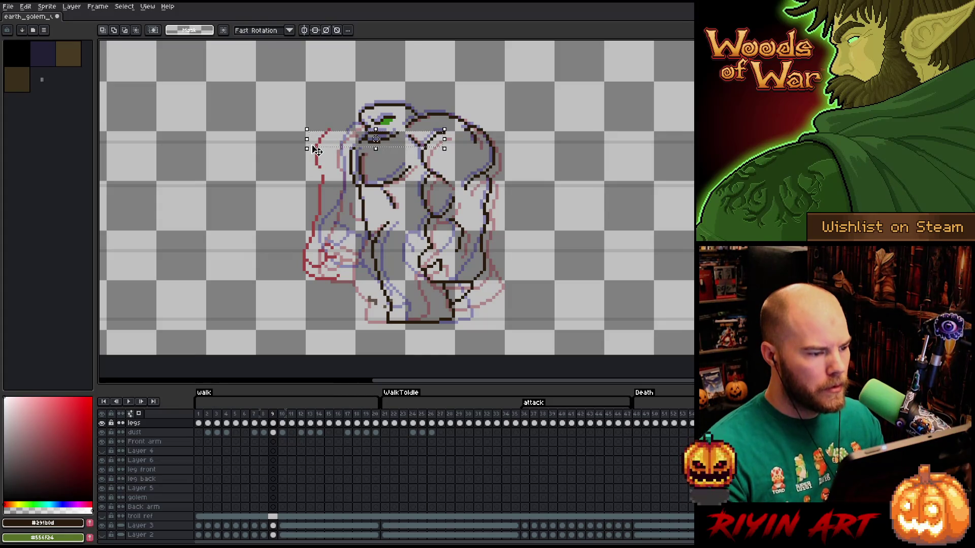
key("b")
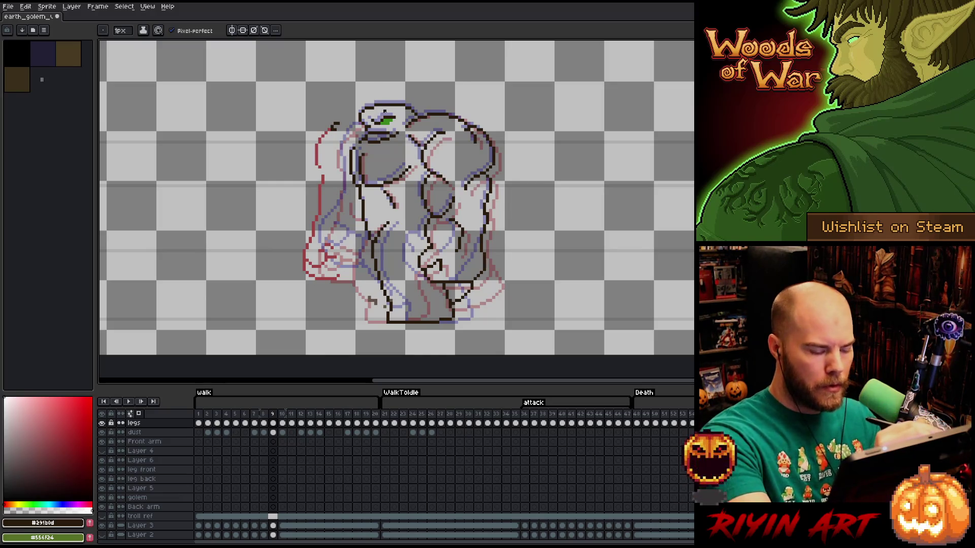
key("Left")
key("Right")
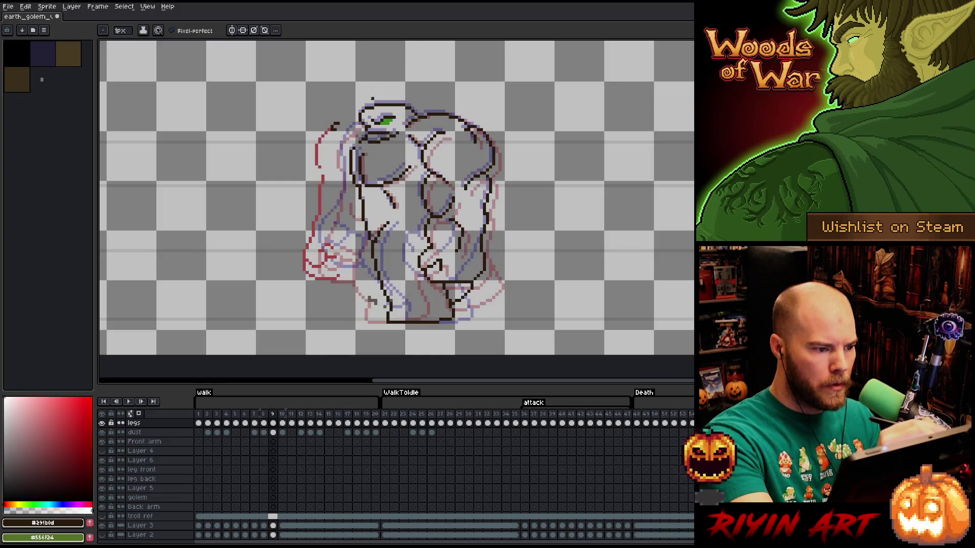
key("Left")
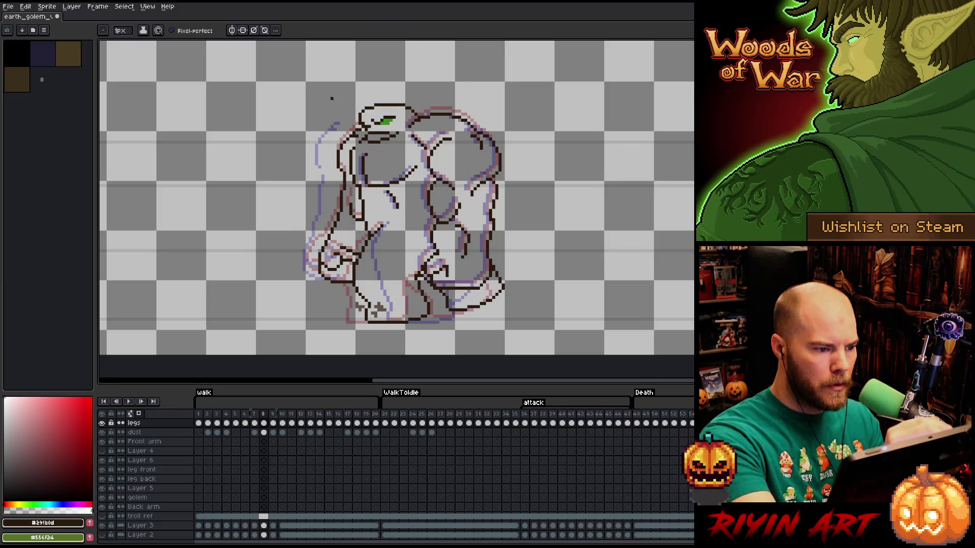
key("Right")
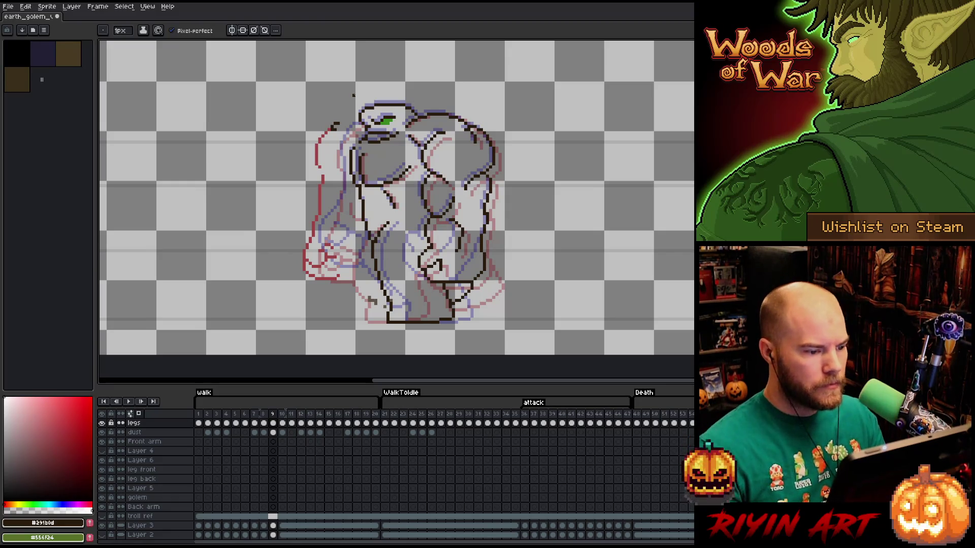
Try rectangular selections over the arm and feet areas, clearing each one.
key("m")
left_click_drag(445, 133, 280, 236)
key("ctrl+d")
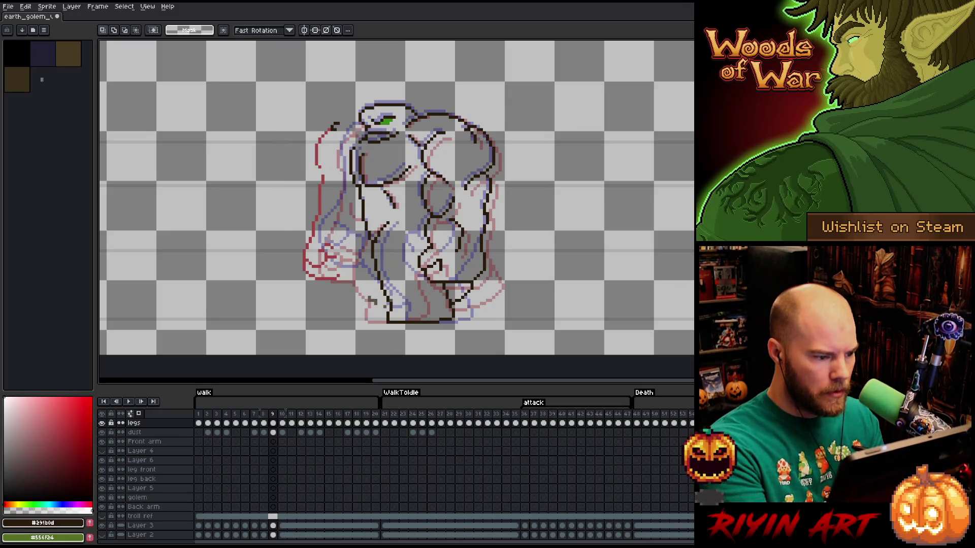
key("b")
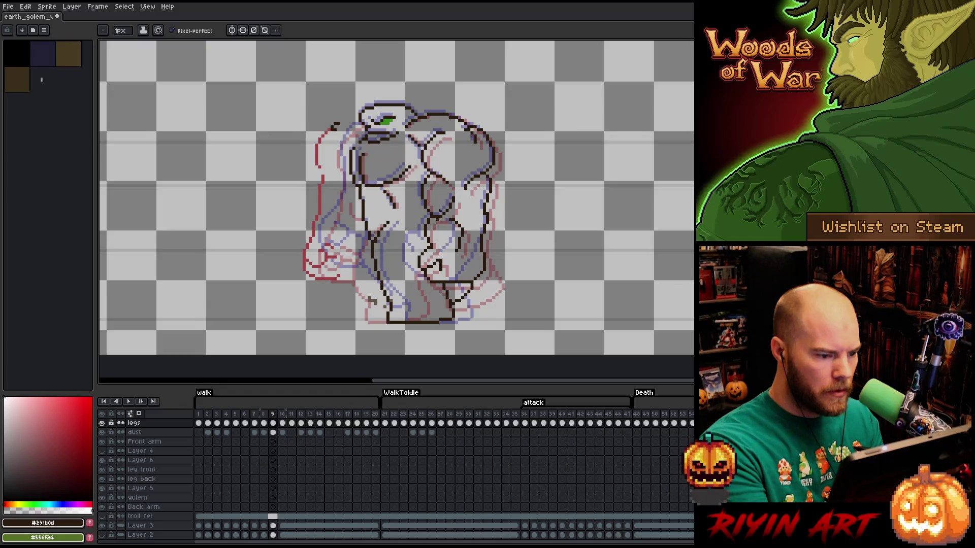
key("m")
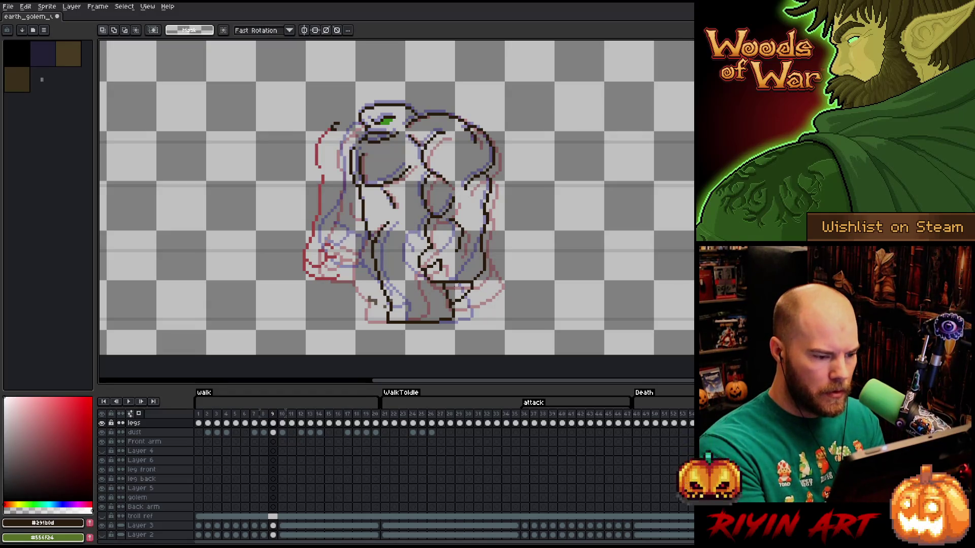
left_click_drag(454, 281, 295, 326)
left_click(272, 305)
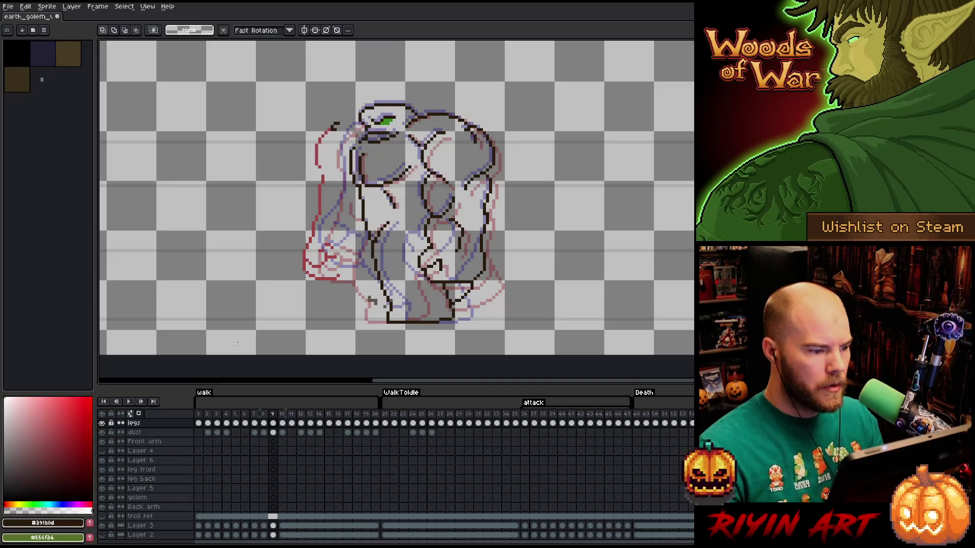
Enclose the back arm in a freeform lasso selection.
key("q")
left_click_drag(350, 103, 352, 309)
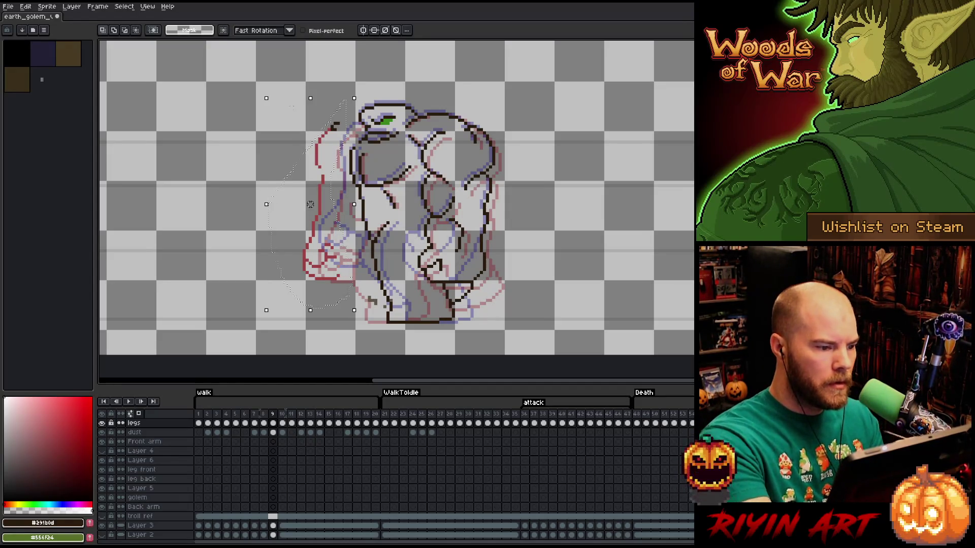
Move the lassoed red arm about 25 px right against the torso and commit it.
left_click_drag(310, 204, 335, 204)
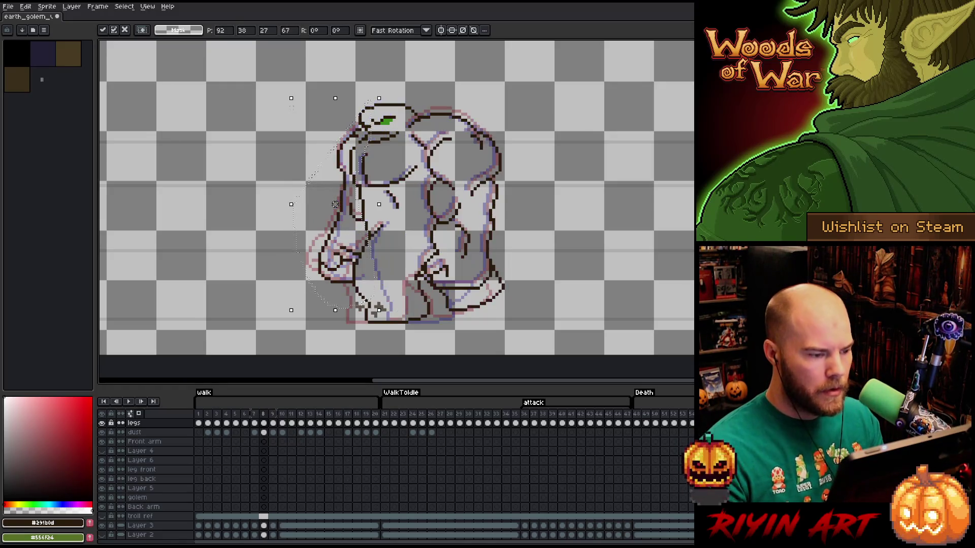
key("Return")
key("ctrl+z")
key("ctrl+z")
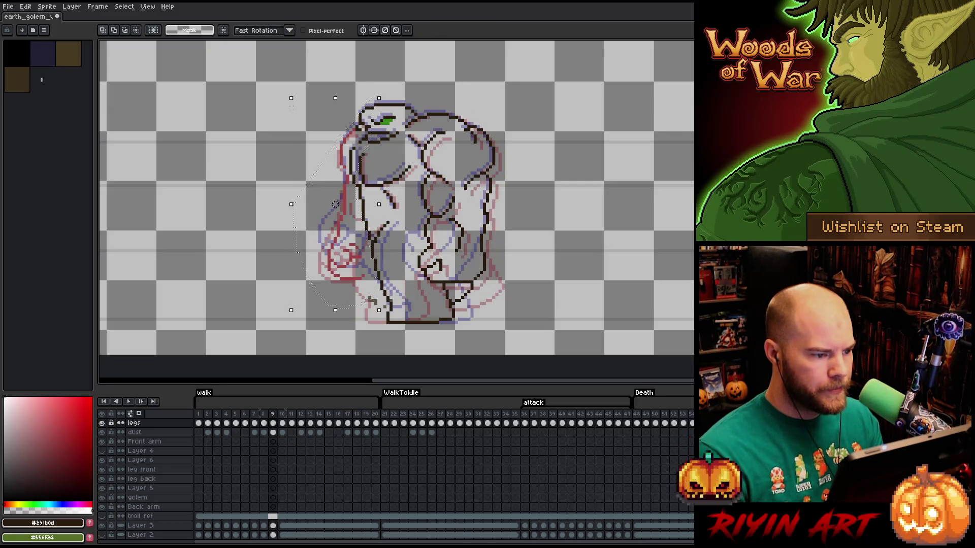
Compare frames 8 and 9, deselect the arm and return to the Pencil.
key("Left")
key("Right")
key("Left")
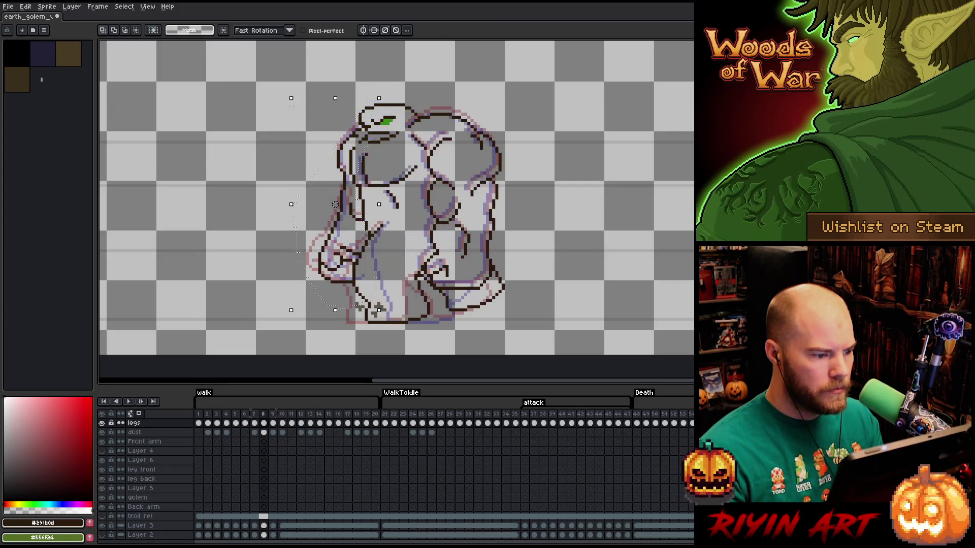
key("Right")
key("Left")
key("Right")
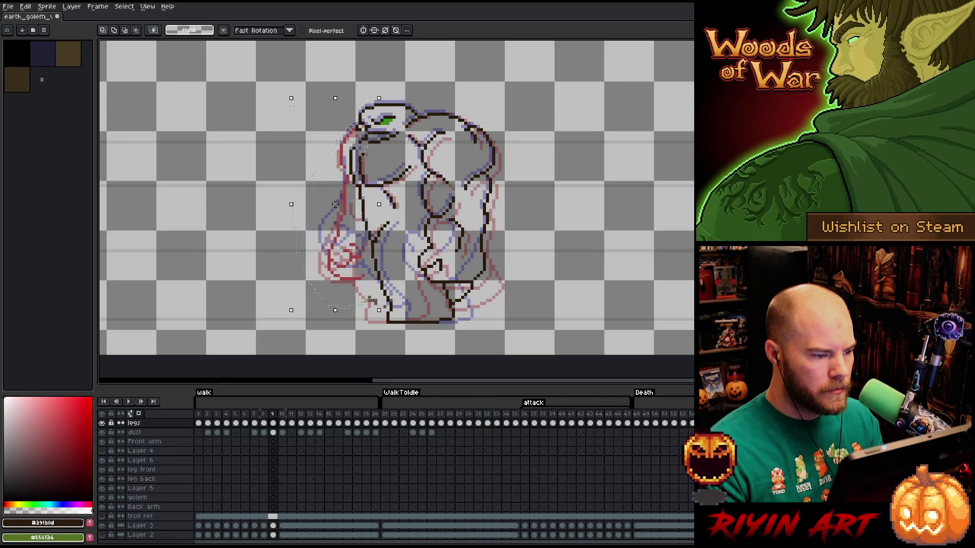
key("ctrl+d")
key("b")
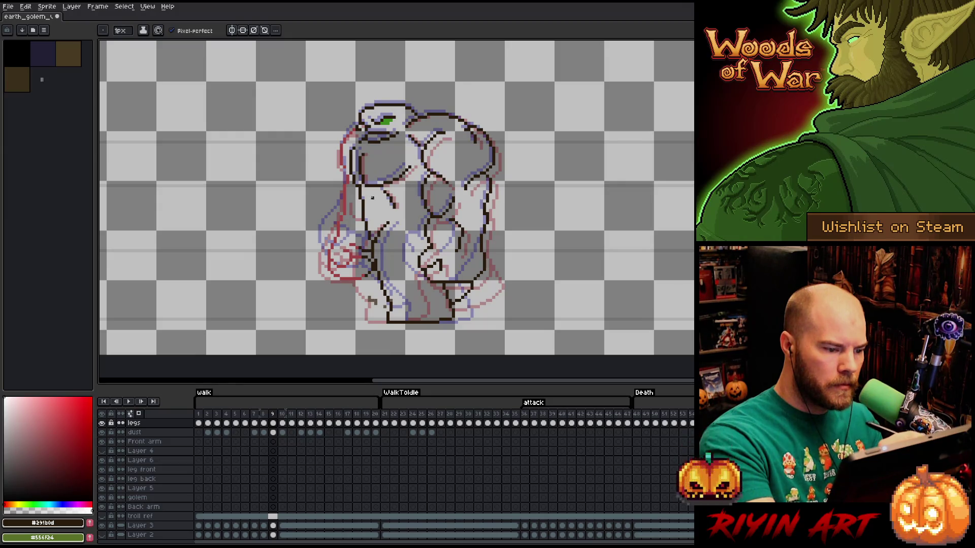
key("b")
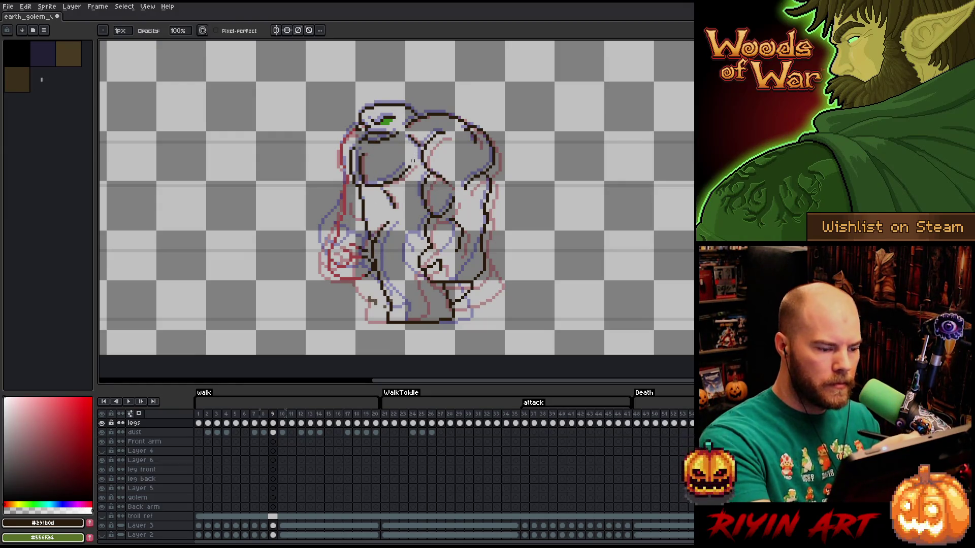
key("e")
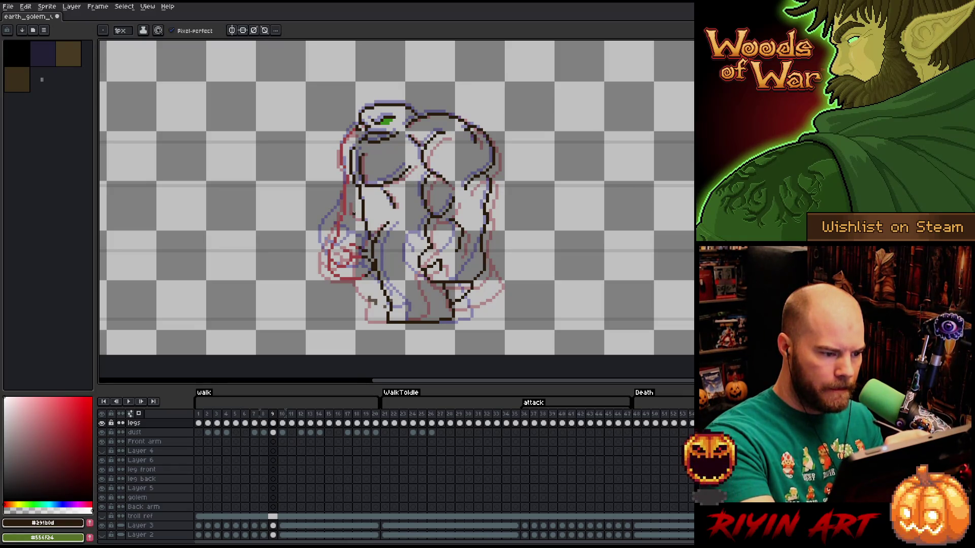
key("comma")
key("period")
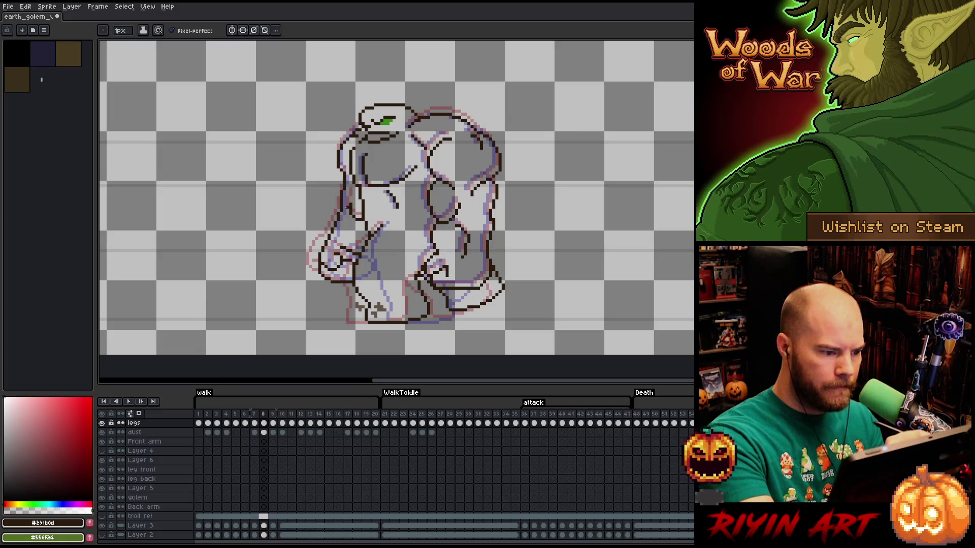
key("comma")
key("period")
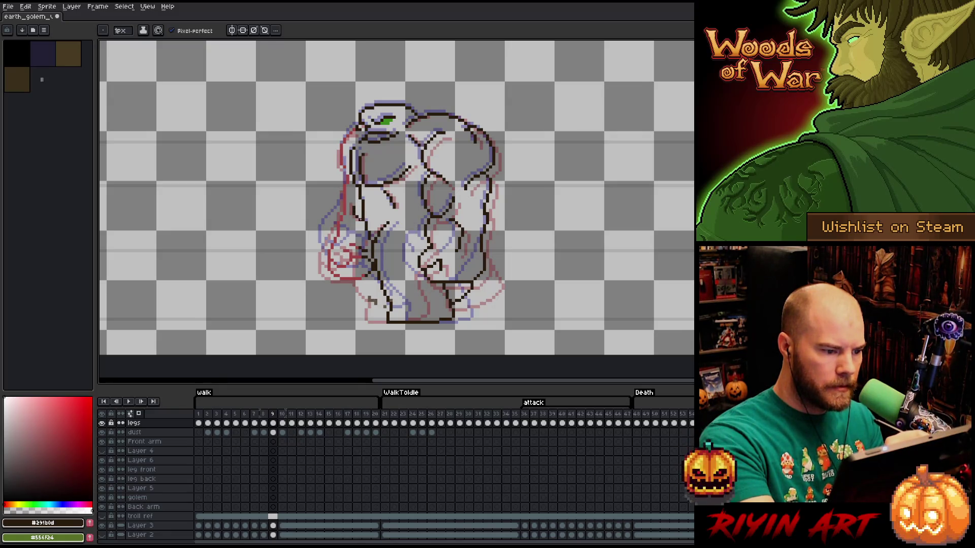
key("comma")
key("period")
key("comma")
key("period")
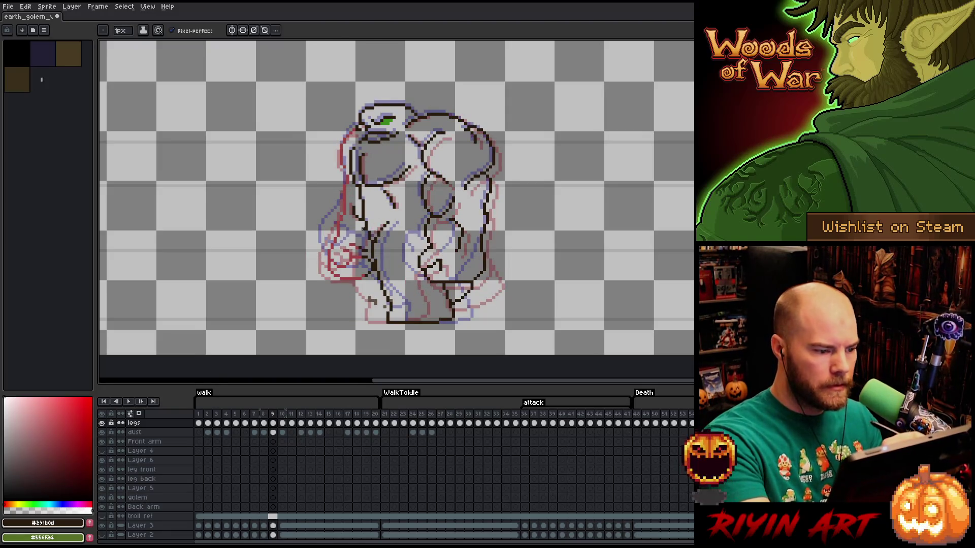
key("m")
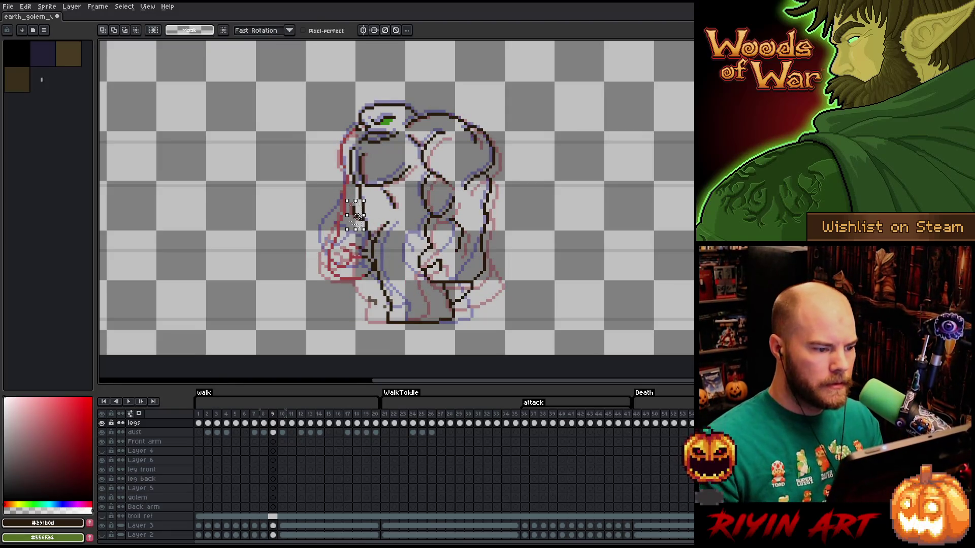
Touch up the outline with pencil and eraser while stepping between neighbouring frames.
key("comma")
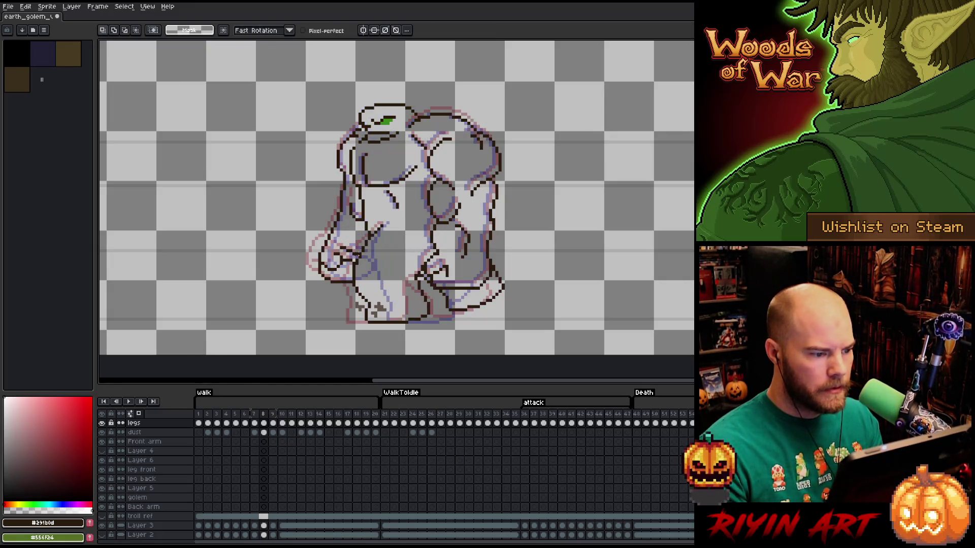
key("period")
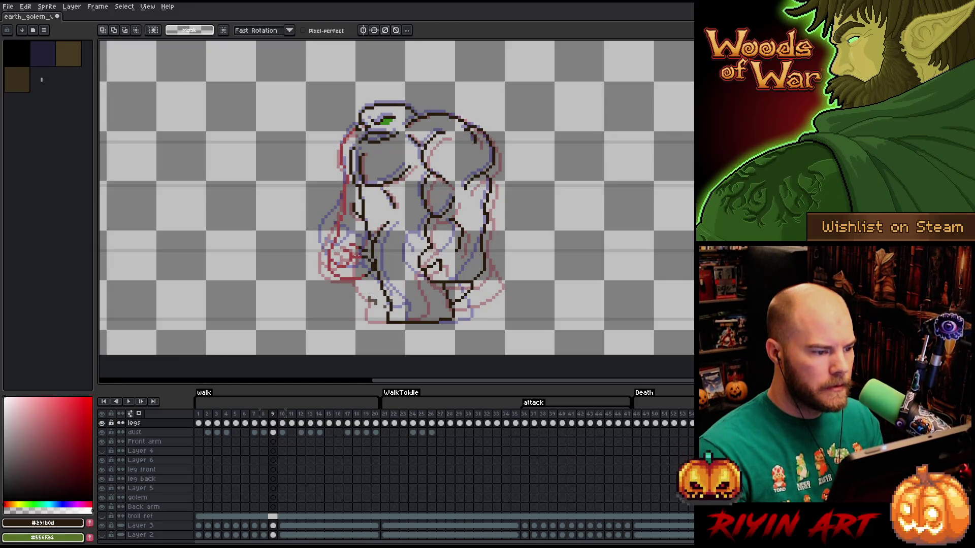
key("b")
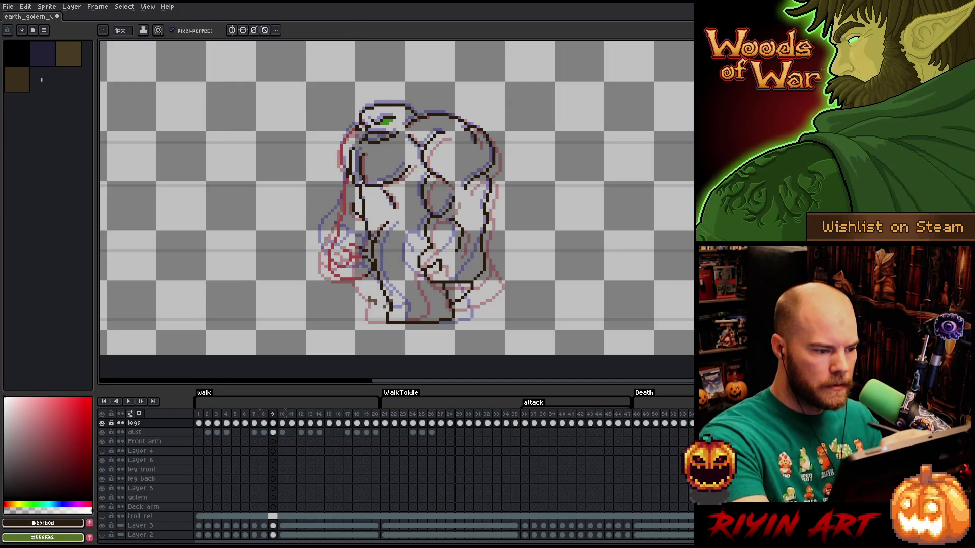
key("e")
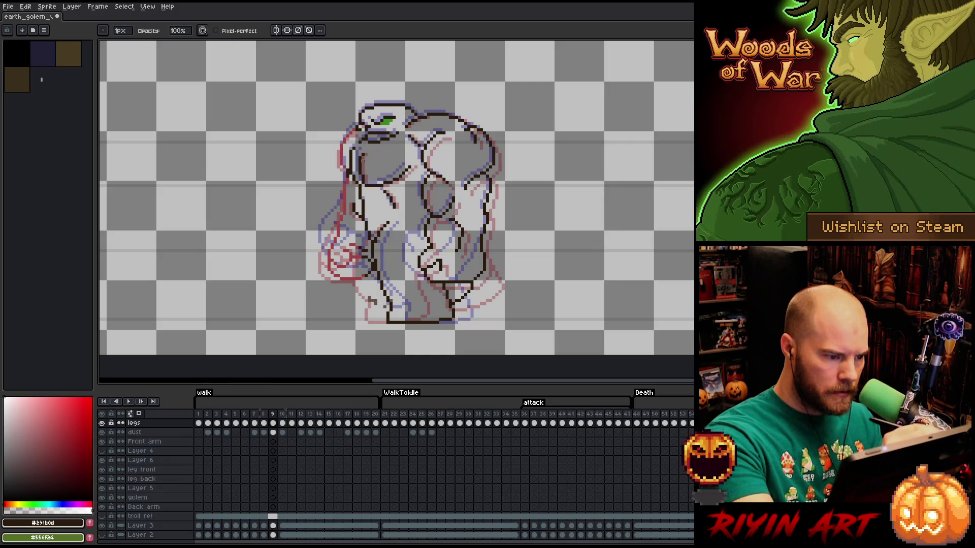
key("b")
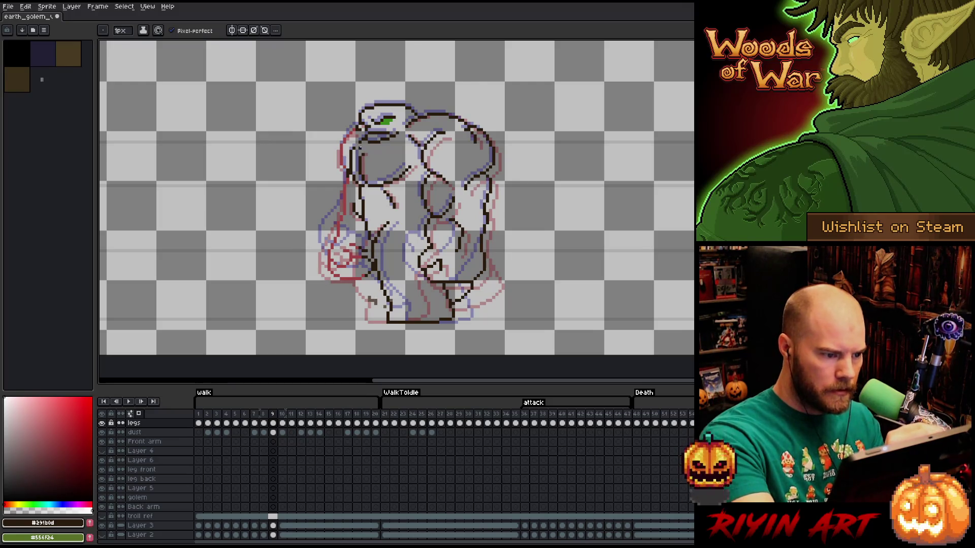
key("e")
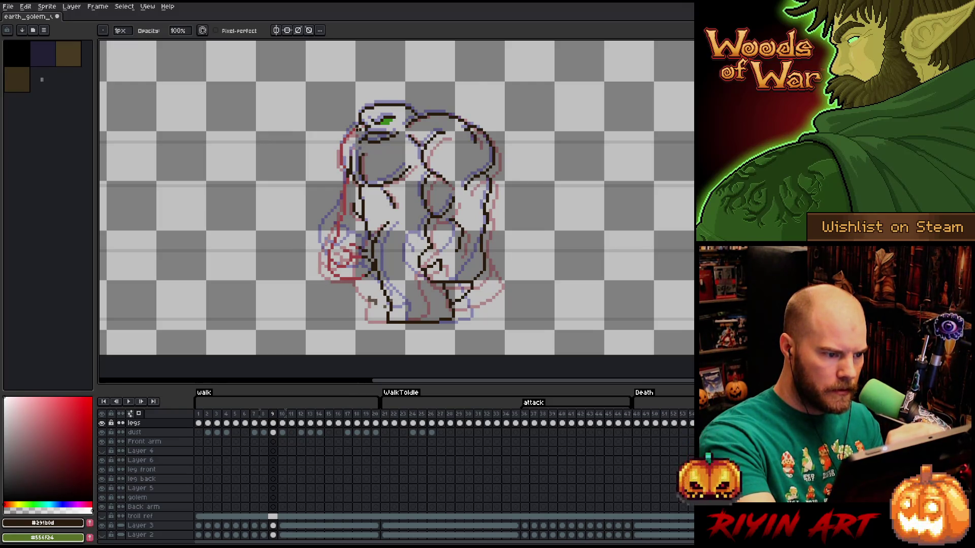
key("Left")
key("b")
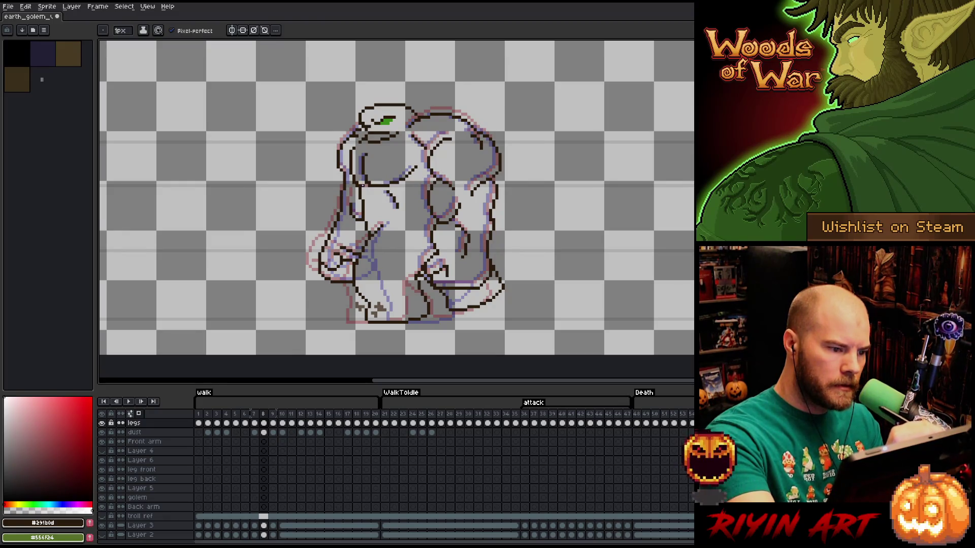
key("e")
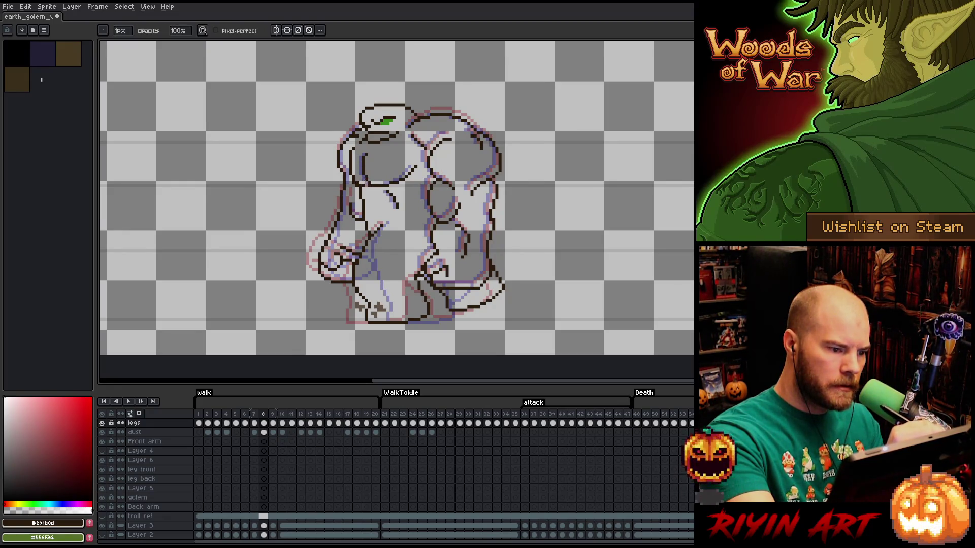
key("b")
key("e")
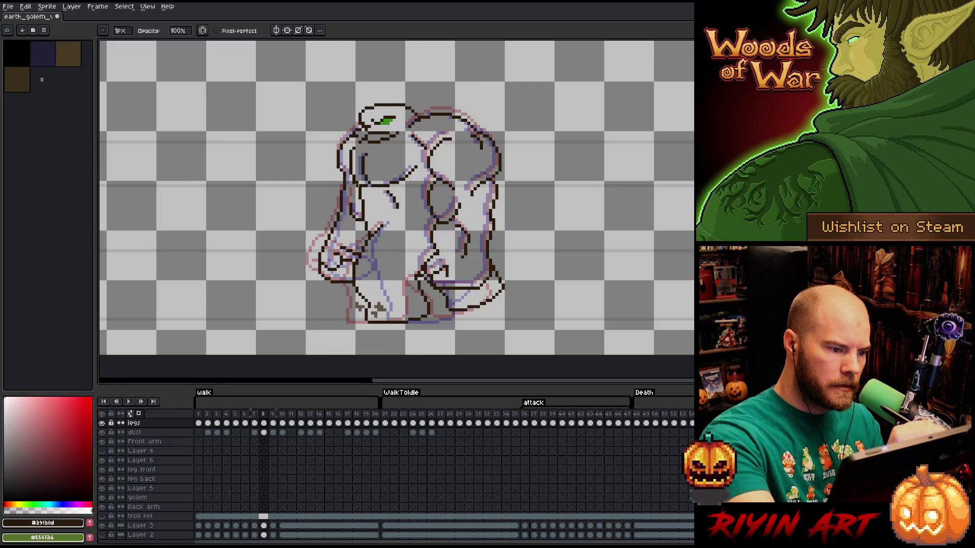
Compare frames 7 and 8, advance to frame 9 and bring up Replace Color.
key("Left")
key("Right")
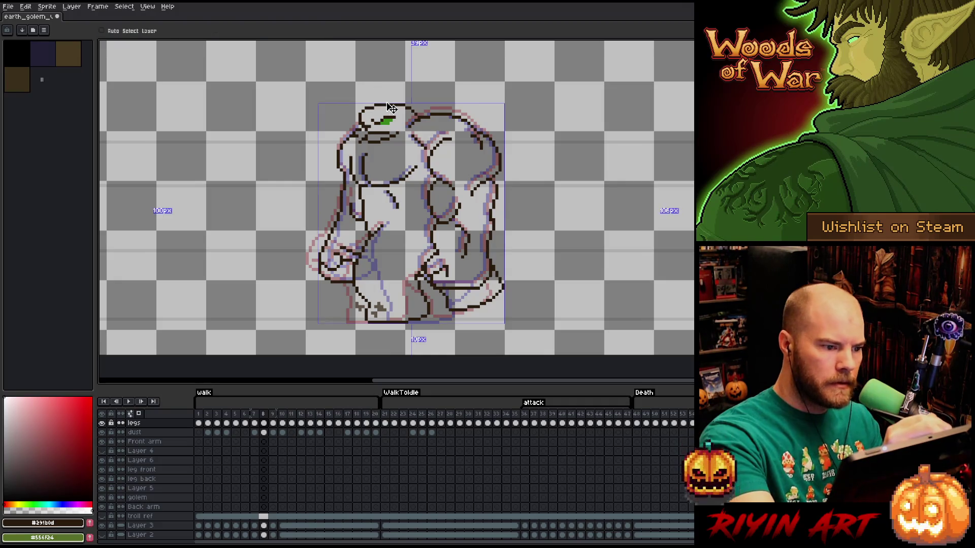
key("Left")
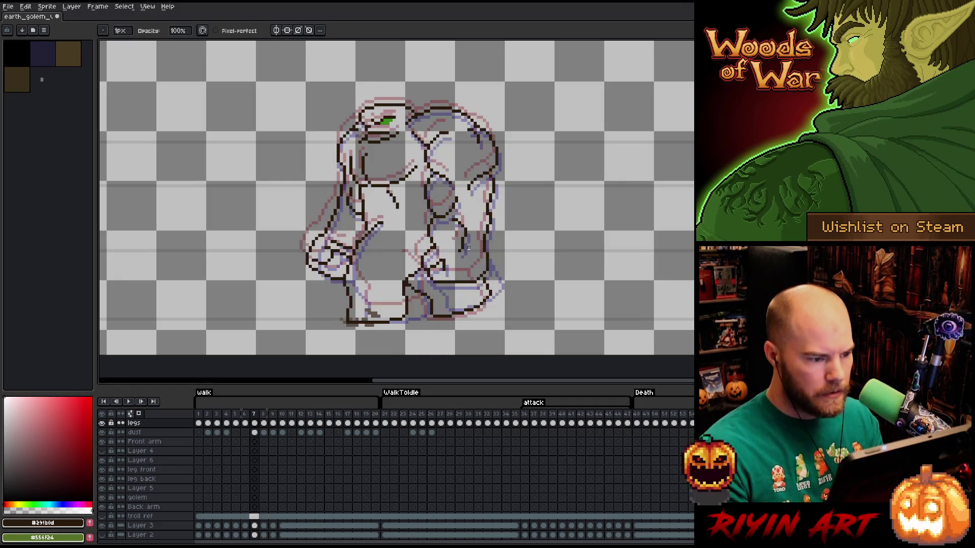
key("Right")
key("Left")
key("Right")
key("Left")
key("Right")
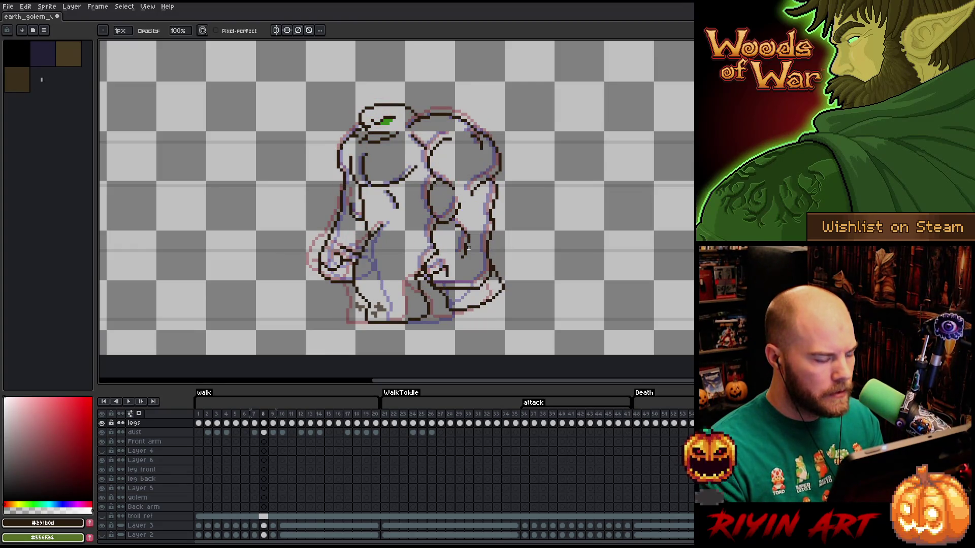
key("Right")
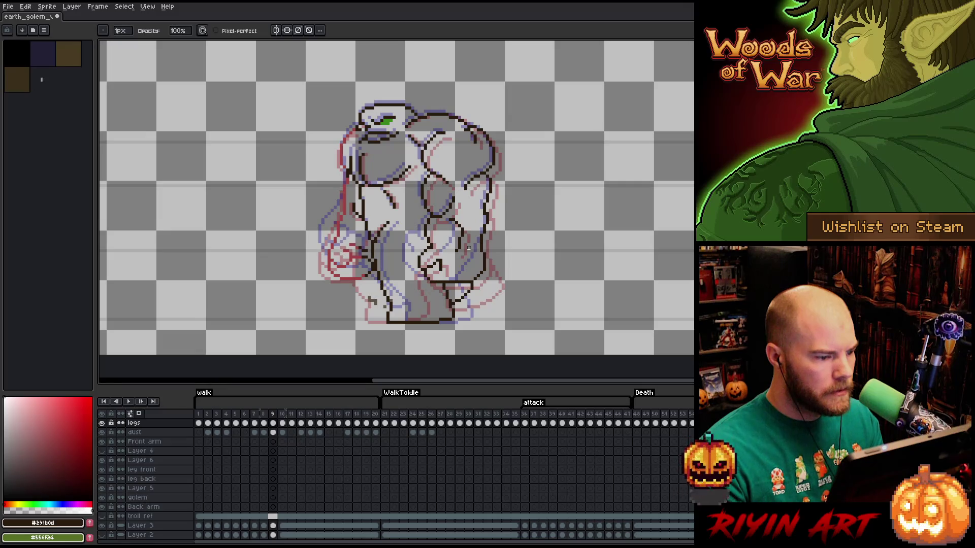
key("shift+r")
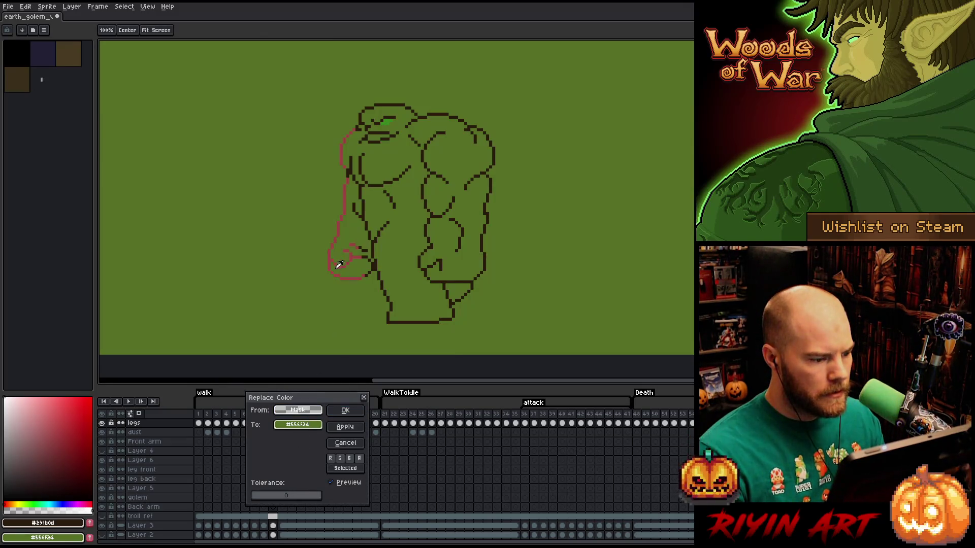
Replace the red outline #9e4343 with dark brown #291b0d on this frame.
left_click_drag(302, 416, 329, 265)
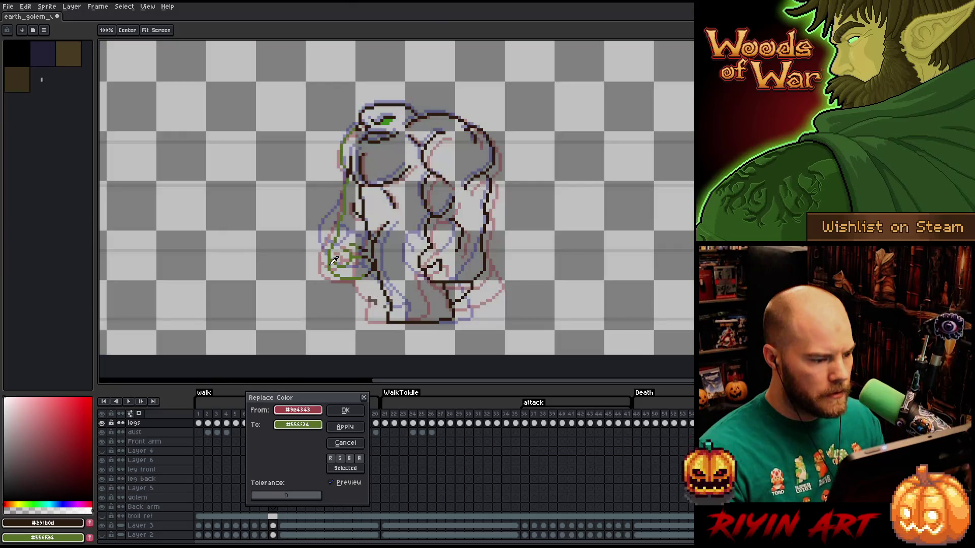
left_click_drag(317, 428, 380, 262)
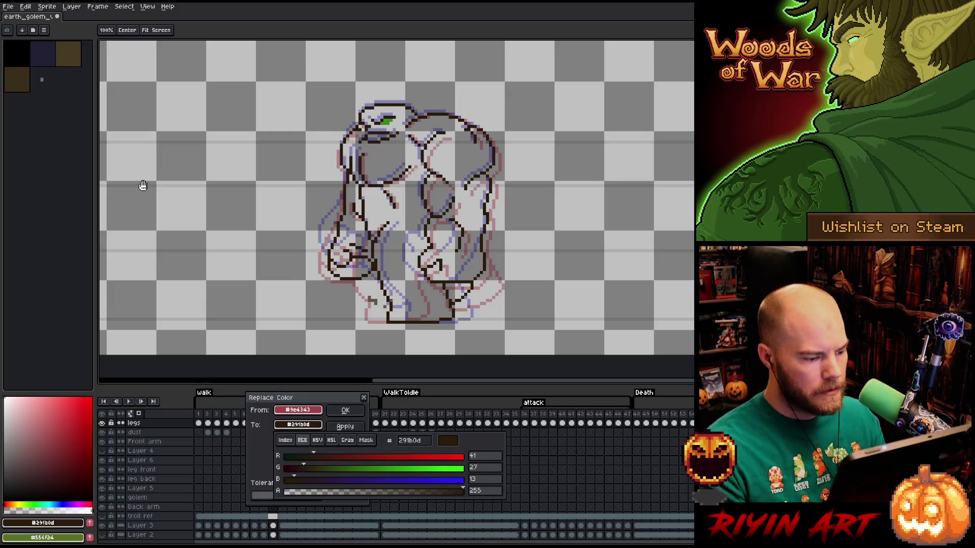
left_click(353, 412)
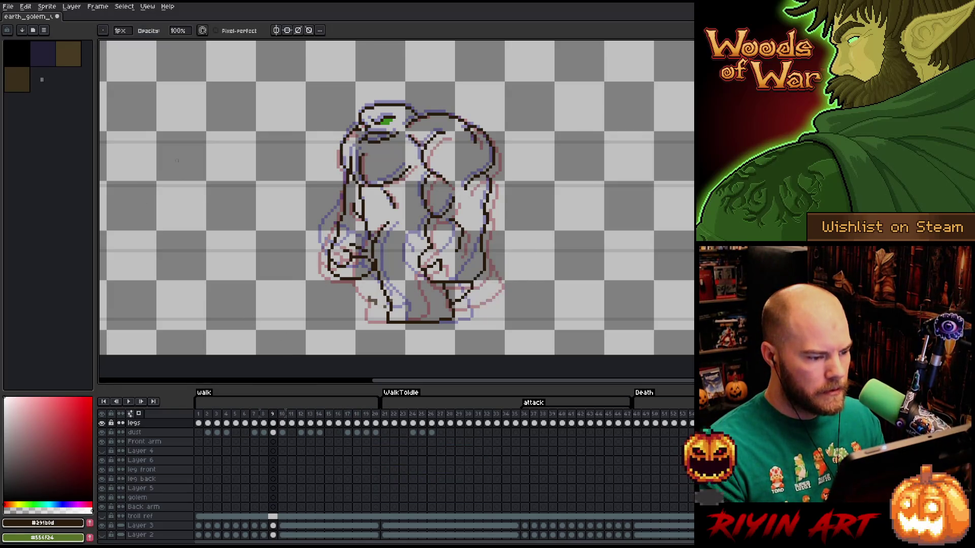
Flip through neighbouring frames to check, ending back on frame 9.
key("Left")
key("Right")
key("Right")
key("Left")
key("Left")
key("Left")
key("Right")
key("Right")
key("Right")
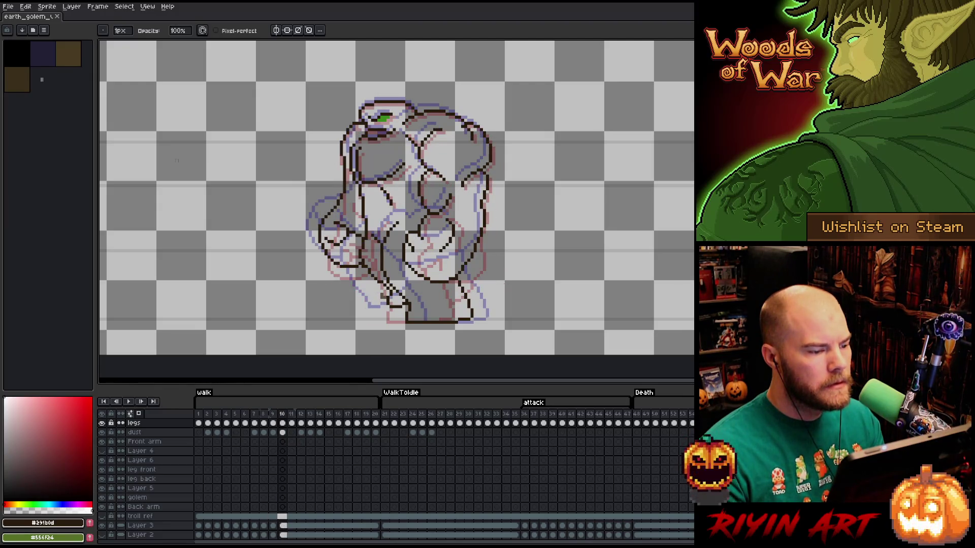
key("Left")
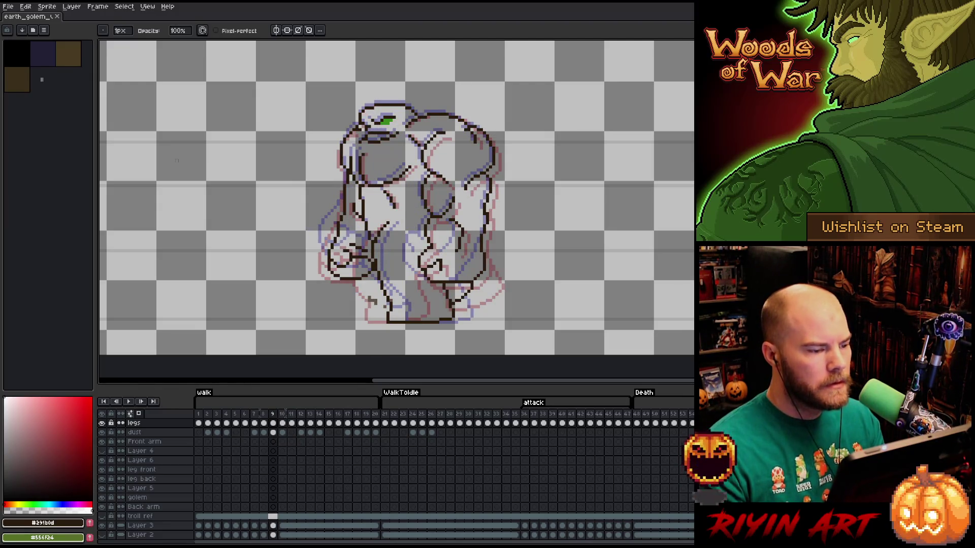
key("m")
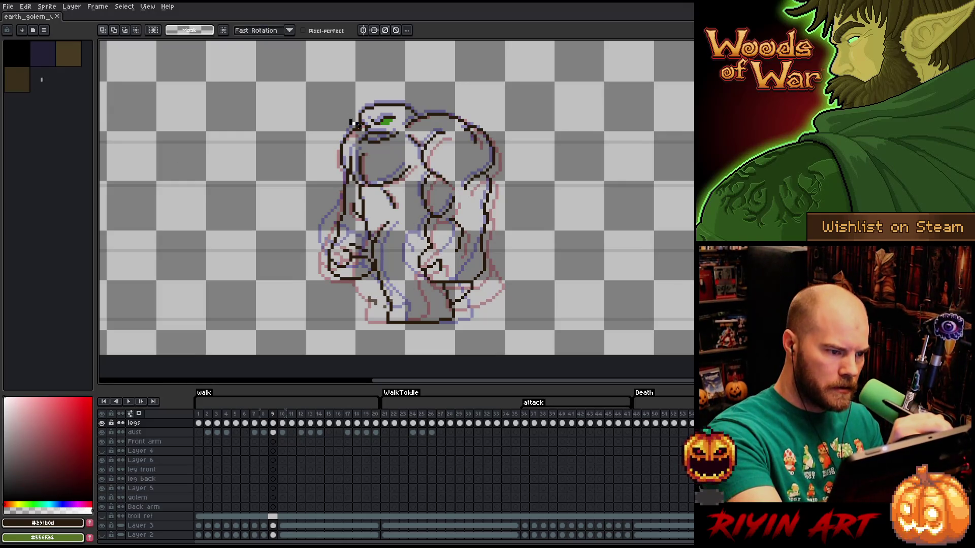
Lasso the golem's left arm, move it out left and up a pixel, and drop it.
mouse_move(348, 174)
left_mouse_down()
mouse_move(310, 267)
mouse_move(333, 301)
left_mouse_up()
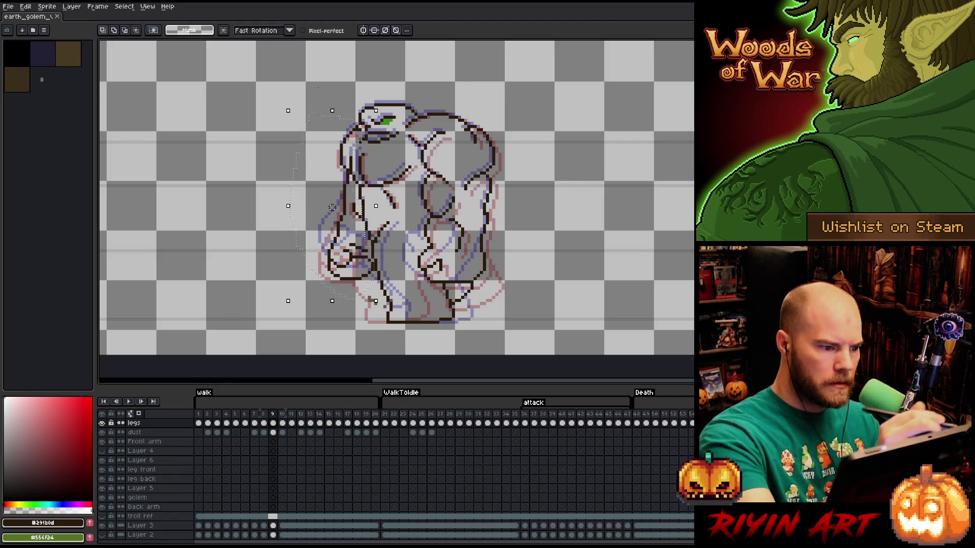
key("Right")
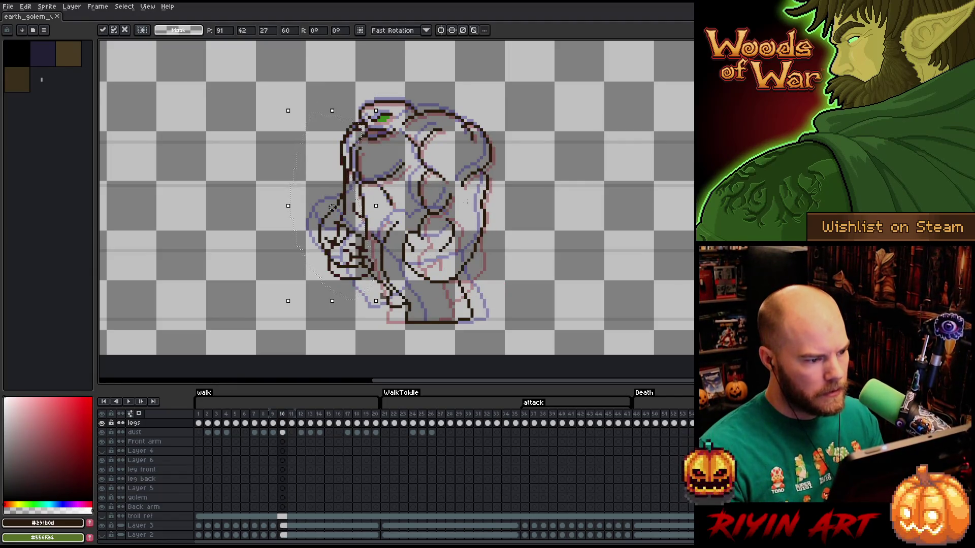
left_click_drag(333, 206, 282, 207)
key("Up")
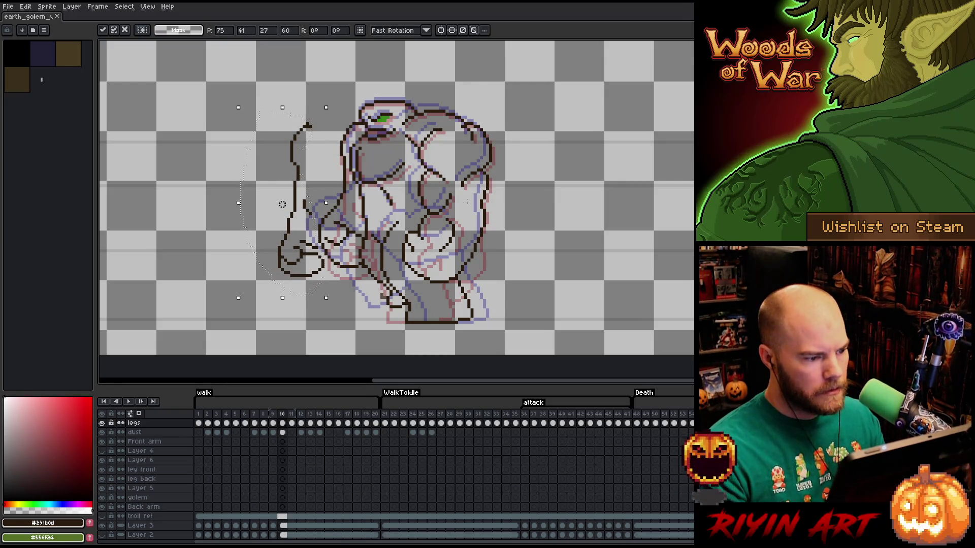
key("Left")
key("Left")
key("Left")
key("Left")
key("Left")
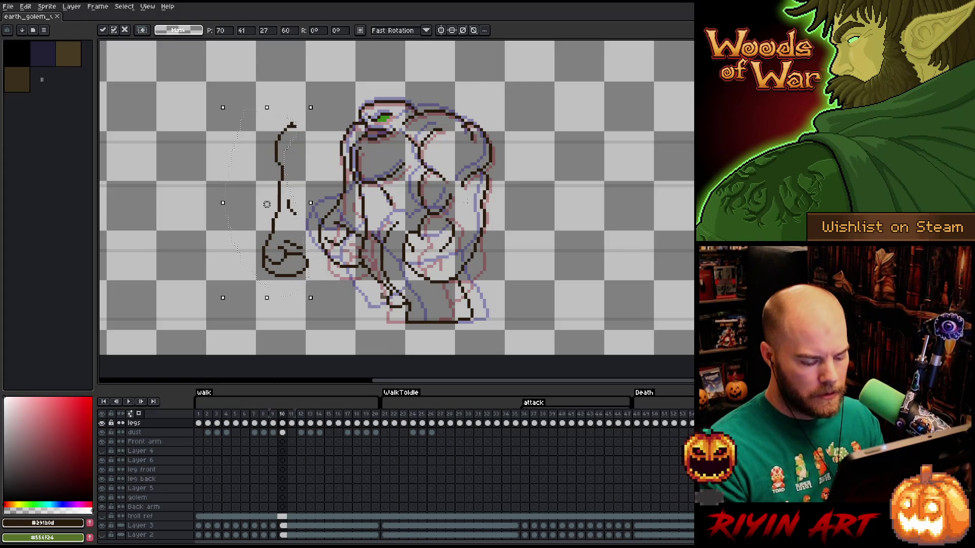
key("ctrl+d")
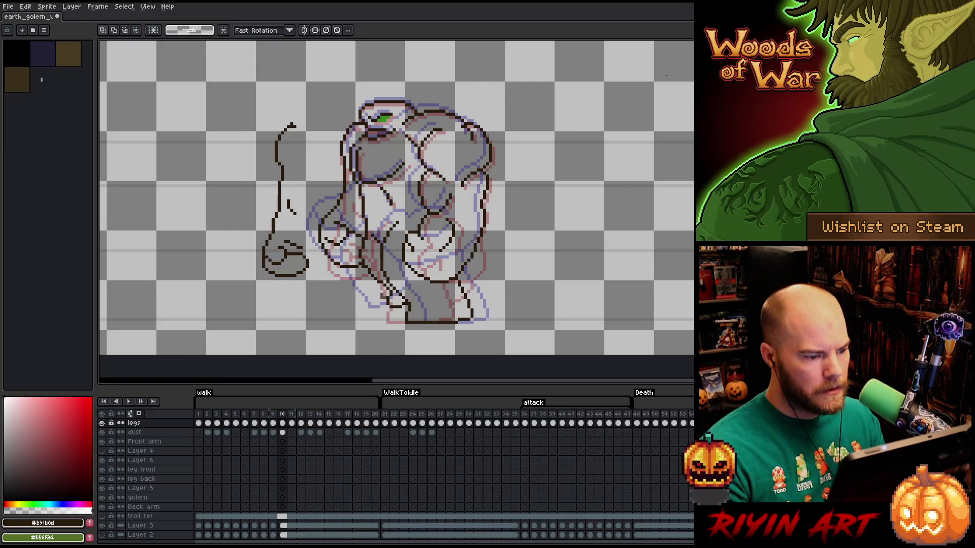
Select the upper arm and head, scrub frames 4 to 6 to compare, then deselect.
left_click_drag(447, 126, 263, 177)
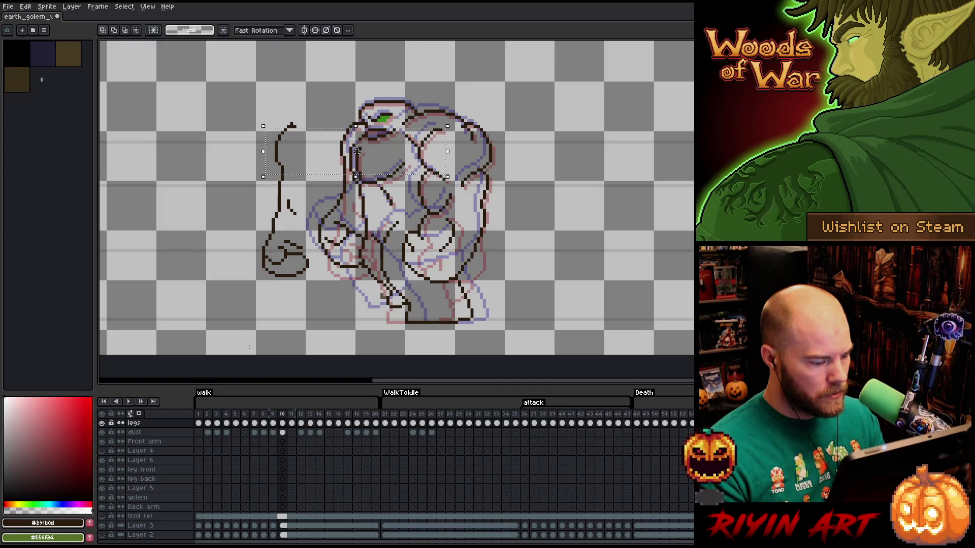
left_click(217, 416)
key("Right")
key("Right")
key("Left")
key("Right")
left_click(232, 423)
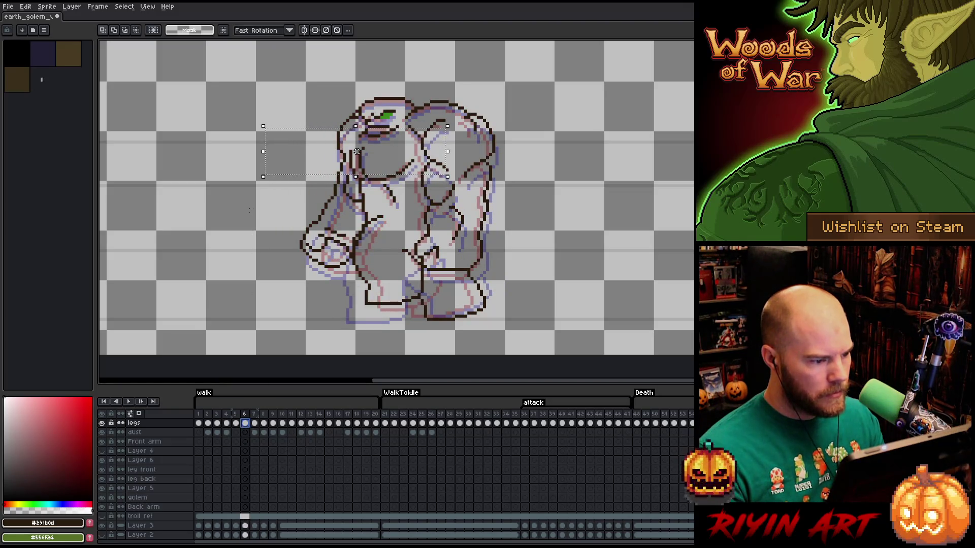
key("ctrl+d")
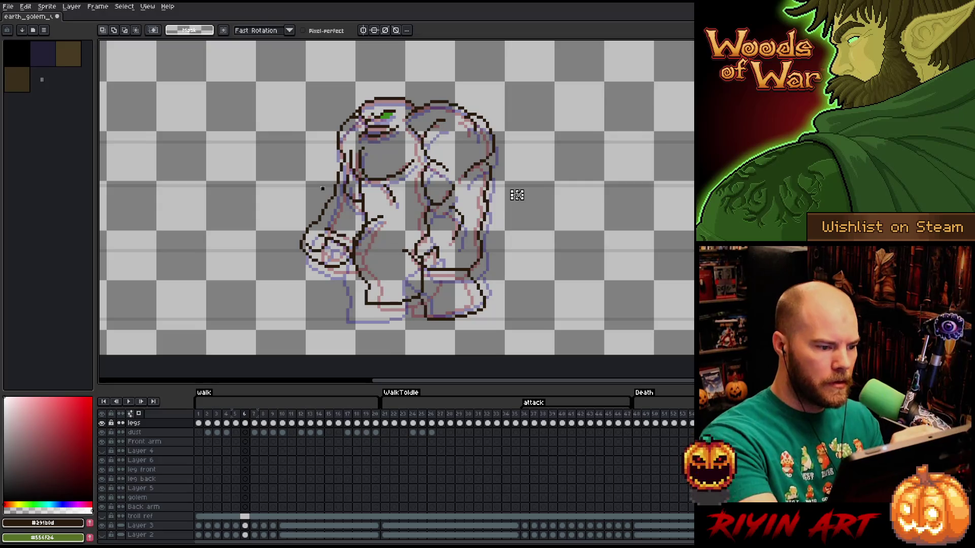
On frame 10 move the lassoed arm piece out left of the body, undoing a stray stroke.
left_click_drag(332, 194, 319, 232)
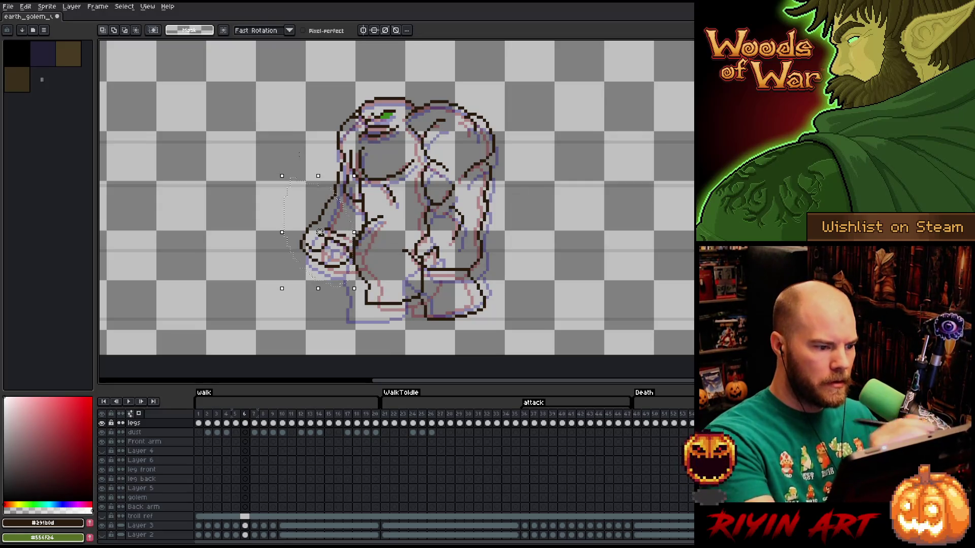
key("period")
key("period")
key("period")
key("period")
left_click_drag(335, 196, 234, 198)
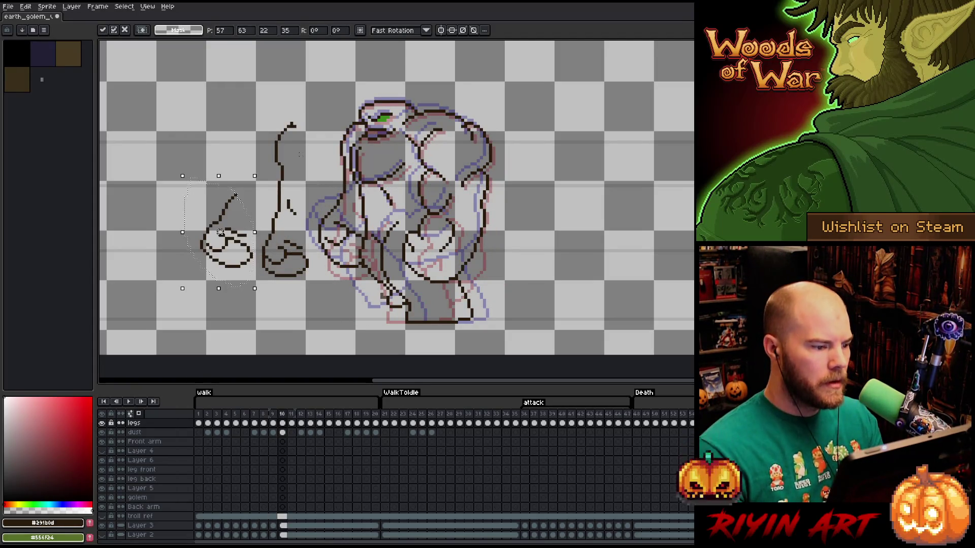
key("ctrl+d")
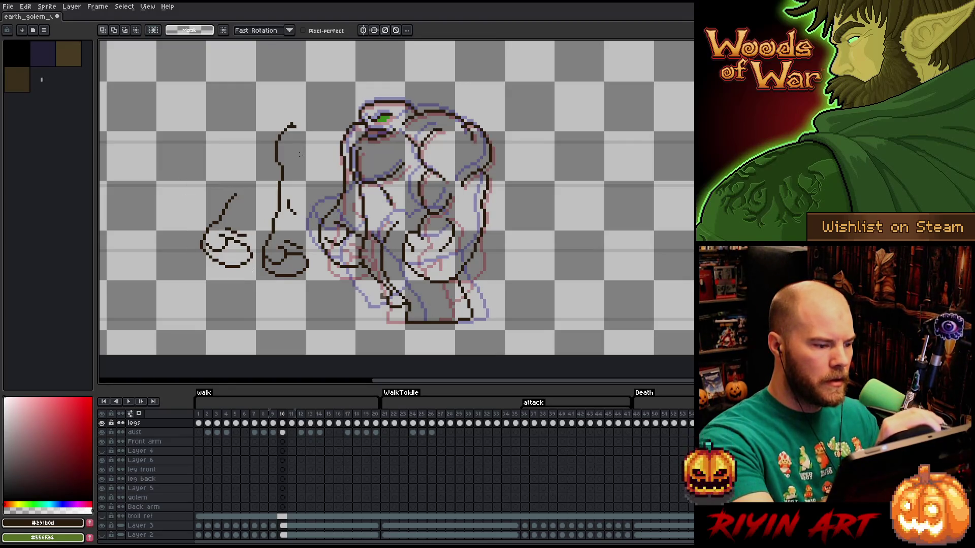
left_click_drag(269, 204, 279, 218)
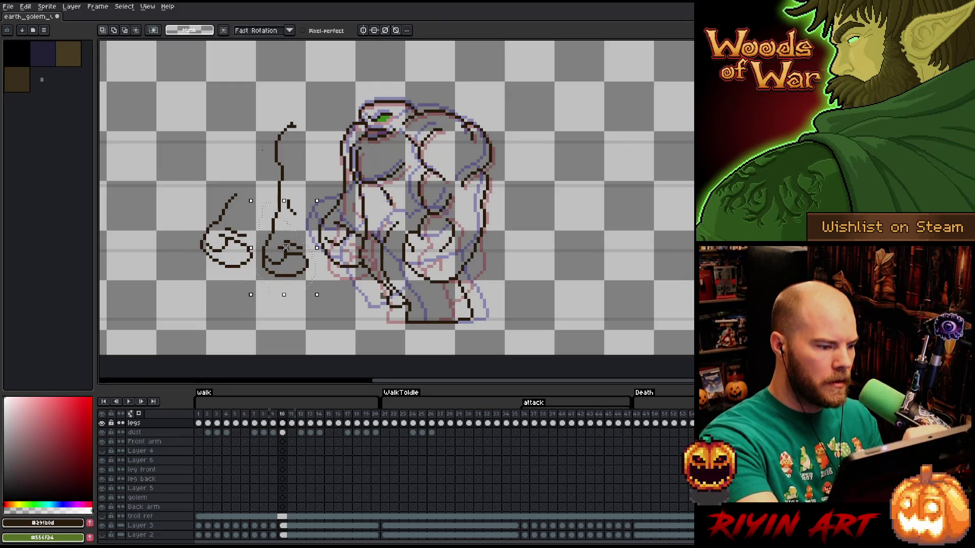
key("ctrl+z")
key("ctrl+z")
key("ctrl+z")
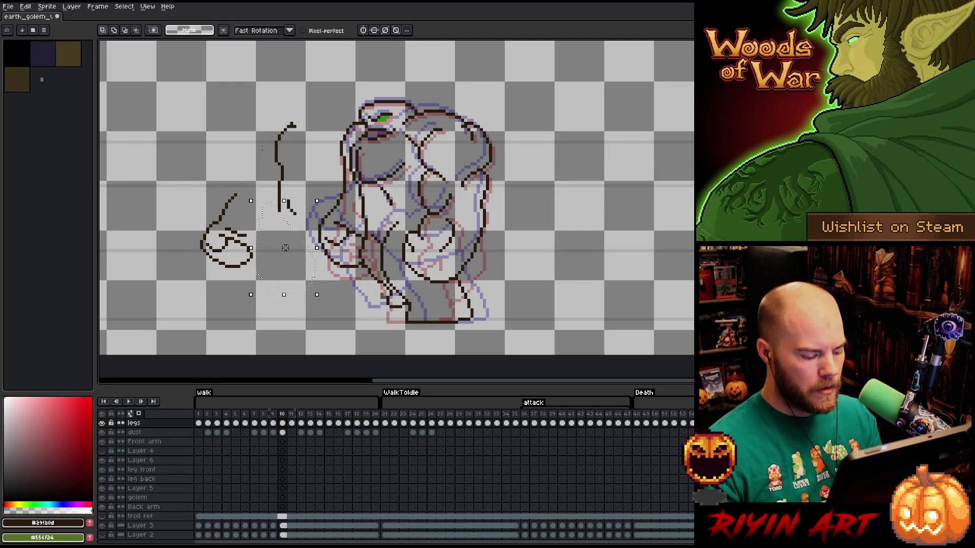
Slide the loose hand sketch right and down onto the arm line and drop it.
left_click_drag(228, 162, 222, 166)
left_click_drag(227, 228, 269, 228)
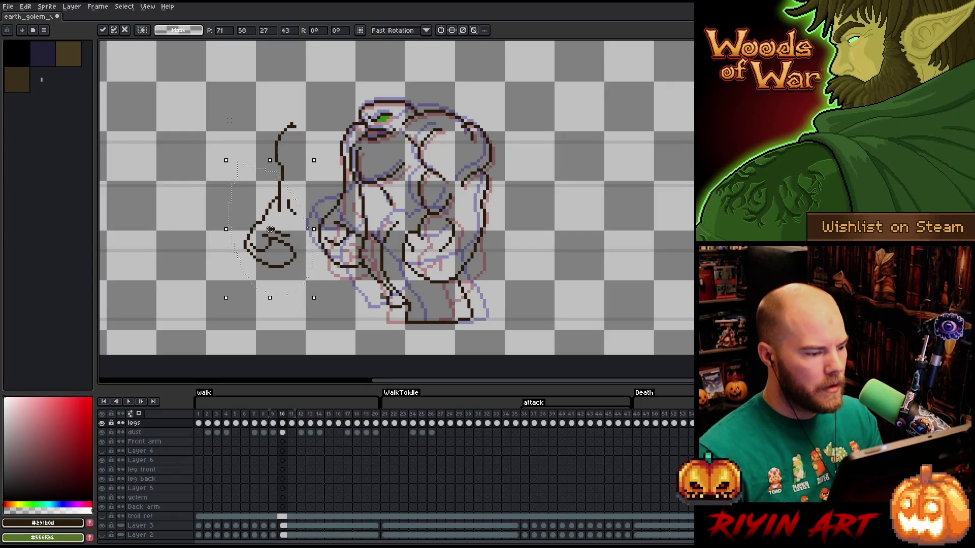
left_click_drag(270, 229, 270, 232)
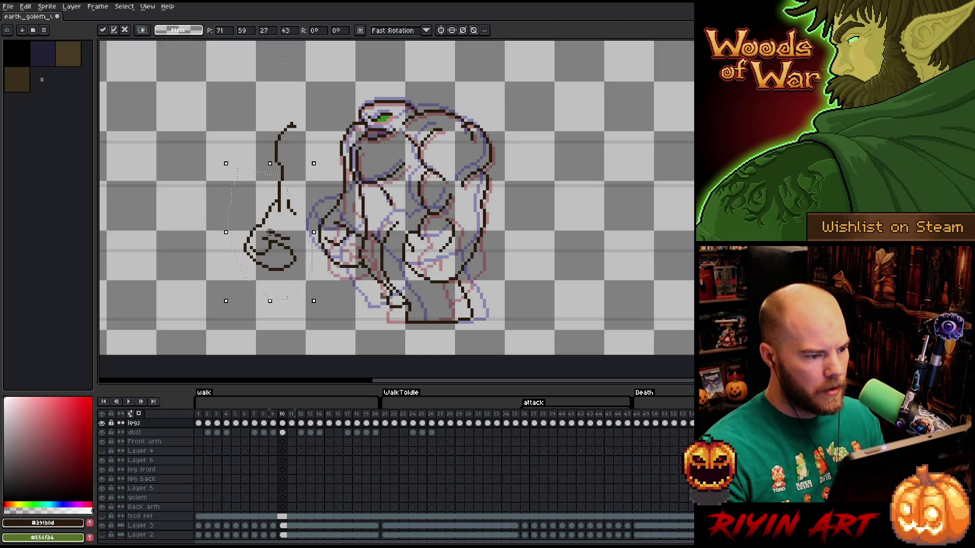
left_click_drag(444, 128, 238, 161)
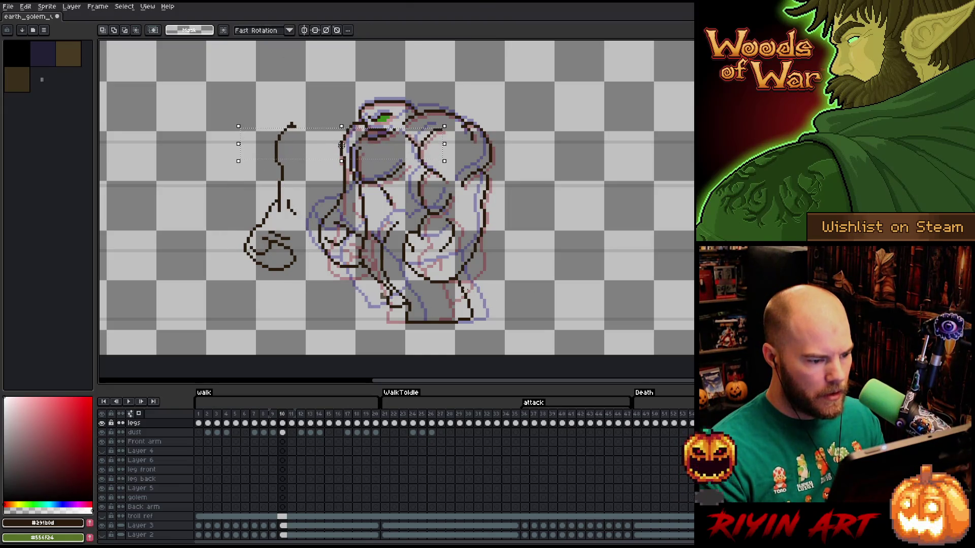
left_click_drag(389, 284, 201, 298)
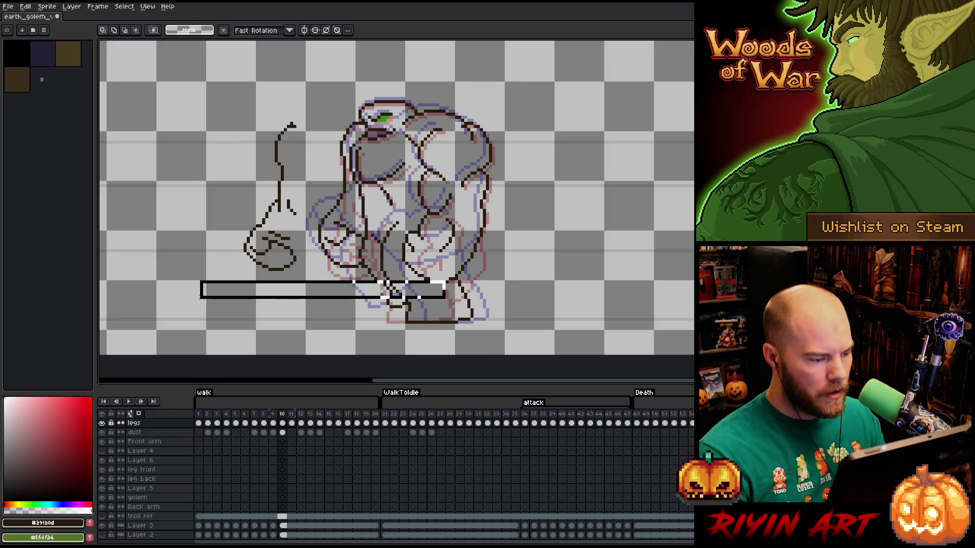
left_click_drag(201, 298, 201, 298)
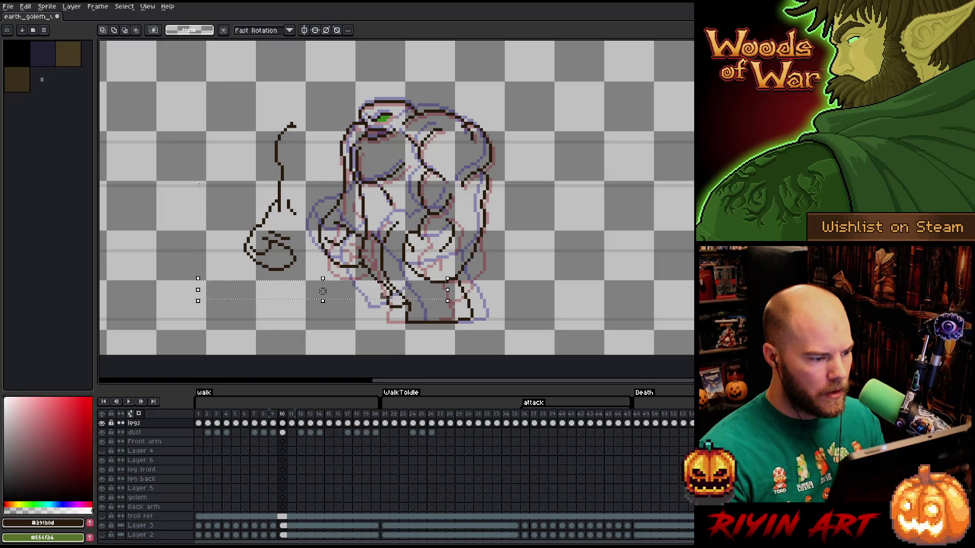
left_click_drag(189, 152, 279, 269)
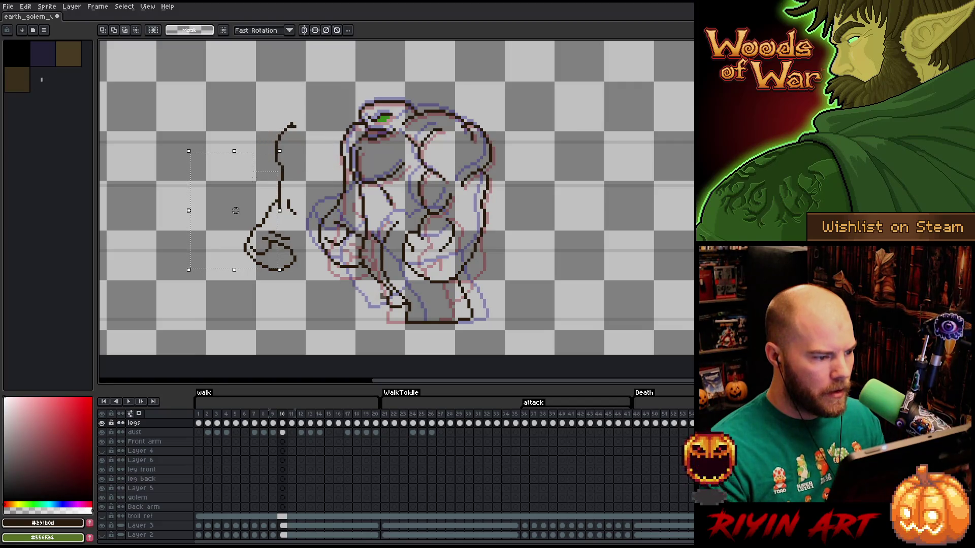
left_click_drag(259, 227, 305, 303)
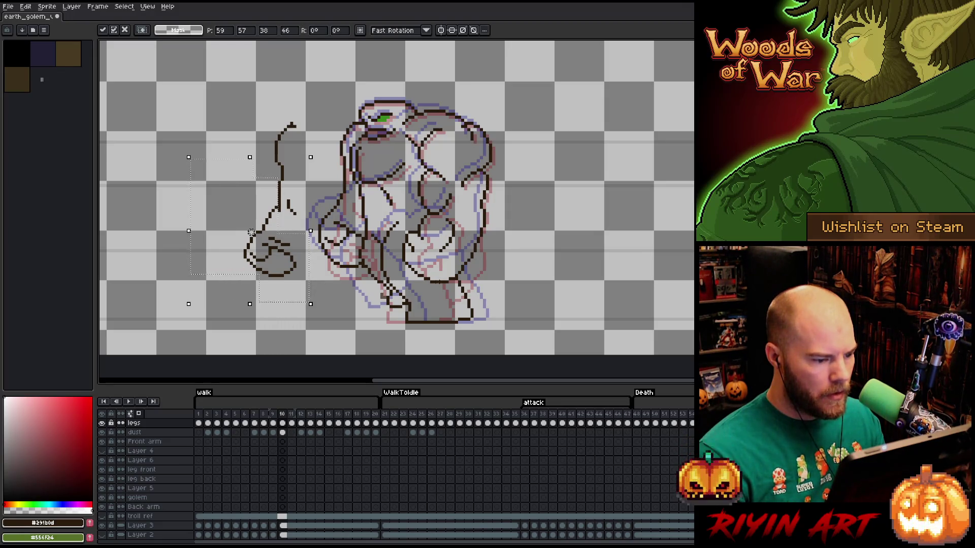
left_click_drag(439, 281, 253, 310)
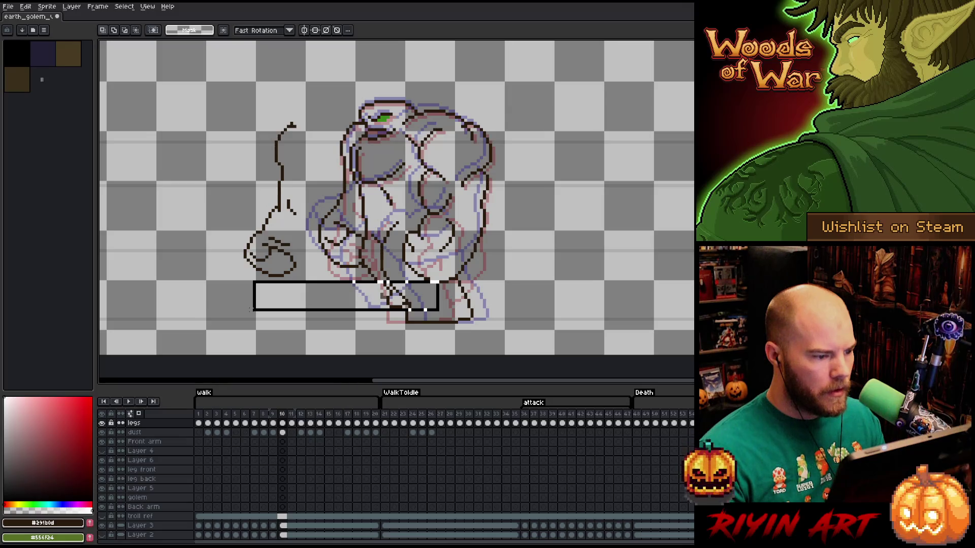
left_click_drag(253, 311, 251, 312)
key("ctrl+d")
key("b")
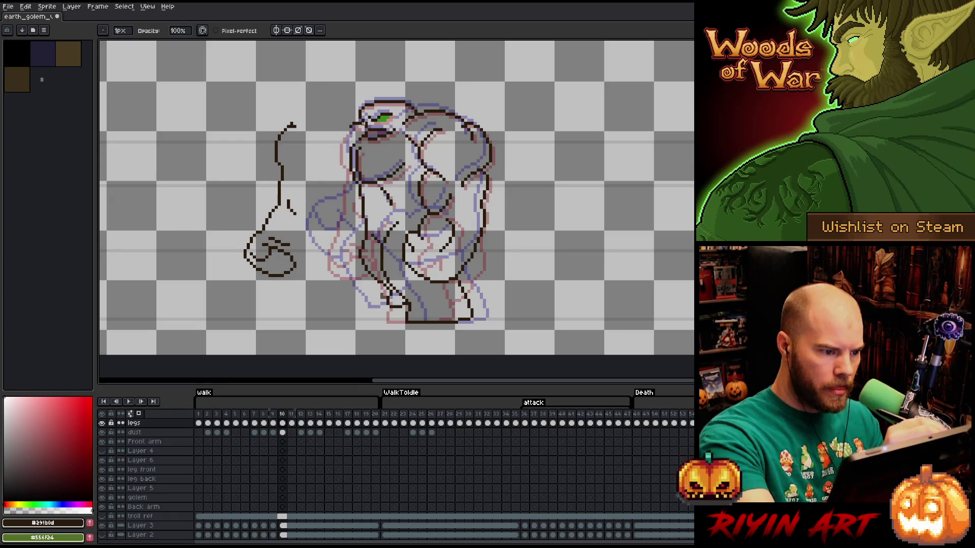
key("e")
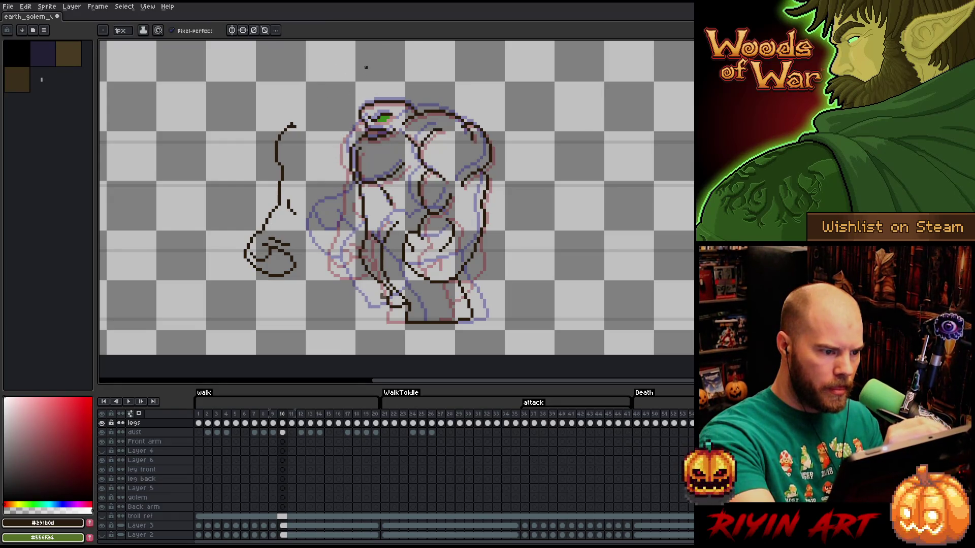
Lasso the back arm and recolour its dark line green with Replace Color.
key("q")
left_click_drag(281, 90, 251, 288)
key("shift+r")
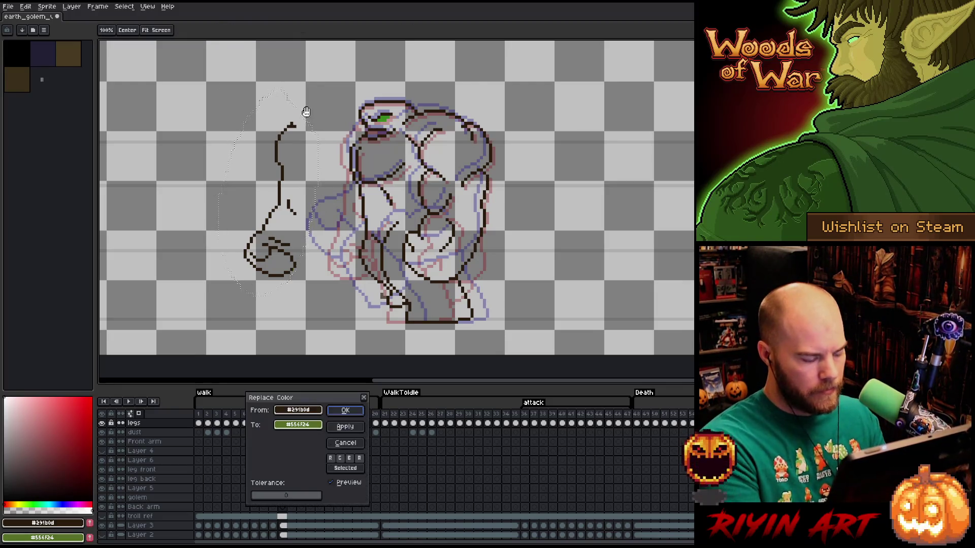
key("Return")
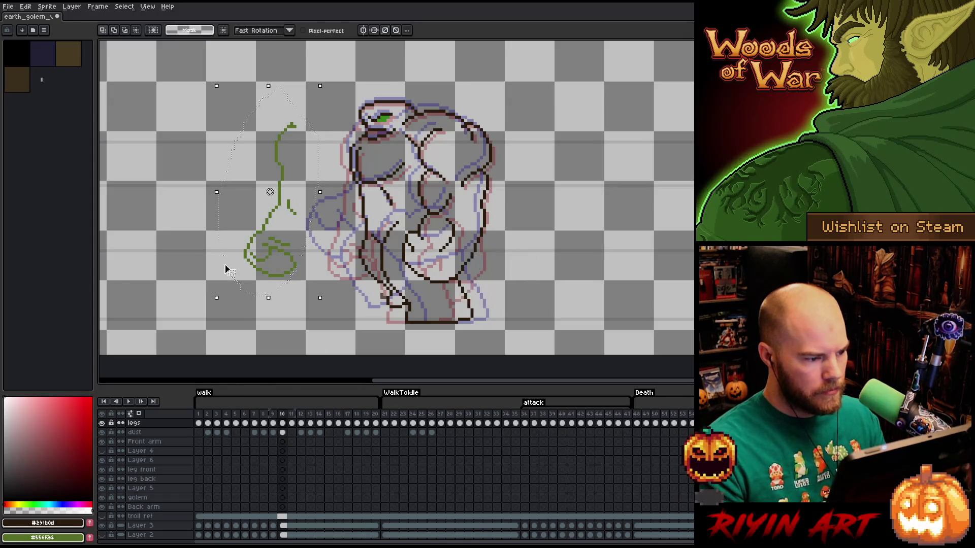
Shift the green arm right until it meets the golem's shoulder.
left_click_drag(269, 192, 288, 192)
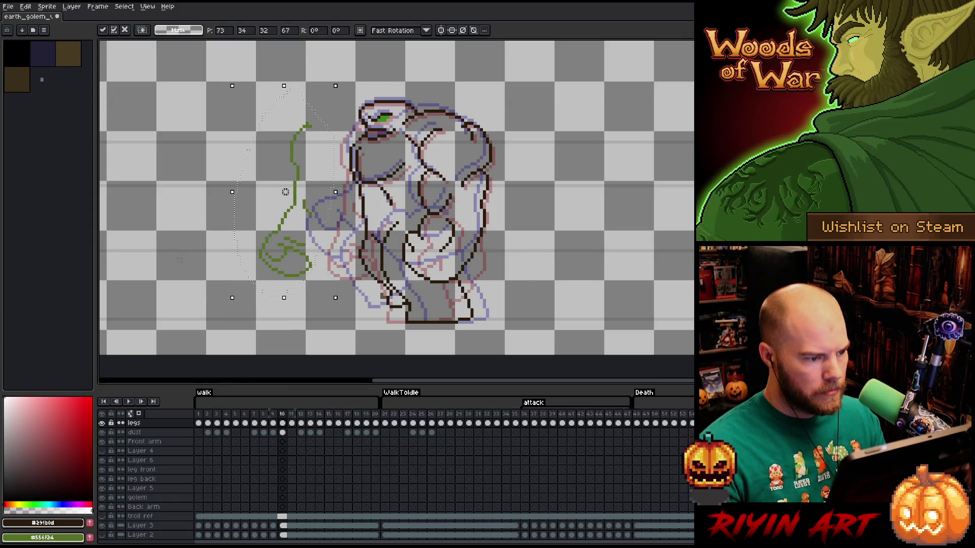
key("Right")
key("Left")
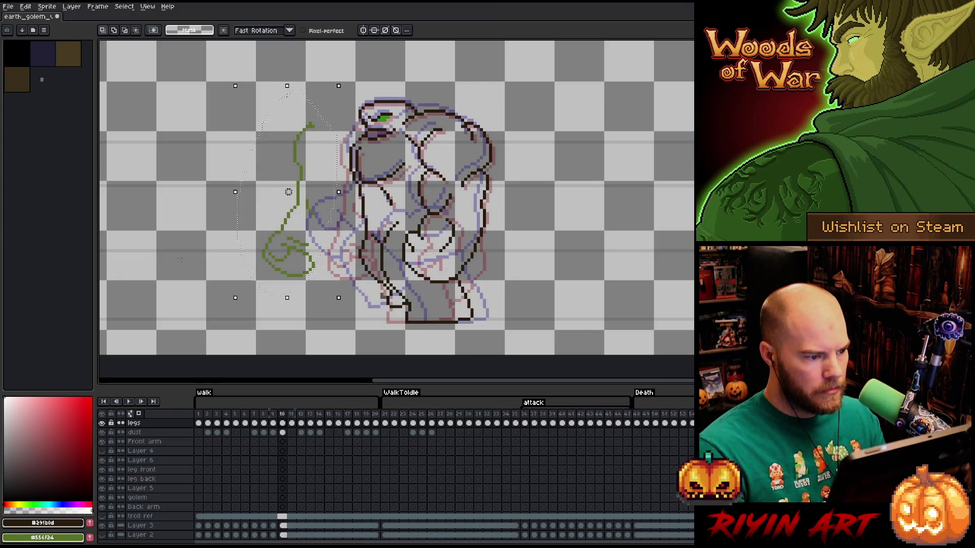
left_click_drag(288, 191, 339, 192)
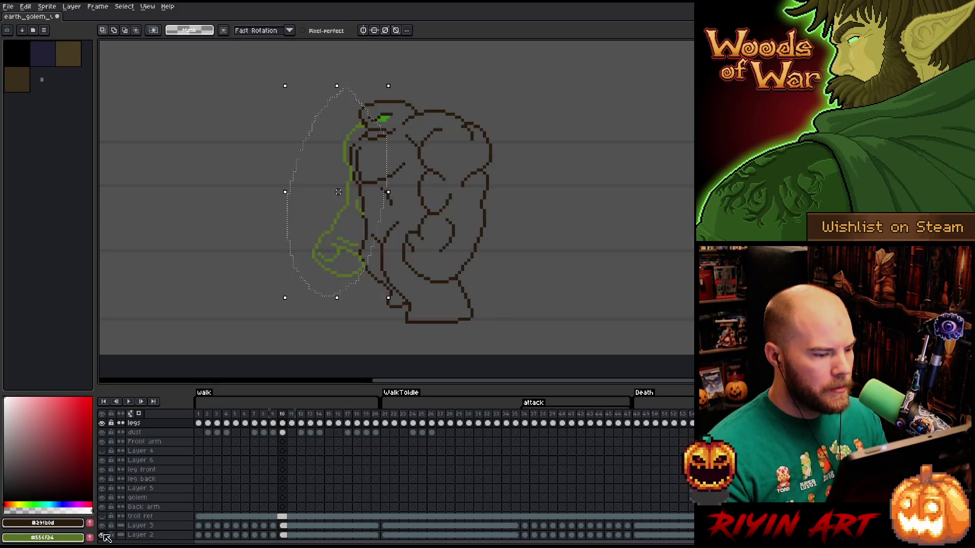
Hide the checkered Layer 2 and flip between frames 9 and 10 to compare the arm pose.
left_click(105, 535)
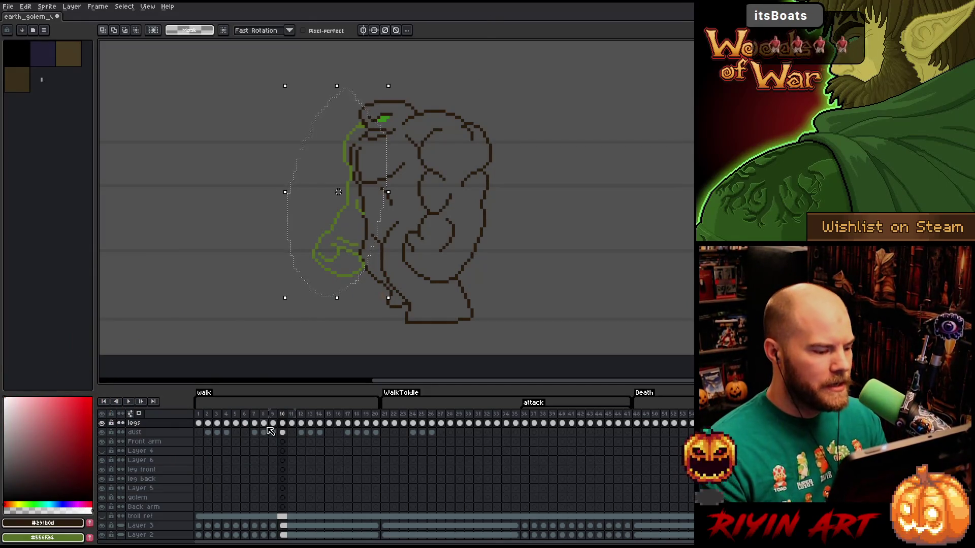
key("Left")
key("Right")
key("Left")
key("Right")
key("Left")
key("Right")
key("Left")
key("Right")
key("Left")
key("Right")
key("Left")
key("Right")
key("Left")
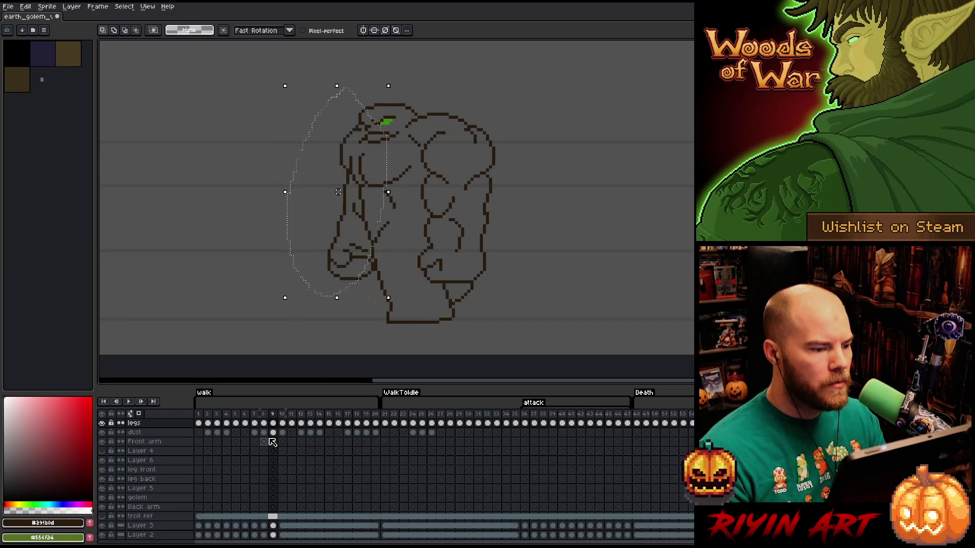
key("Right")
scroll(344, 191, "up", 1)
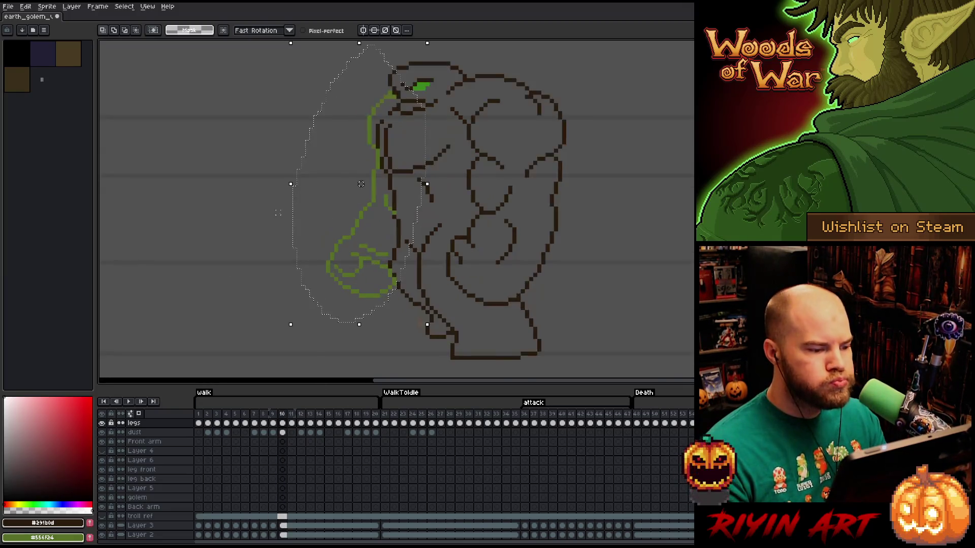
scroll(342, 189, "up", 1)
scroll(362, 183, "down", 1)
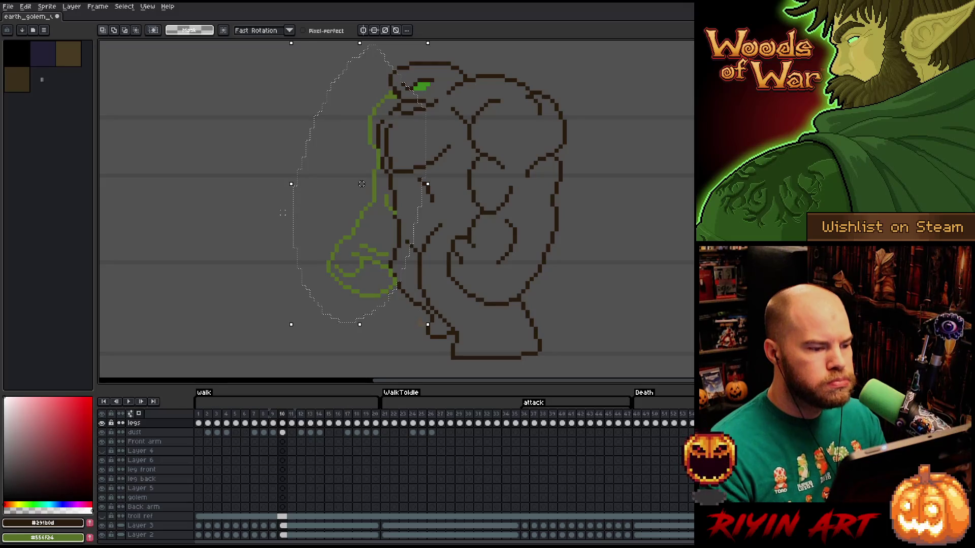